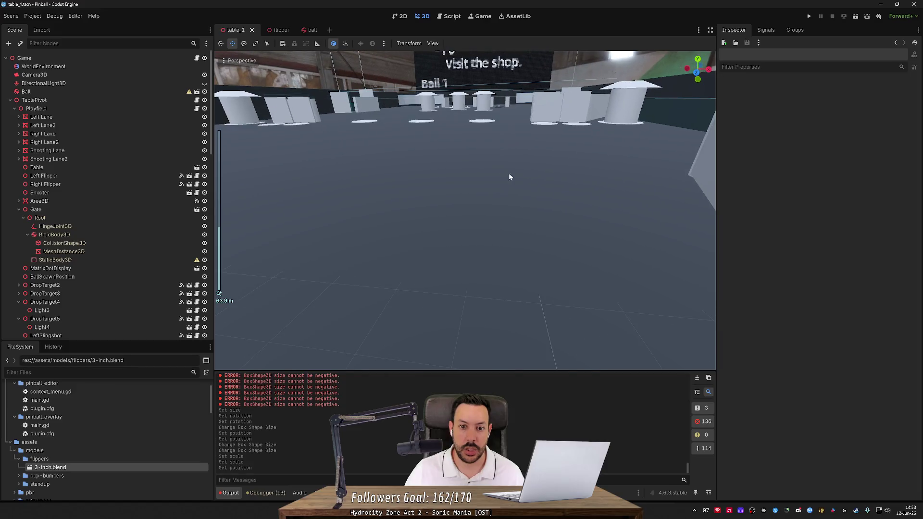
Step: In the flipper scene, set the Root node's Y position to -0.012
{"action": "scroll", "coordinate": [469, 176], "scroll_direction": "up", "scroll_amount": 5}
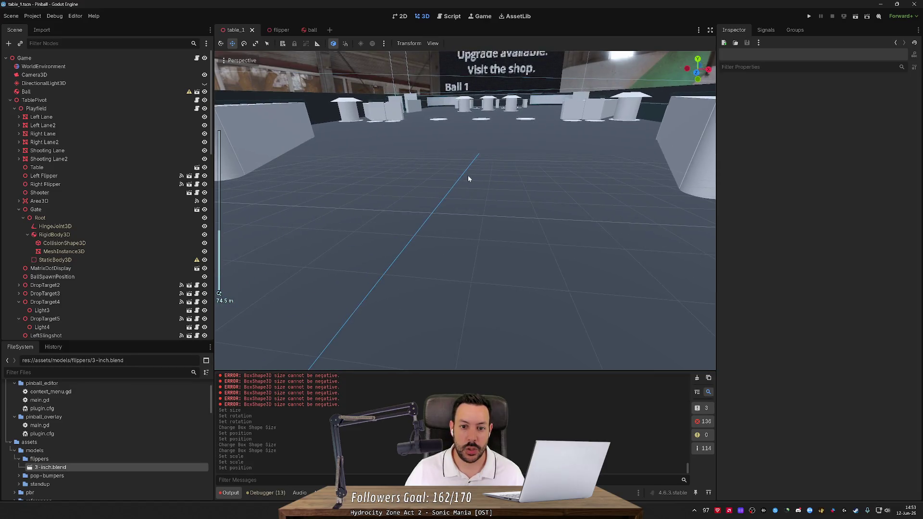
{"action": "scroll", "coordinate": [476, 202], "scroll_direction": "down", "scroll_amount": 3}
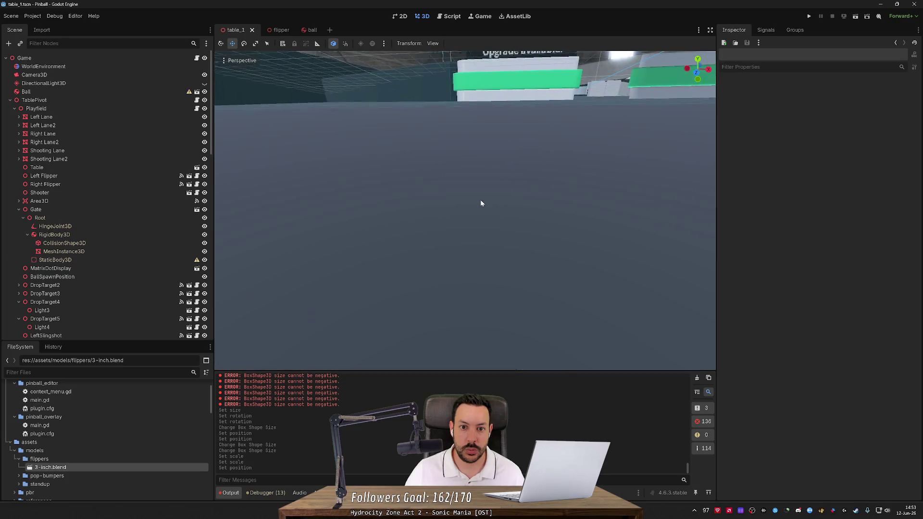
{"action": "scroll", "coordinate": [480, 198], "scroll_direction": "down", "scroll_amount": 1}
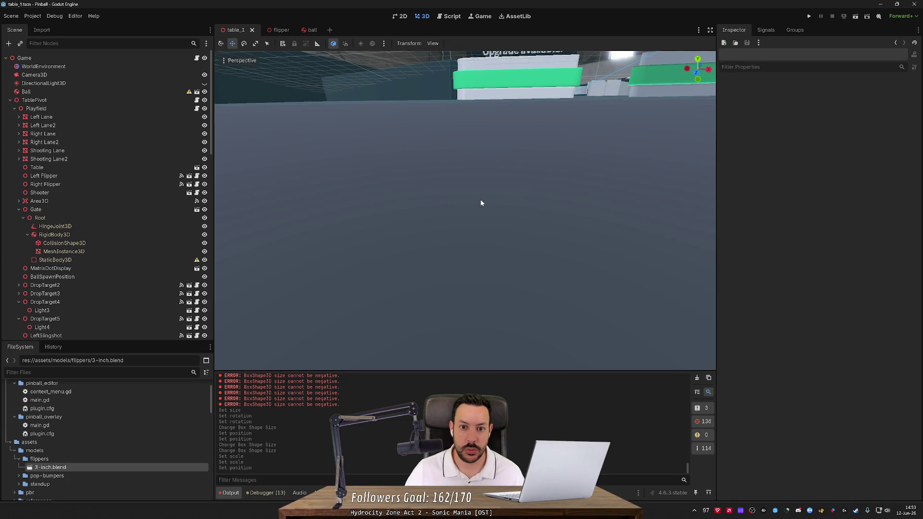
{"action": "left_click", "coordinate": [274, 30]}
{"action": "left_click", "coordinate": [807, 112]}
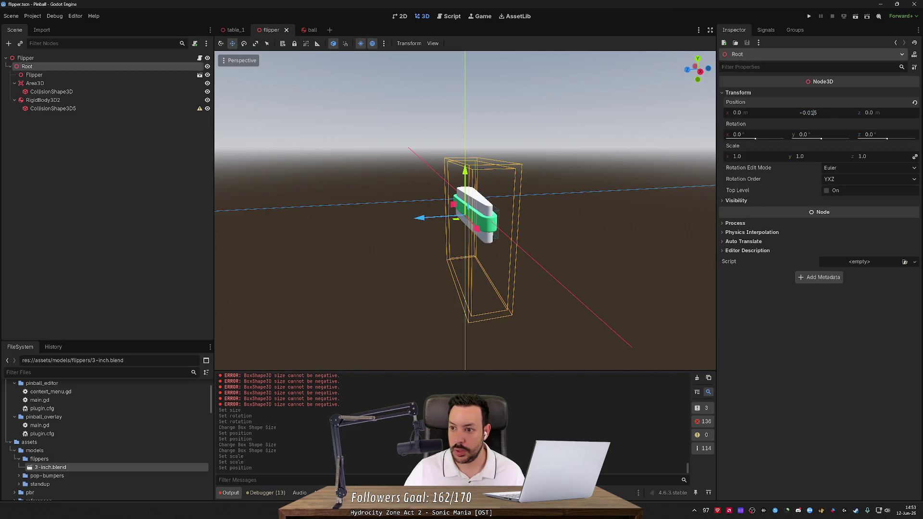
{"action": "type", "text": "-0.012"}
{"action": "key", "text": "Return"}
Step: Save the flipper scene and run the game from the table_1 scene
{"action": "key", "text": "ctrl+s"}
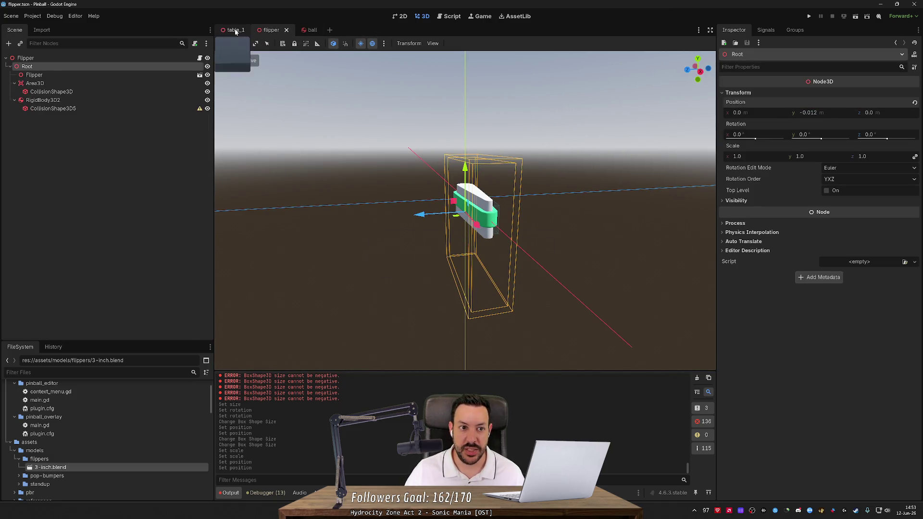
{"action": "left_click", "coordinate": [235, 30]}
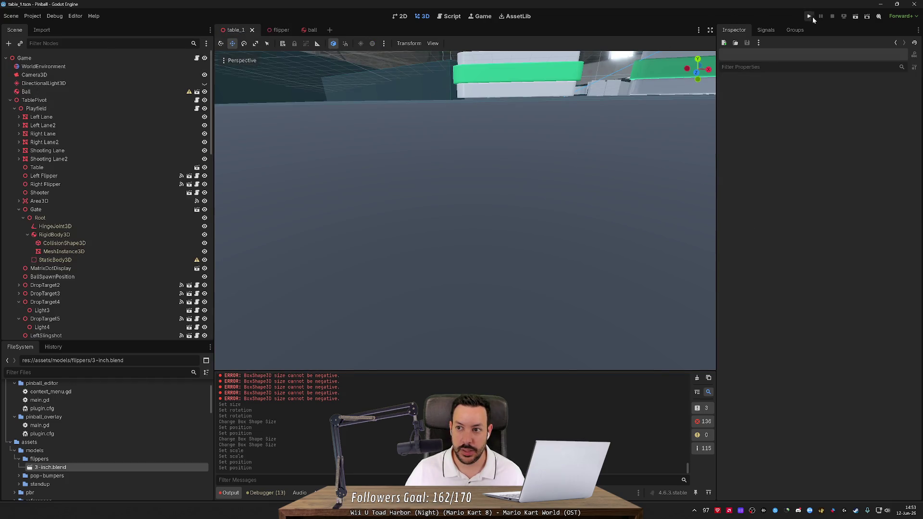
{"action": "left_click", "coordinate": [812, 17]}
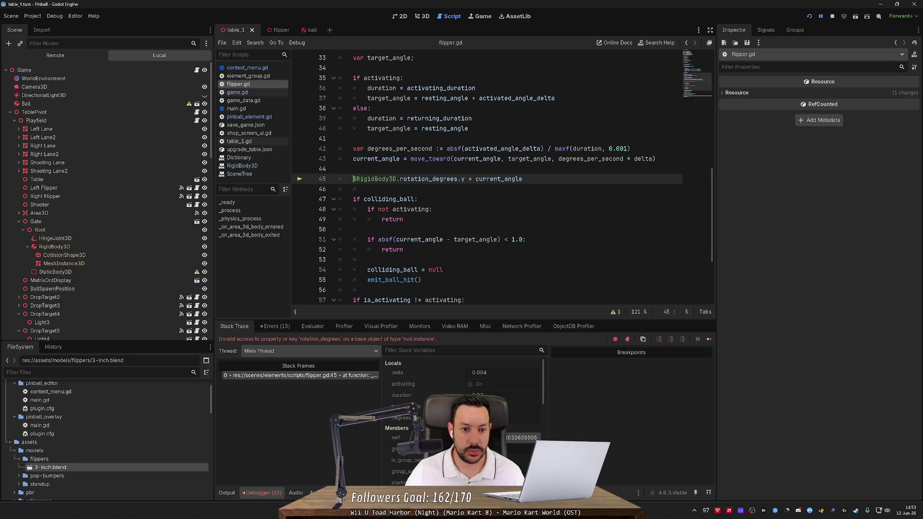
Step: Change line 45's node path to $Root/RigidBody3D in flipper.gd and save the script
{"action": "left_click", "coordinate": [356, 178]}
{"action": "type", "text": "Root/"}
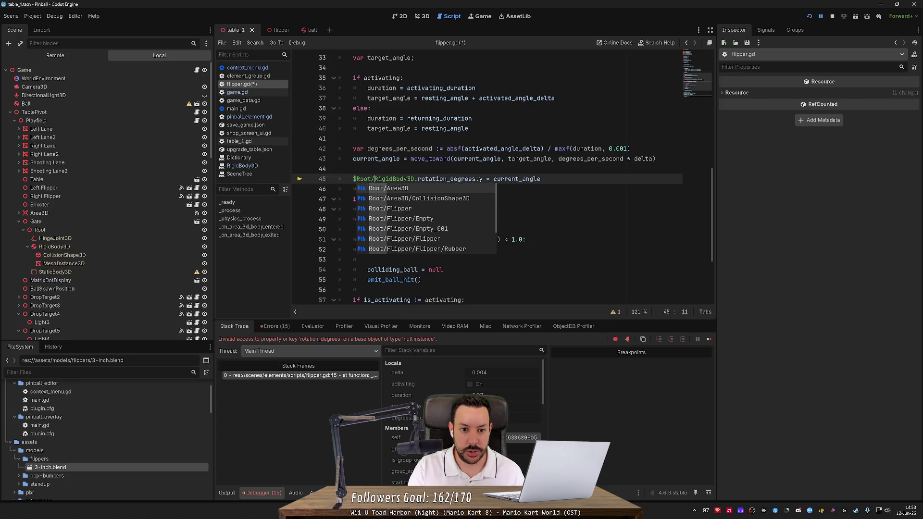
{"action": "key", "text": "ctrl+s"}
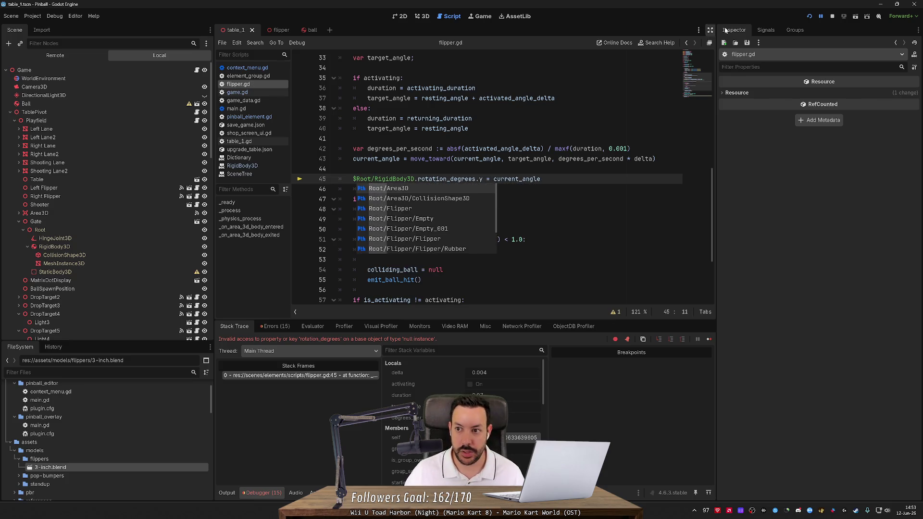
{"action": "left_click", "coordinate": [807, 18]}
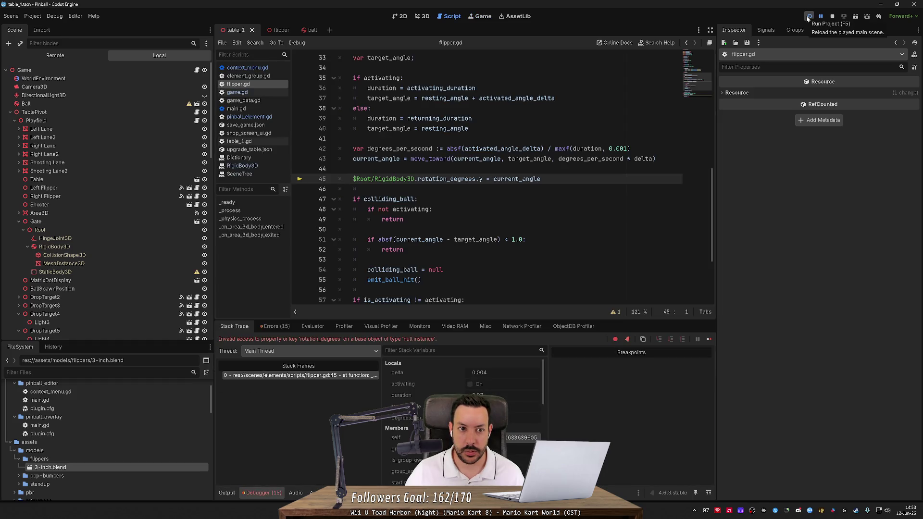
Step: Rename the flipper scene's RigidBody3D2 node to RigidBody3D and relaunch the game
{"action": "left_click", "coordinate": [280, 30]}
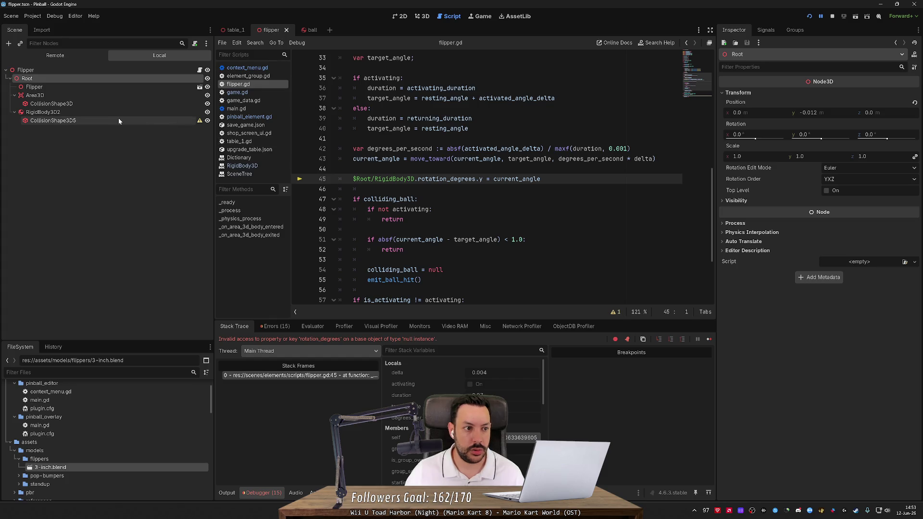
{"action": "left_click", "coordinate": [43, 112]}
{"action": "key", "text": "F2"}
{"action": "key", "text": "BackSpace"}
{"action": "key", "text": "Return"}
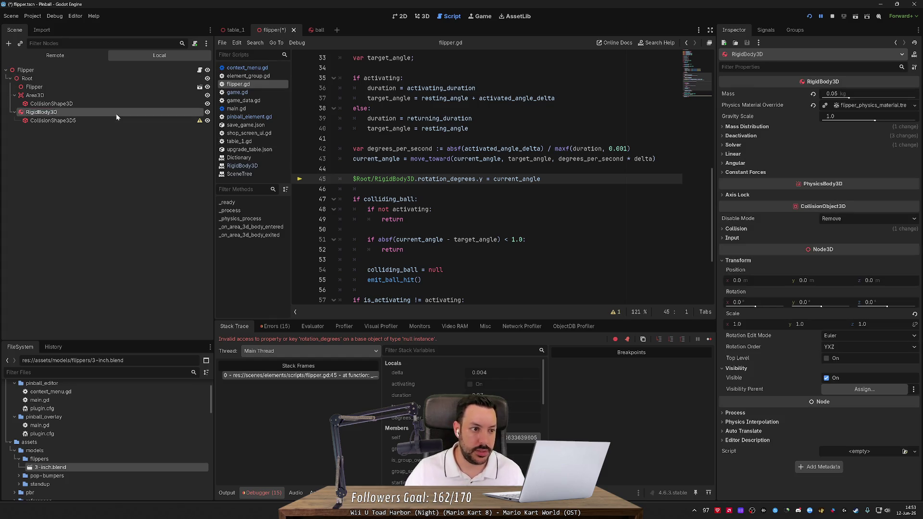
{"action": "left_click", "coordinate": [811, 18]}
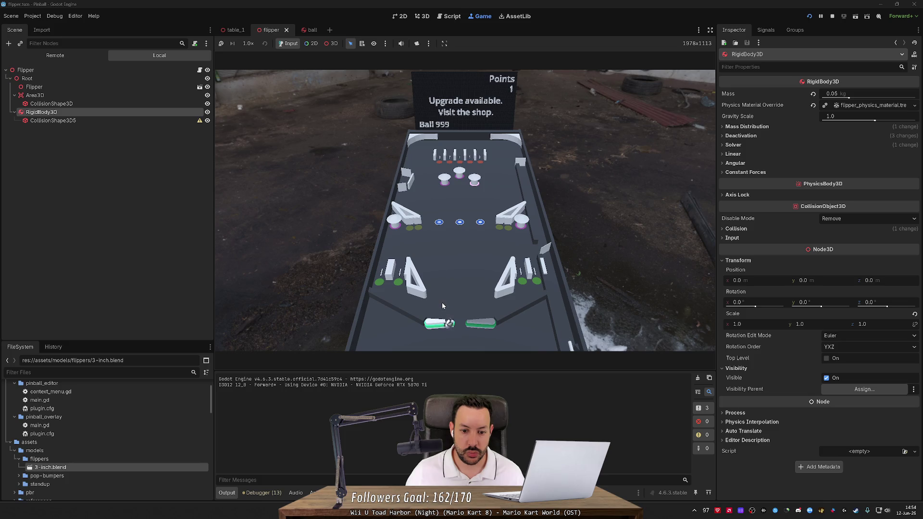
Step: Flick the left flipper, then pause the running game
{"action": "key", "text": "Left"}
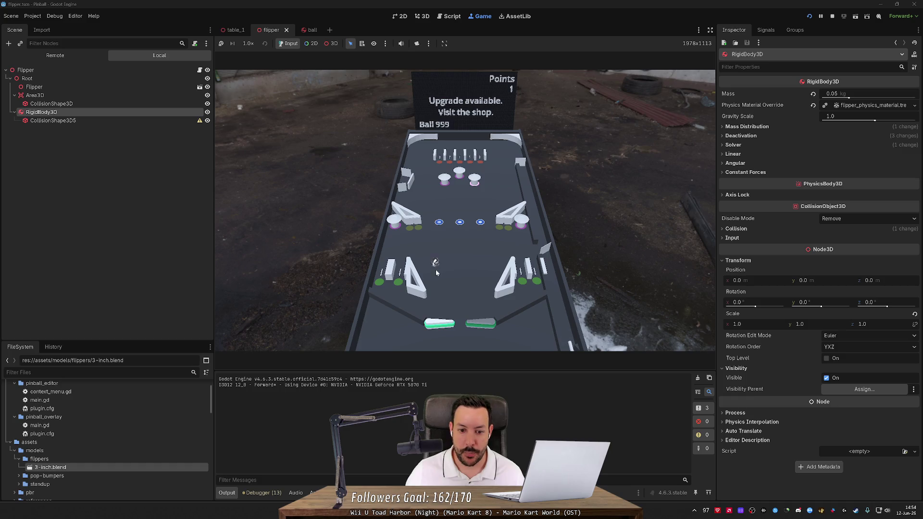
{"action": "key", "text": "F7"}
{"action": "key", "text": "F7"}
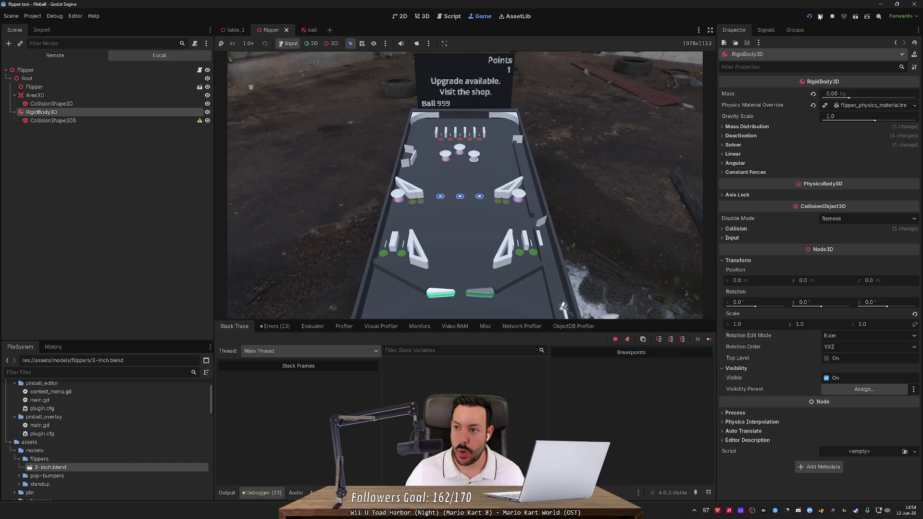
{"action": "left_click", "coordinate": [821, 16]}
{"action": "left_click", "coordinate": [822, 16]}
{"action": "left_click", "coordinate": [821, 16]}
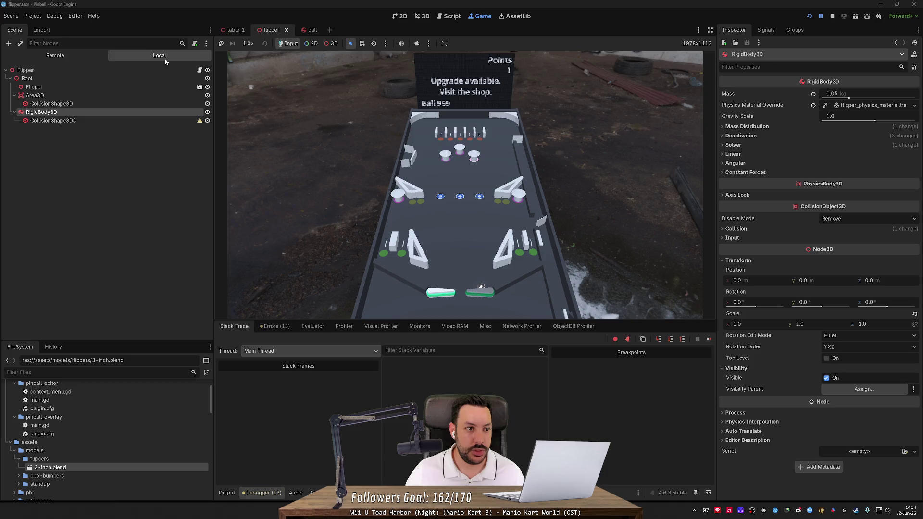
Step: Enable Visible Collision Shapes in the Debug menu
{"action": "left_click", "coordinate": [33, 16]}
{"action": "mouse_move", "coordinate": [55, 16]}
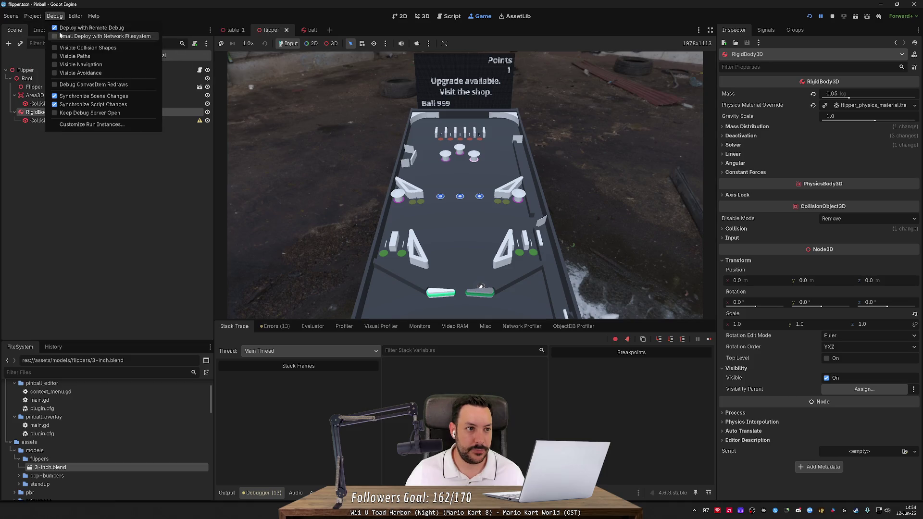
{"action": "left_click", "coordinate": [88, 47]}
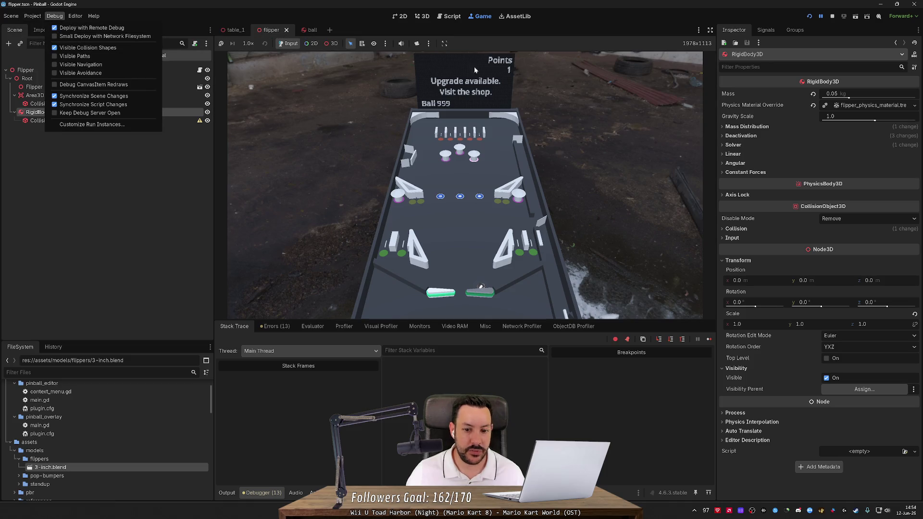
{"action": "left_click", "coordinate": [809, 18]}
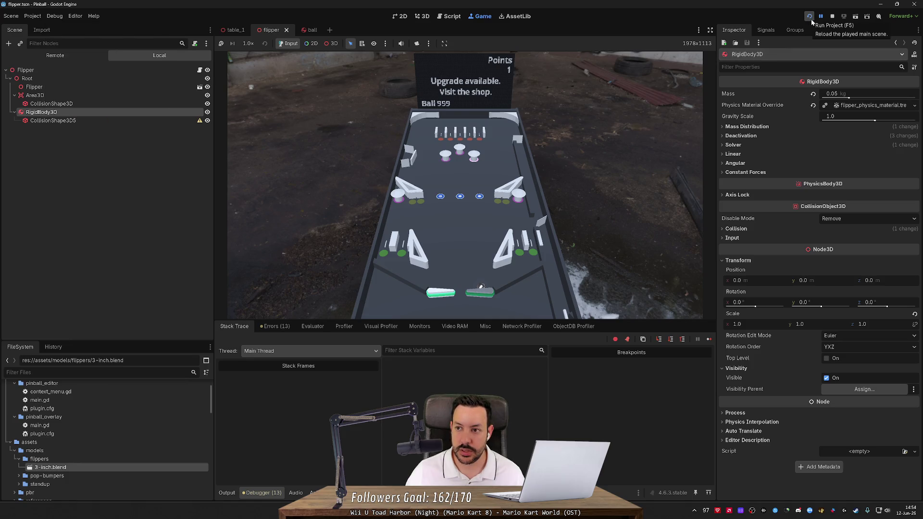
Step: Restart the game with collision shapes visible, test the left flipper, then stop it
{"action": "left_click", "coordinate": [832, 17]}
{"action": "left_click", "coordinate": [808, 17]}
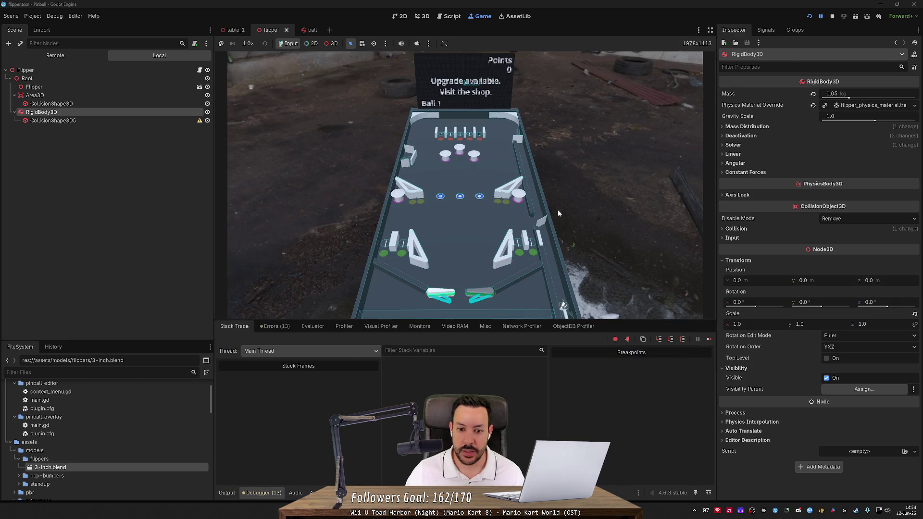
{"action": "key", "text": "F7"}
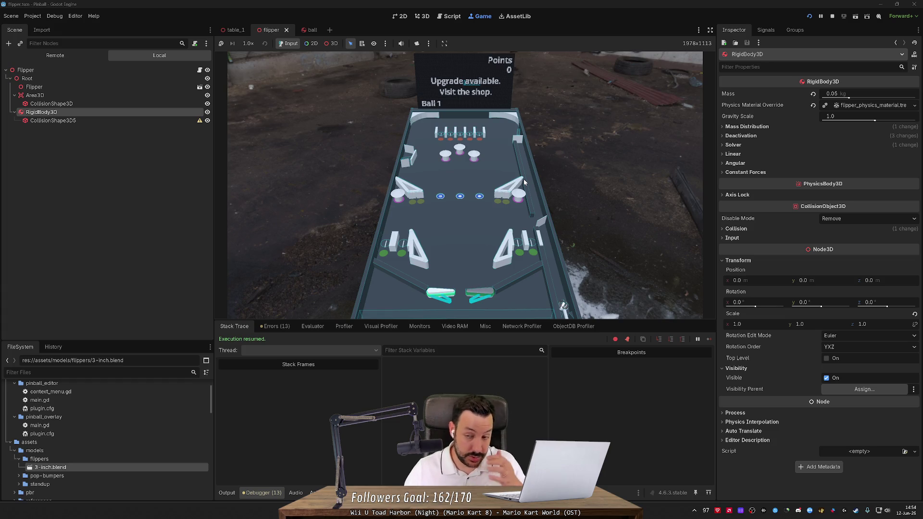
{"action": "left_click", "coordinate": [833, 16]}
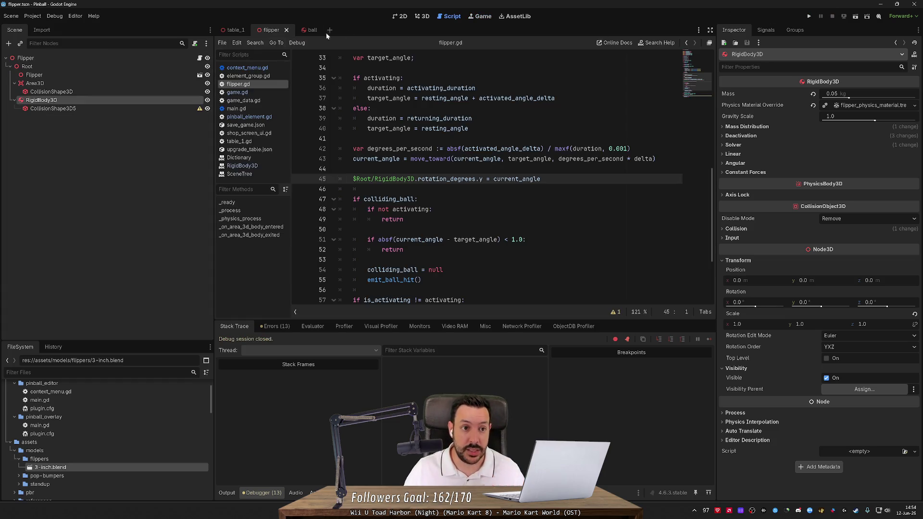
Step: In the 3D view, select the Flipper and Area3D nodes in the Scene dock
{"action": "left_click", "coordinate": [421, 17]}
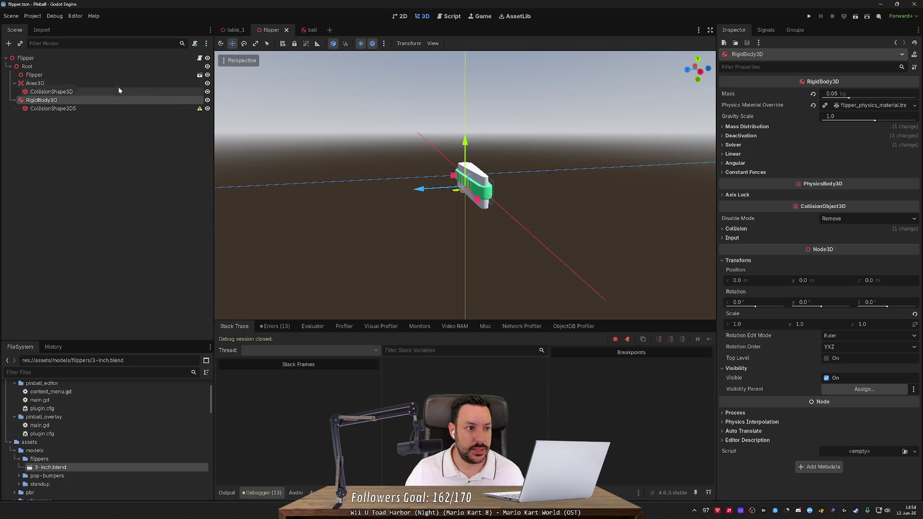
{"action": "left_click", "coordinate": [96, 83]}
{"action": "left_click", "coordinate": [76, 100], "text": "shift"}
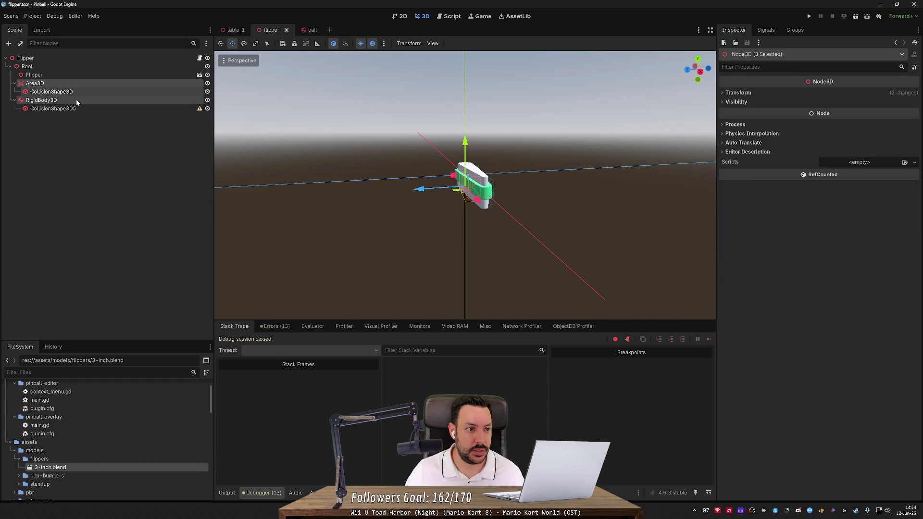
{"action": "left_click", "coordinate": [62, 84]}
{"action": "left_click", "coordinate": [56, 99], "text": "ctrl"}
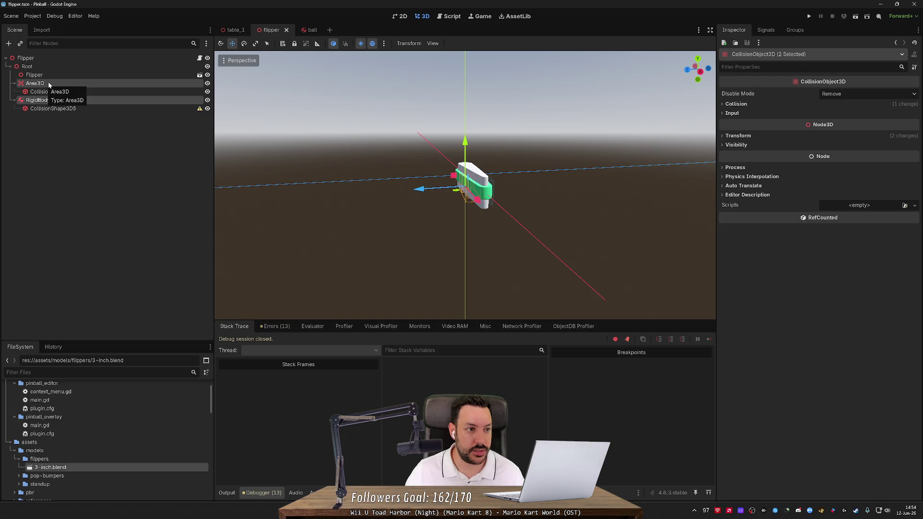
{"action": "left_click", "coordinate": [48, 91]}
Step: Move them under RigidBody3D, save the flipper scene, and run the game
{"action": "mouse_move", "coordinate": [75, 82]}
{"action": "left_mouse_down"}
{"action": "mouse_move", "coordinate": [82, 106]}
{"action": "mouse_move", "coordinate": [72, 121]}
{"action": "mouse_move", "coordinate": [50, 128]}
{"action": "mouse_move", "coordinate": [53, 112]}
{"action": "left_mouse_up"}
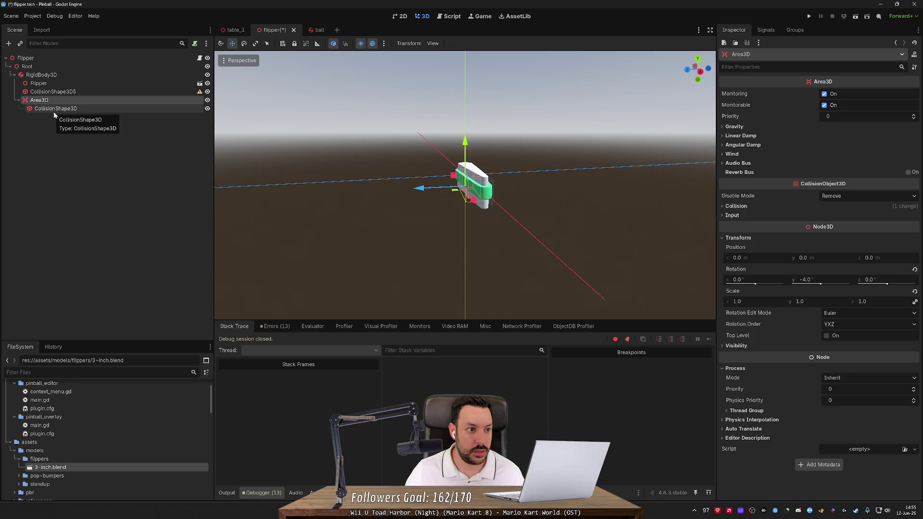
{"action": "left_click", "coordinate": [50, 122]}
{"action": "key", "text": "ctrl+s"}
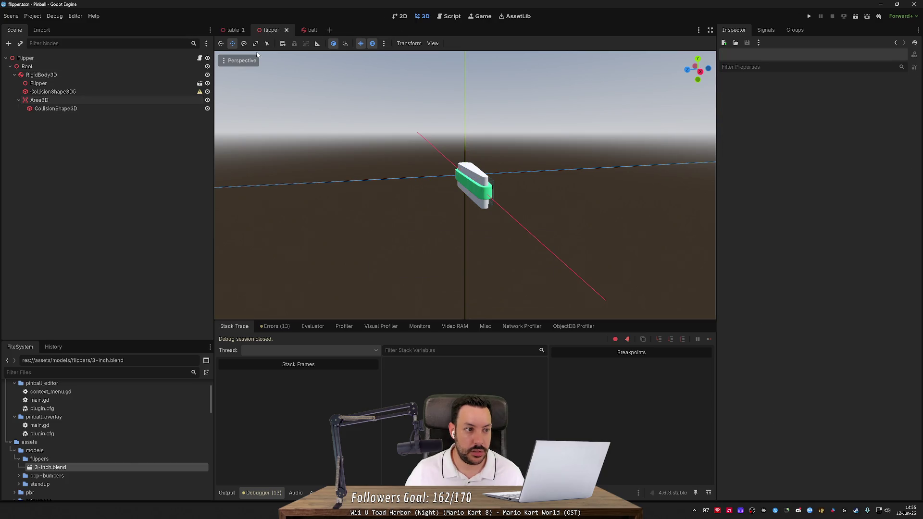
{"action": "left_click", "coordinate": [809, 16]}
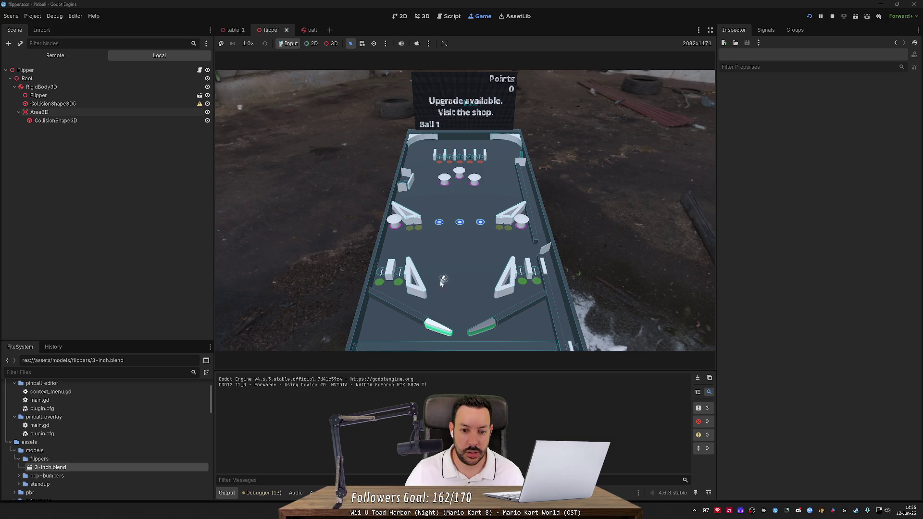
Step: Flick the left flipper, stop the game, and turn off Visible Collision Shapes
{"action": "key", "text": "Left"}
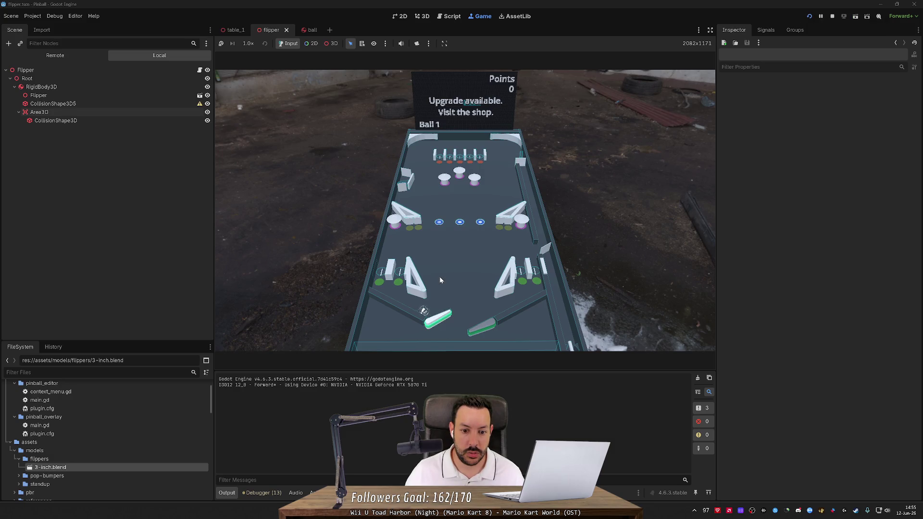
{"action": "key", "text": "Left"}
{"action": "key", "text": "Left"}
{"action": "key", "text": "Left"}
{"action": "key", "text": "F8"}
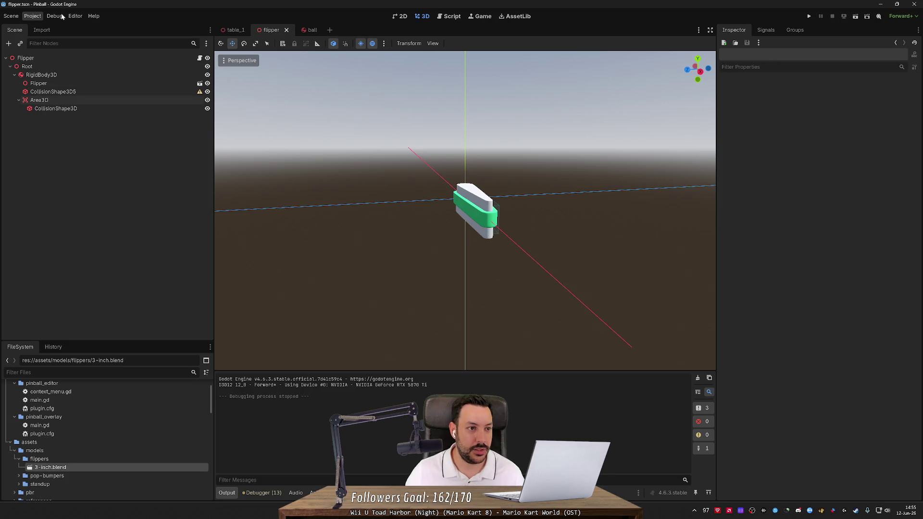
{"action": "left_click", "coordinate": [56, 16]}
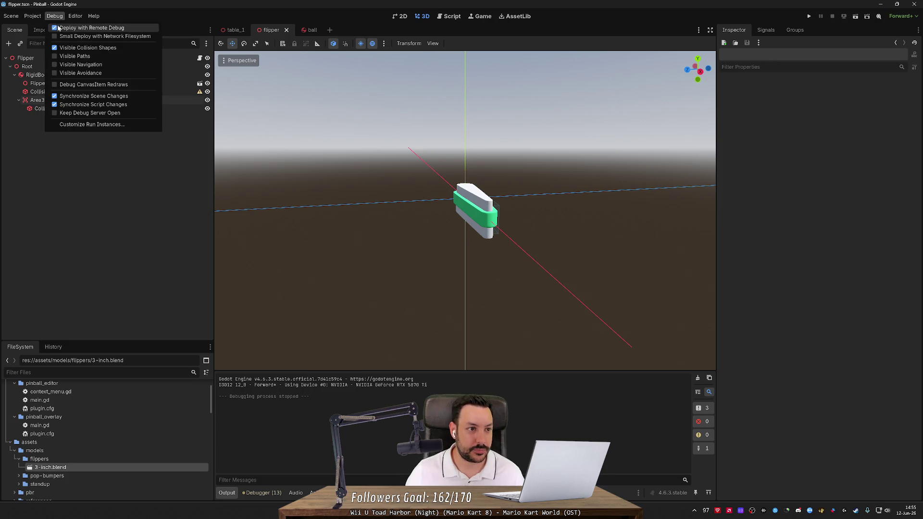
{"action": "left_click", "coordinate": [61, 49]}
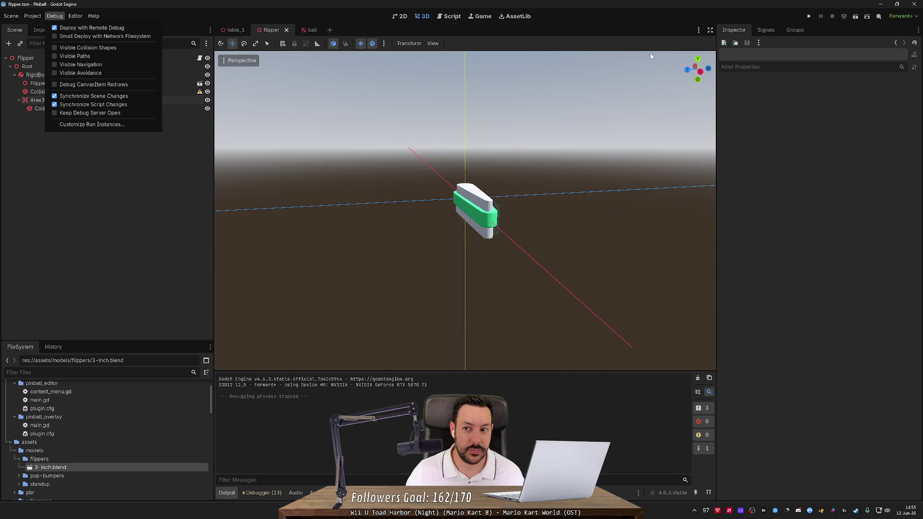
Step: Relaunch the pinball game and rapidly flick both flippers to test their response
{"action": "left_click", "coordinate": [812, 19]}
{"action": "left_click", "coordinate": [811, 18]}
{"action": "key", "text": "Left"}
{"action": "key", "text": "Right"}
{"action": "key", "text": "Left"}
{"action": "key", "text": "Left"}
{"action": "key", "text": "Right"}
{"action": "key", "text": "Left"}
{"action": "key", "text": "Right"}
{"action": "key", "text": "Left"}
{"action": "key", "text": "Right"}
{"action": "key", "text": "Left"}
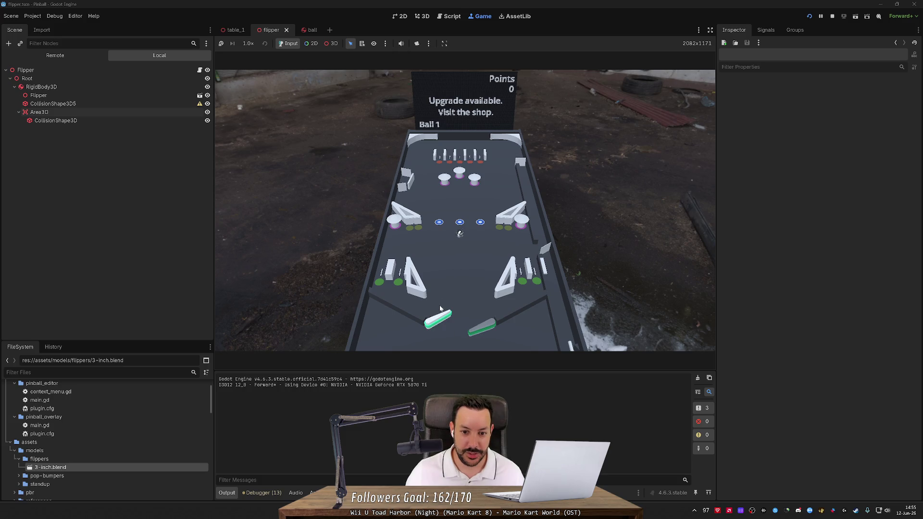
Step: Play a ball with both flippers up to 12 points, then stop the game
{"action": "key", "text": "Left"}
{"action": "key", "text": "Left"}
{"action": "key", "text": "Left"}
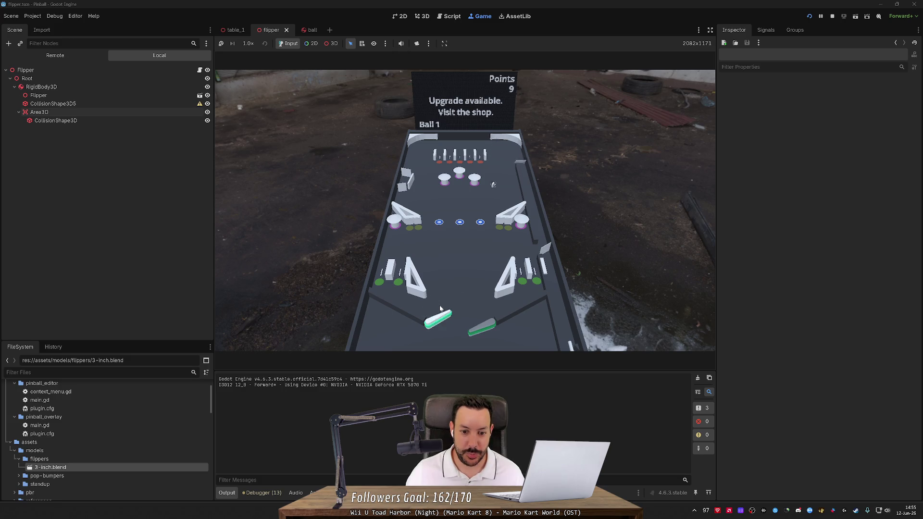
{"action": "key", "text": "Right"}
{"action": "key", "text": "Right"}
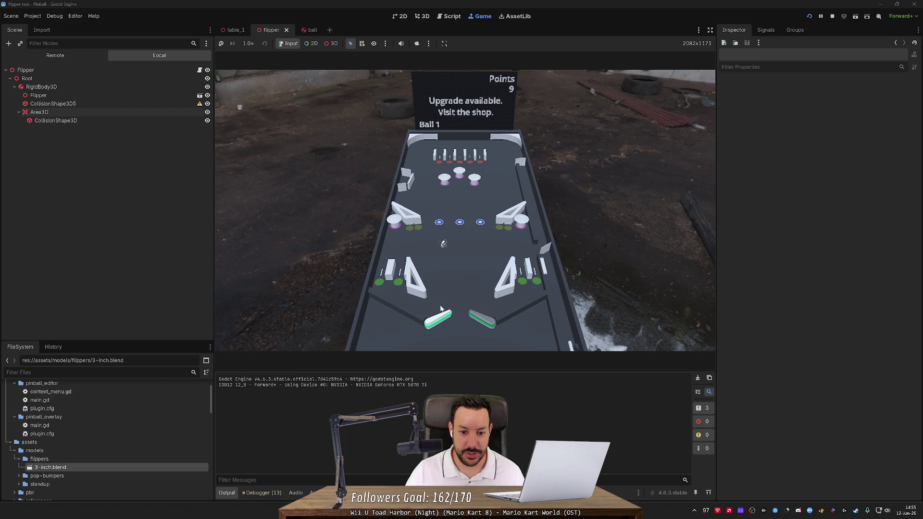
{"action": "key", "text": "Right"}
{"action": "key", "text": "Right"}
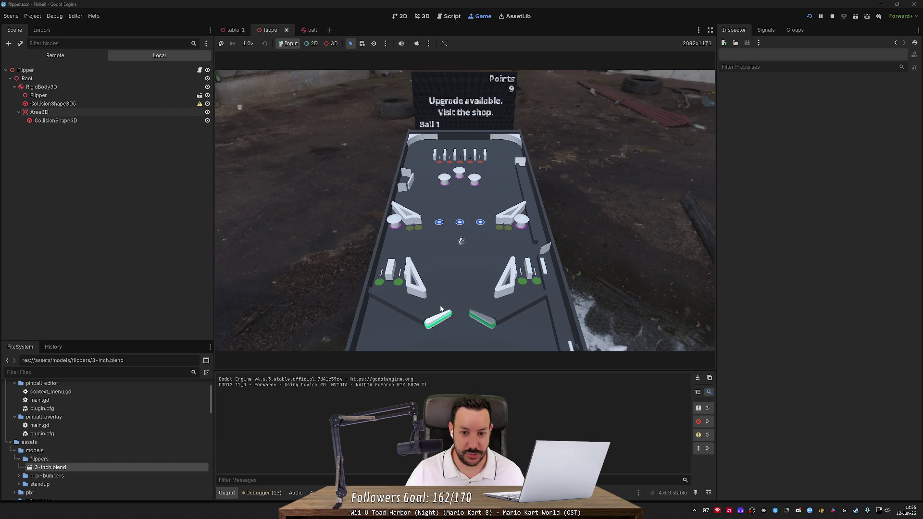
{"action": "key", "text": "Right"}
{"action": "key", "text": "Right"}
{"action": "key", "text": "Right"}
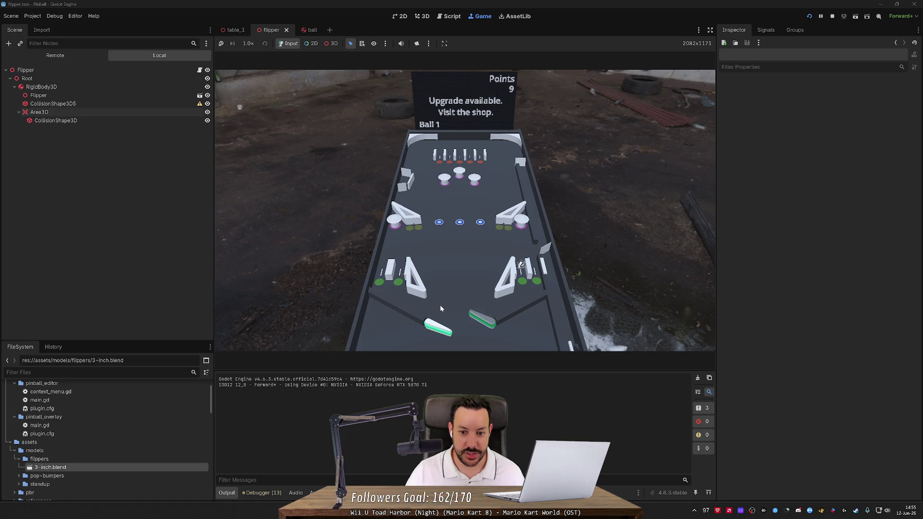
{"action": "key", "text": "Left"}
{"action": "key", "text": "Right"}
{"action": "key", "text": "Left"}
{"action": "key", "text": "Right"}
{"action": "key", "text": "Right"}
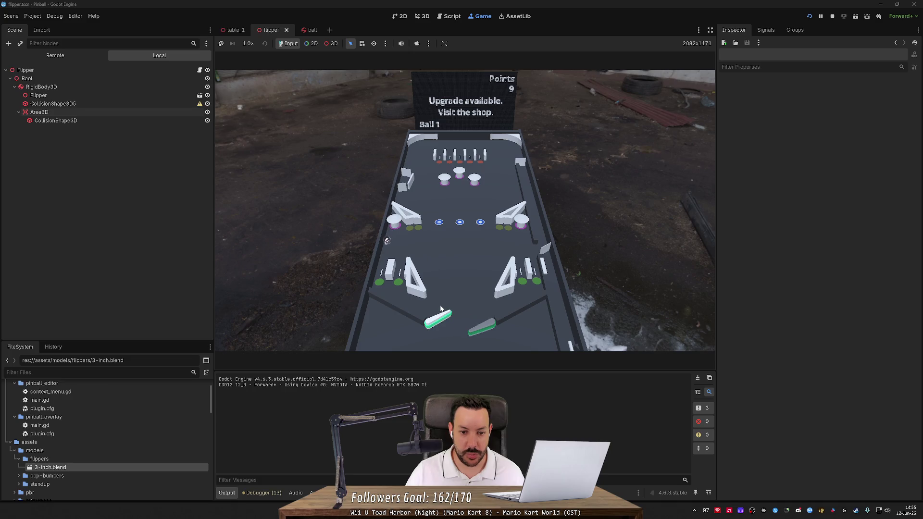
{"action": "key", "text": "Right"}
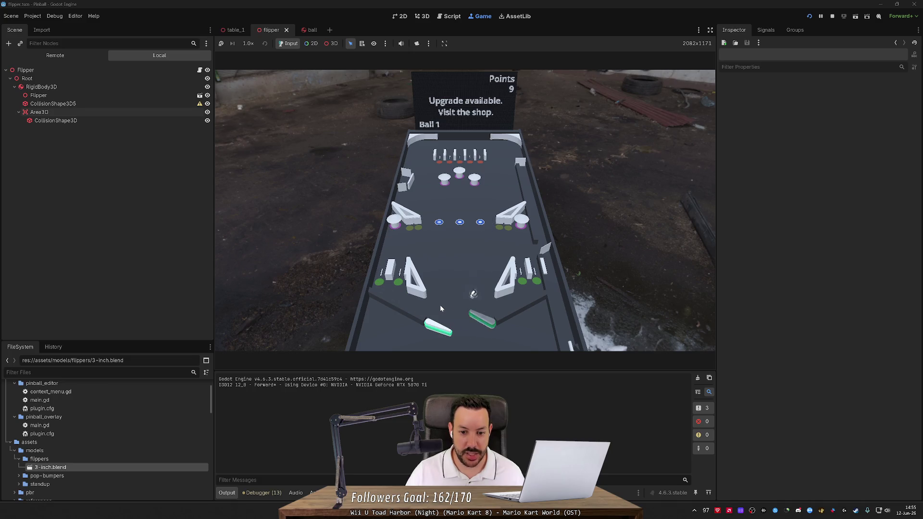
{"action": "key", "text": "Right"}
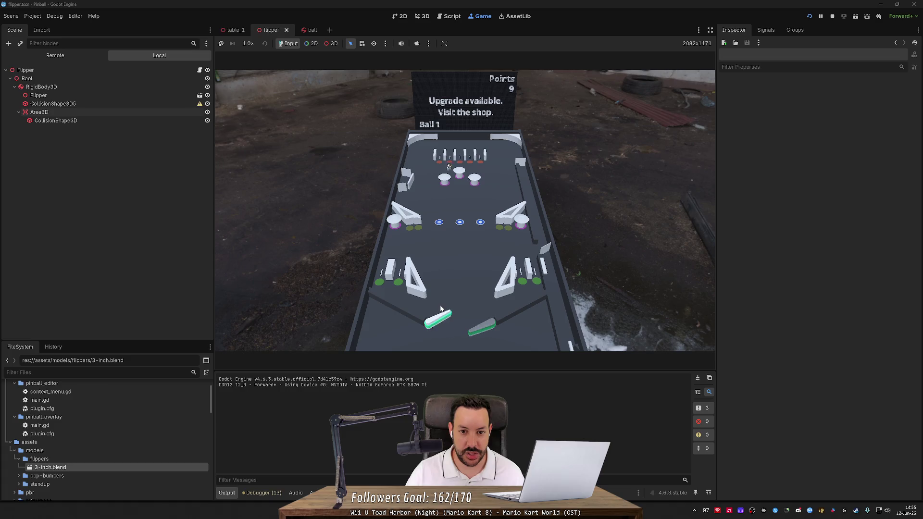
{"action": "key", "text": "Right"}
{"action": "key", "text": "Left"}
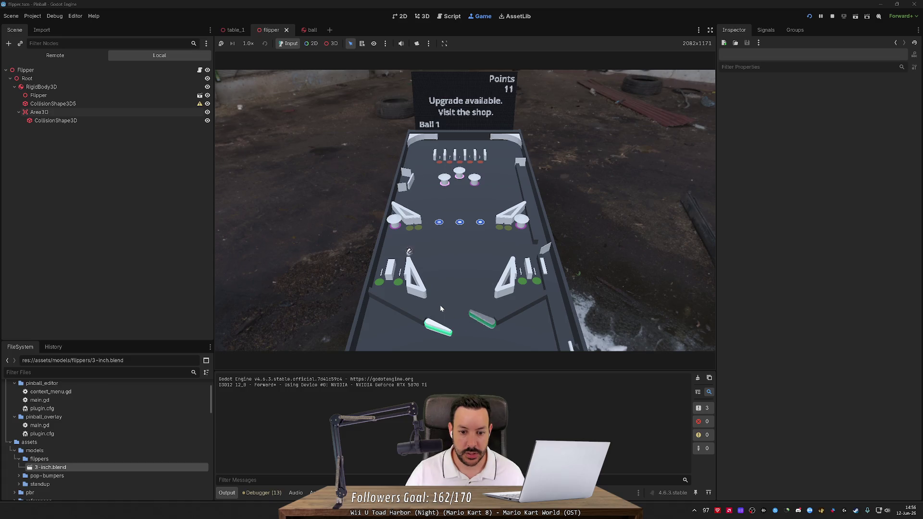
{"action": "key", "text": "Left"}
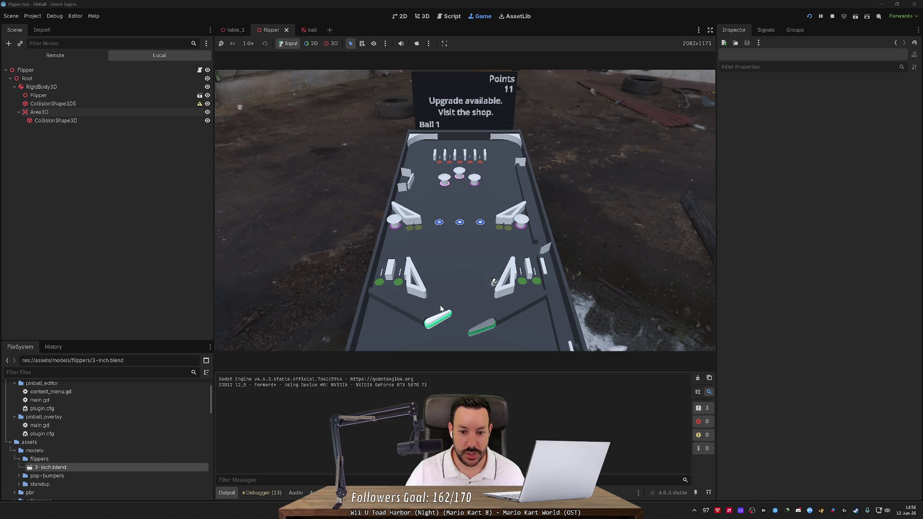
{"action": "key", "text": "Right"}
{"action": "key", "text": "Right"}
{"action": "left_click", "coordinate": [833, 15]}
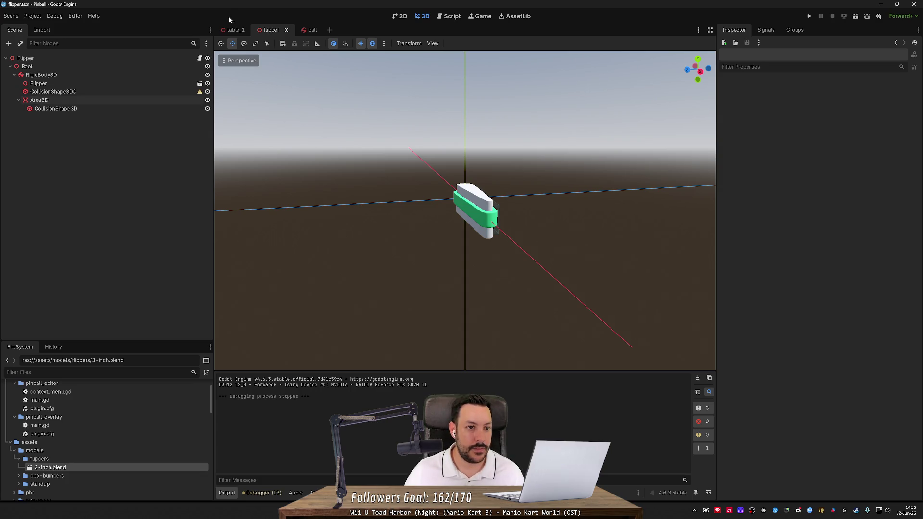
Step: In table_1, enable Editable Children on the Right Flipper node to expose its RigidBody3D, Flipper and Area3D
{"action": "left_click", "coordinate": [231, 30]}
{"action": "scroll", "coordinate": [145, 185], "scroll_direction": "down", "scroll_amount": 15}
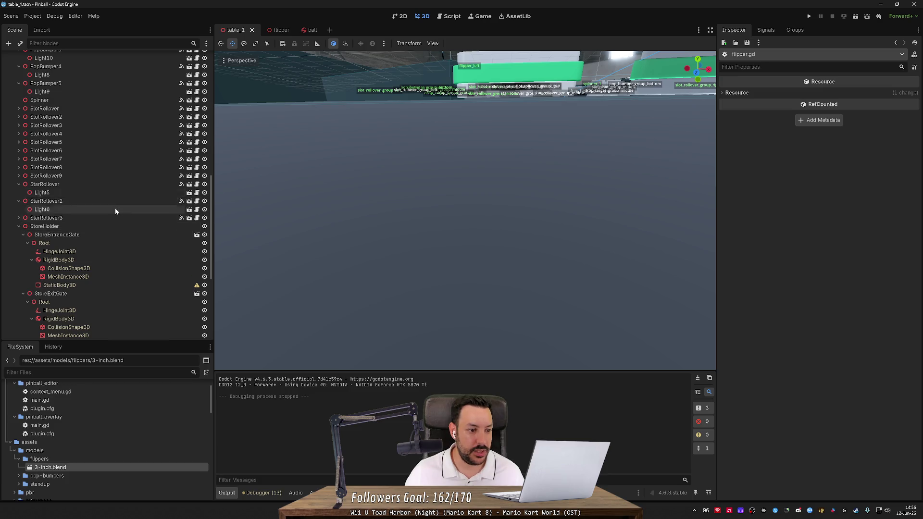
{"action": "scroll", "coordinate": [113, 236], "scroll_direction": "down", "scroll_amount": 5}
{"action": "scroll", "coordinate": [106, 258], "scroll_direction": "up", "scroll_amount": 20}
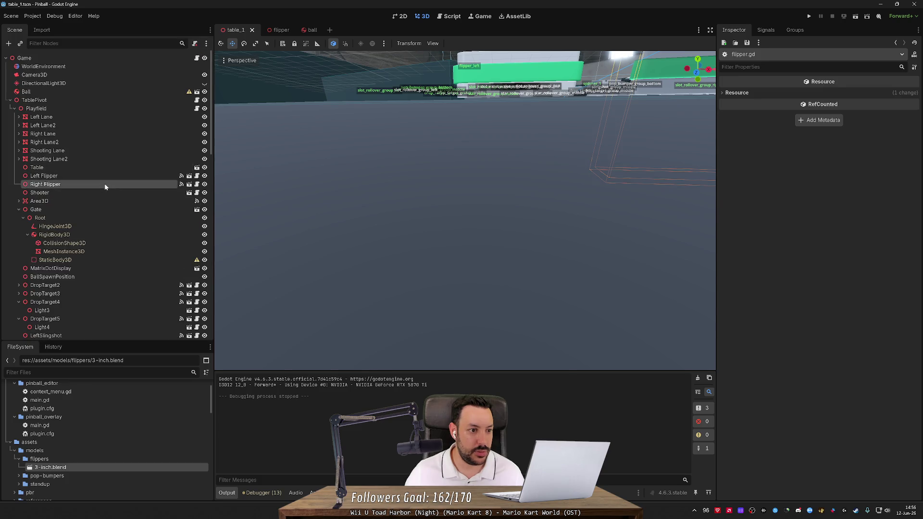
{"action": "right_click", "coordinate": [104, 184]}
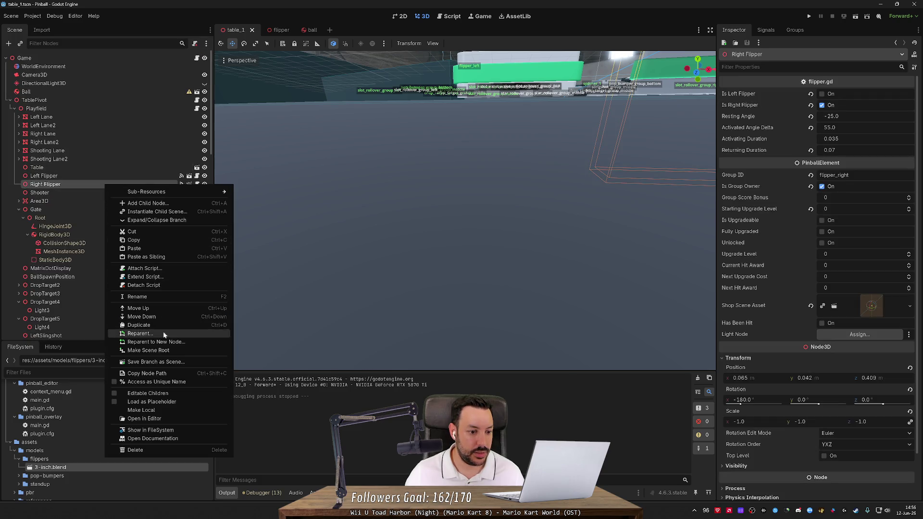
{"action": "left_click", "coordinate": [148, 393]}
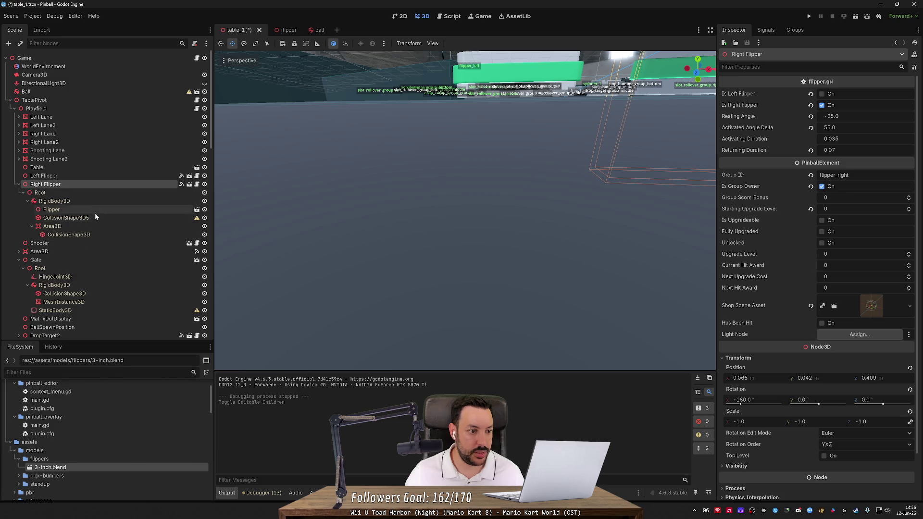
{"action": "left_click", "coordinate": [90, 242]}
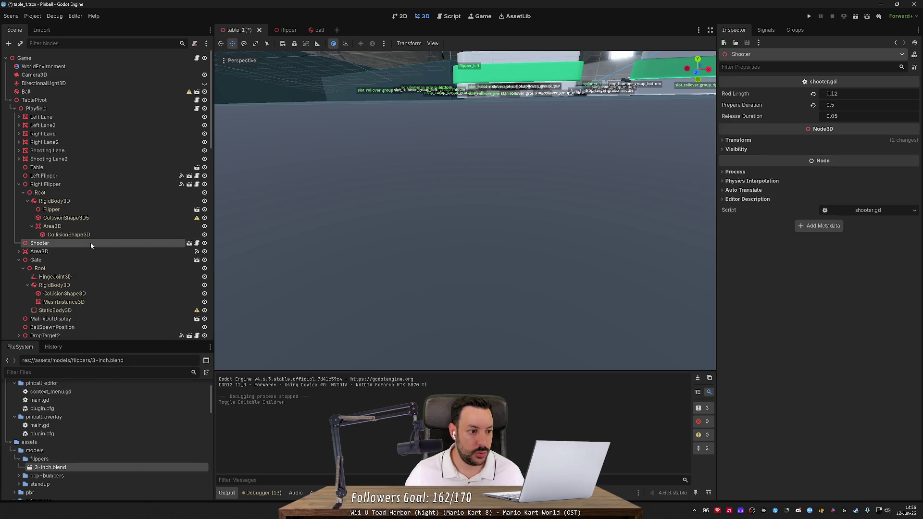
Step: Set the Right Flipper's Flipper mesh X scale to -0.01 to mirror it
{"action": "double_click", "coordinate": [91, 210]}
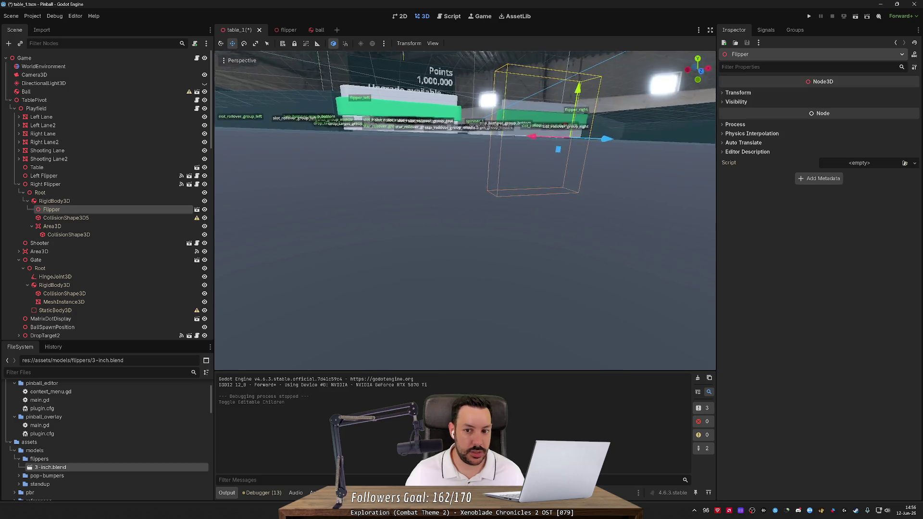
{"action": "left_click", "coordinate": [743, 93]}
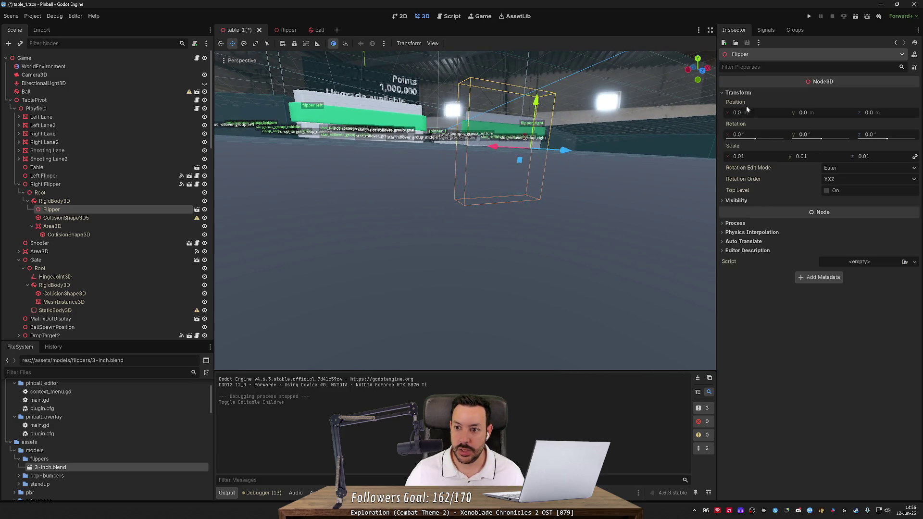
{"action": "left_click", "coordinate": [753, 154]}
{"action": "type", "text": "-0.01"}
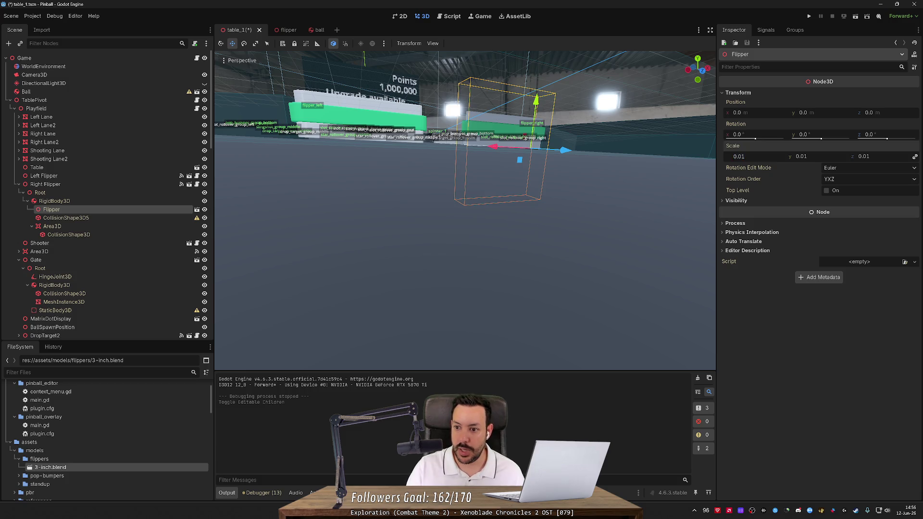
{"action": "key", "text": "Tab"}
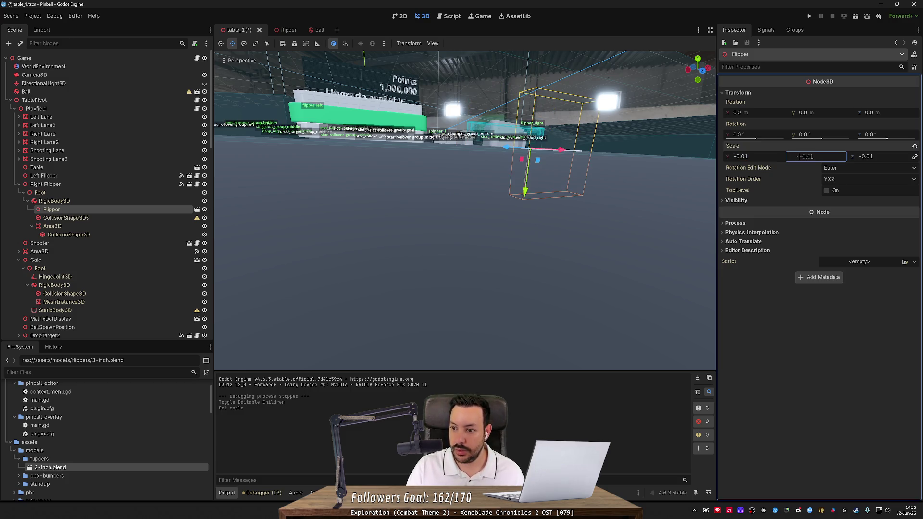
Step: Inspect the mirrored flipper up close, undo back to 0.01 scale, and save table_1
{"action": "key", "text": "w"}
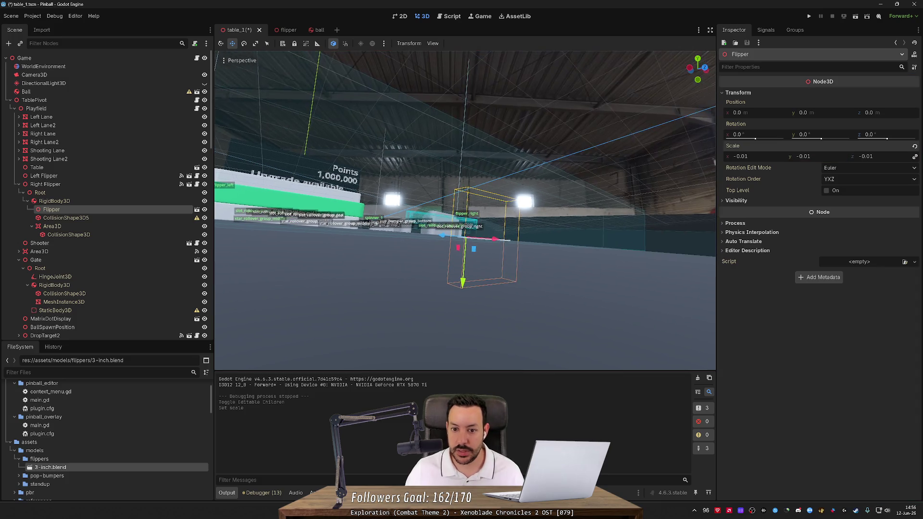
{"action": "scroll", "coordinate": [219, 293], "scroll_direction": "up", "scroll_amount": 5}
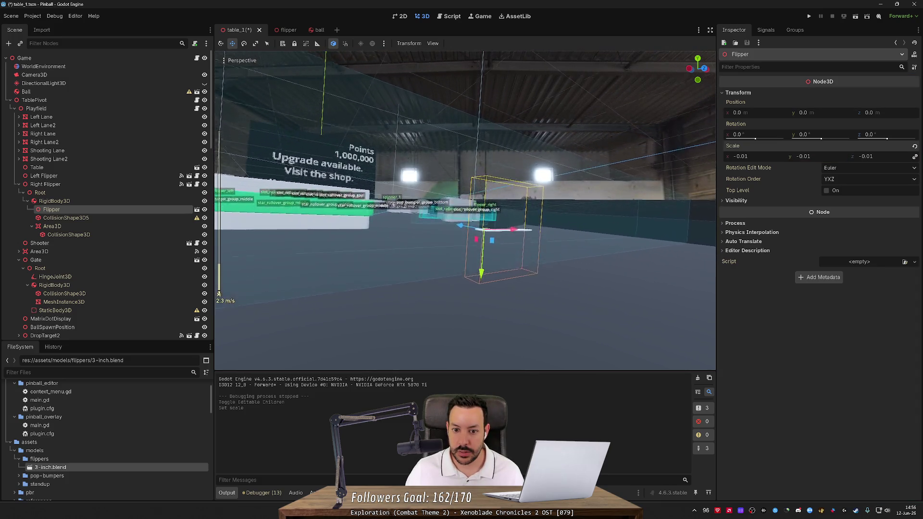
{"action": "key", "text": "w"}
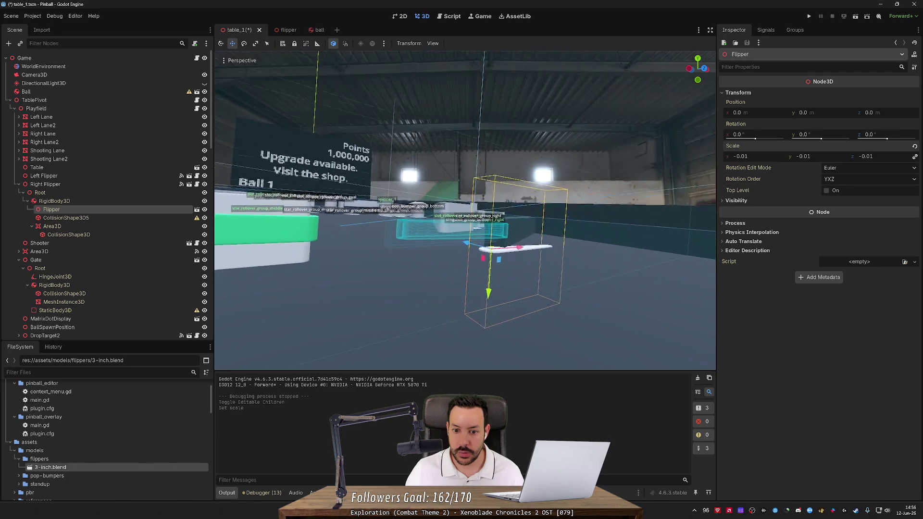
{"action": "key", "text": "q"}
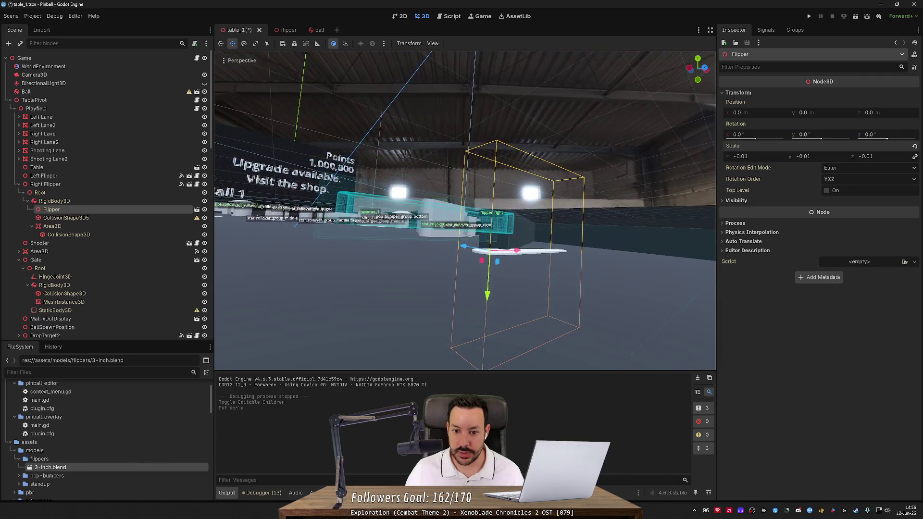
{"action": "key", "text": "ctrl+z"}
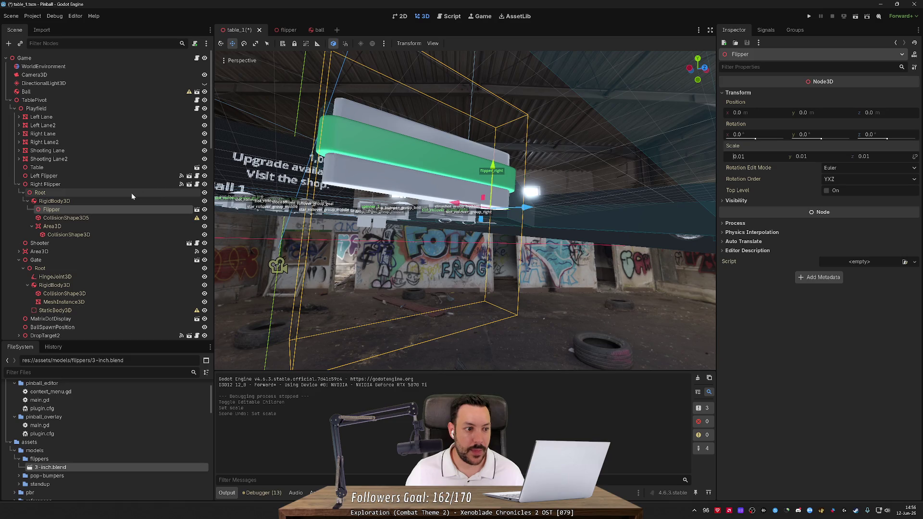
{"action": "key", "text": "f"}
{"action": "scroll", "coordinate": [459, 214], "scroll_direction": "down", "scroll_amount": 5}
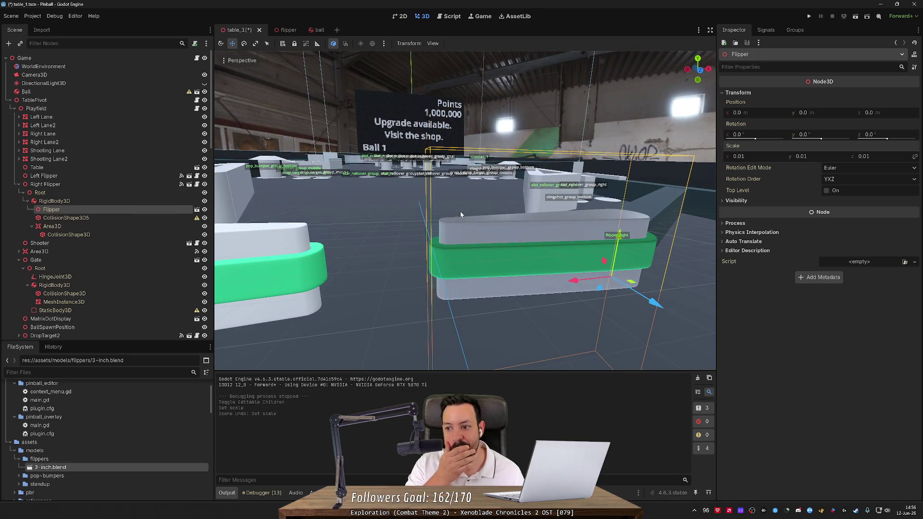
{"action": "key", "text": "ctrl+s"}
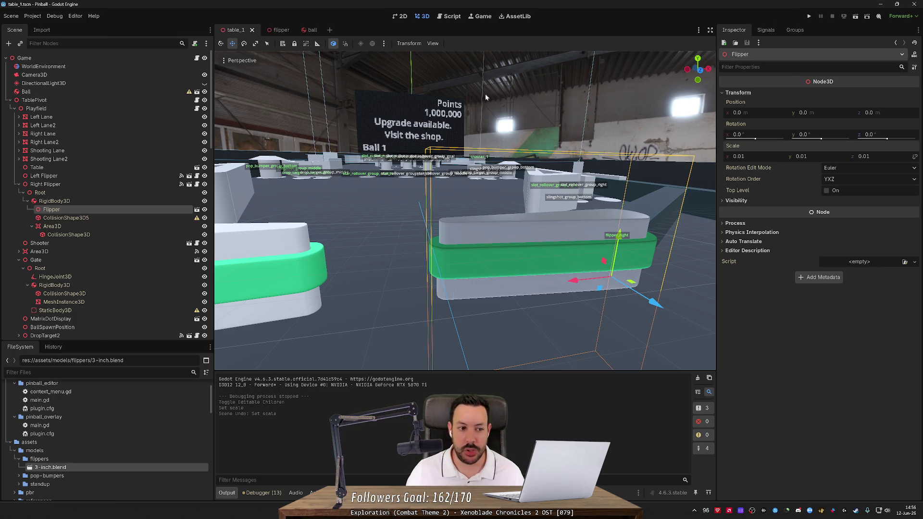
{"action": "right_click", "coordinate": [72, 193]}
Step: Turn off Editable Children on the Right Flipper and confirm
{"action": "right_click", "coordinate": [73, 183]}
{"action": "right_click", "coordinate": [73, 183]}
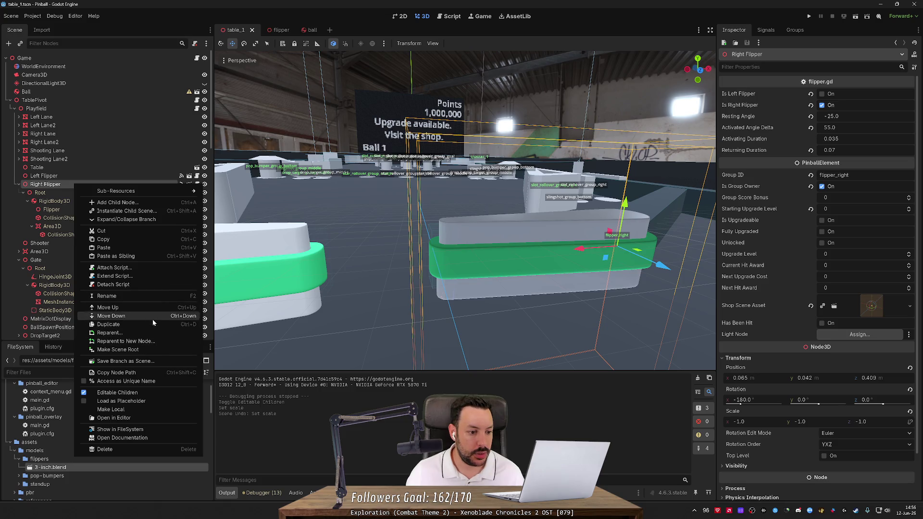
{"action": "left_click", "coordinate": [117, 392]}
{"action": "left_click", "coordinate": [408, 269]}
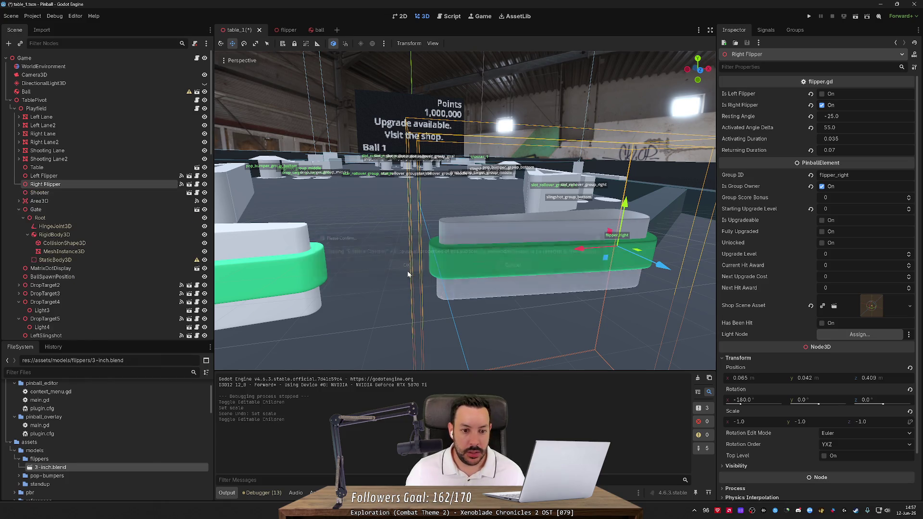
Step: Test-run the game, then set the Right Flipper's X scale to 1 and save
{"action": "left_click", "coordinate": [809, 17]}
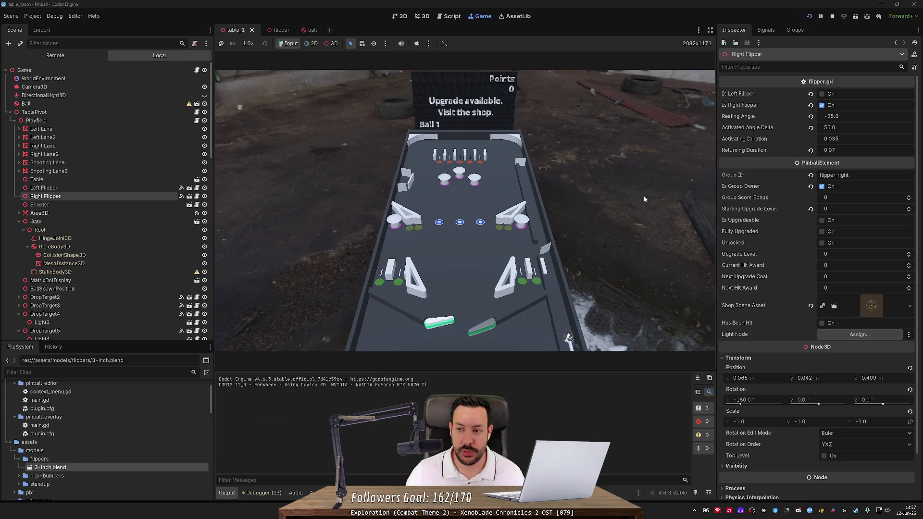
{"action": "key", "text": "F8"}
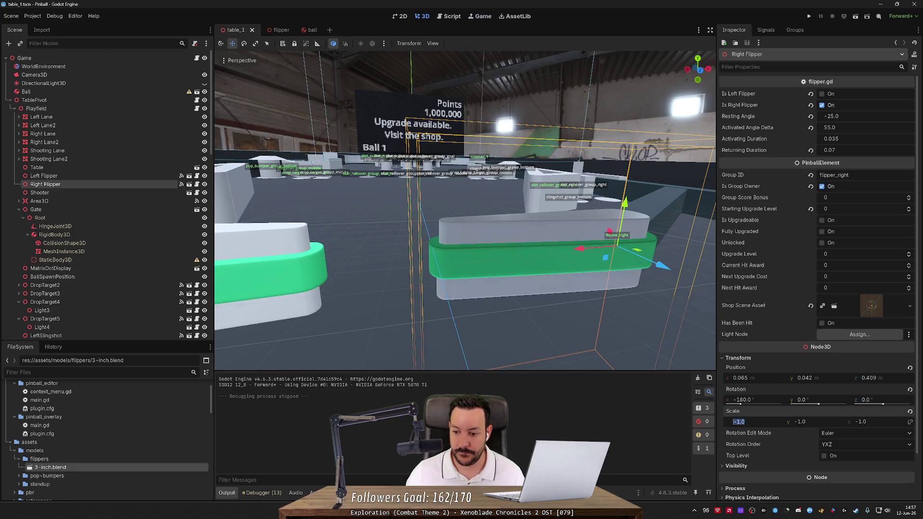
{"action": "type", "text": "1"}
{"action": "key", "text": "Return"}
{"action": "key", "text": "ctrl+s"}
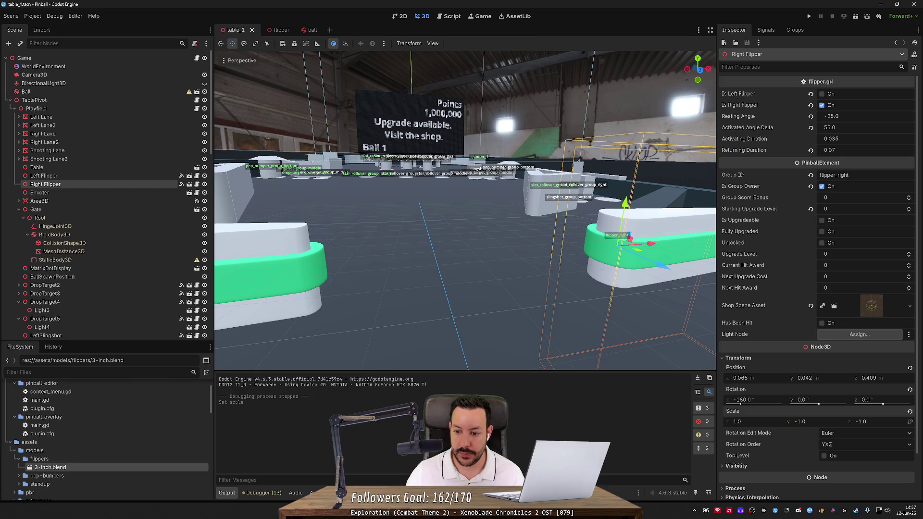
Step: With the game running, set the right flipper's Resting Angle to -155
{"action": "left_click", "coordinate": [810, 16]}
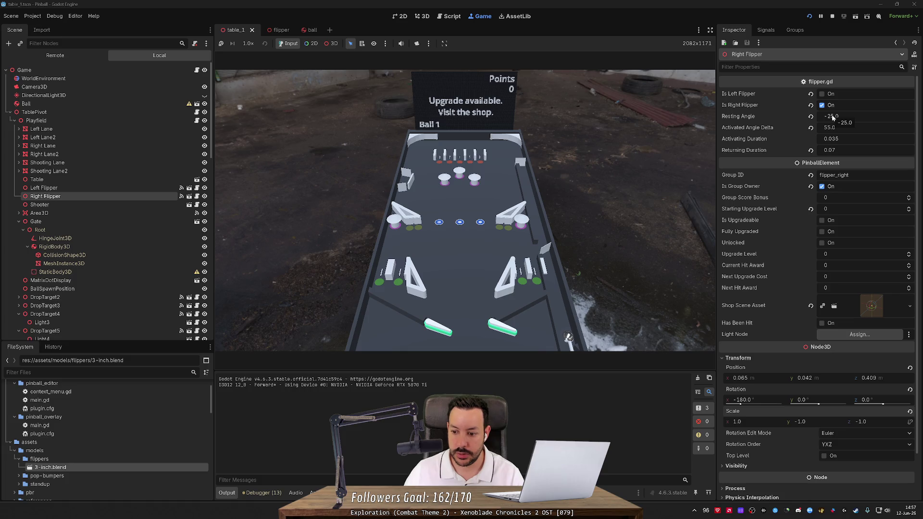
{"action": "left_click_drag", "start_coordinate": [833, 117], "coordinate": [834, 117]}
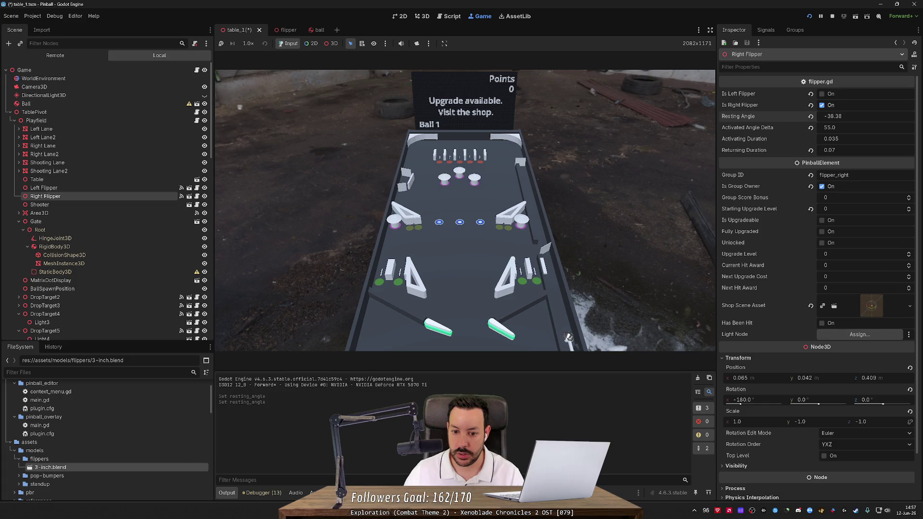
{"action": "left_click_drag", "start_coordinate": [833, 118], "coordinate": [803, 118]}
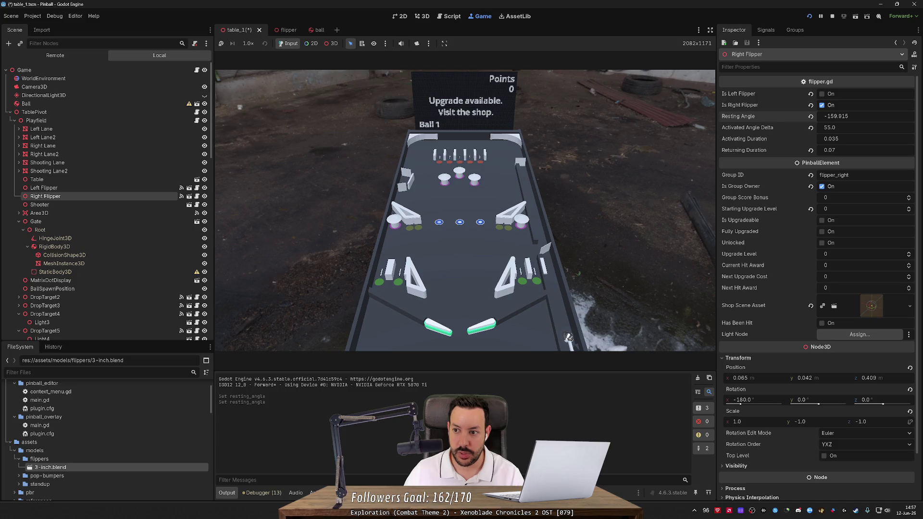
{"action": "left_click", "coordinate": [849, 119]}
{"action": "type", "text": "-"}
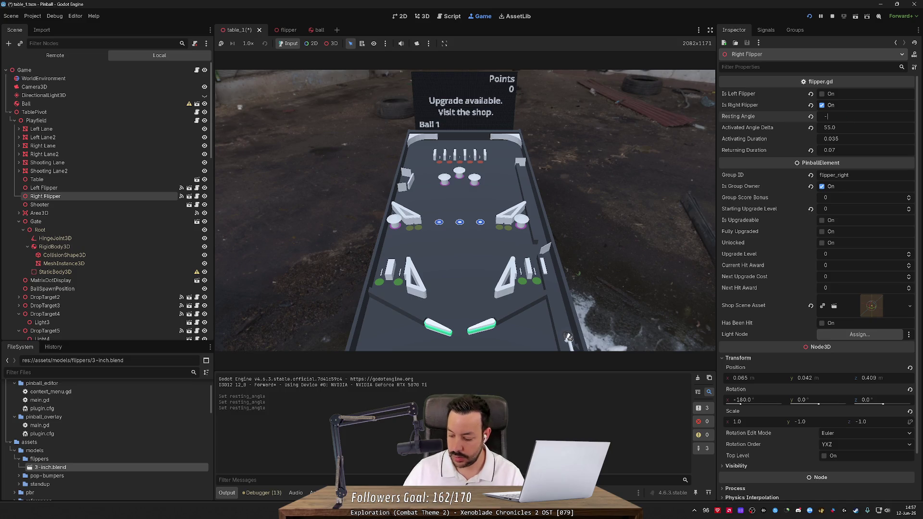
{"action": "key", "text": "Return"}
Step: Set the Activated Angle Delta to -55 and test the right flipper's flicks
{"action": "key", "text": "Right"}
{"action": "key", "text": "Right"}
{"action": "key", "text": "Right"}
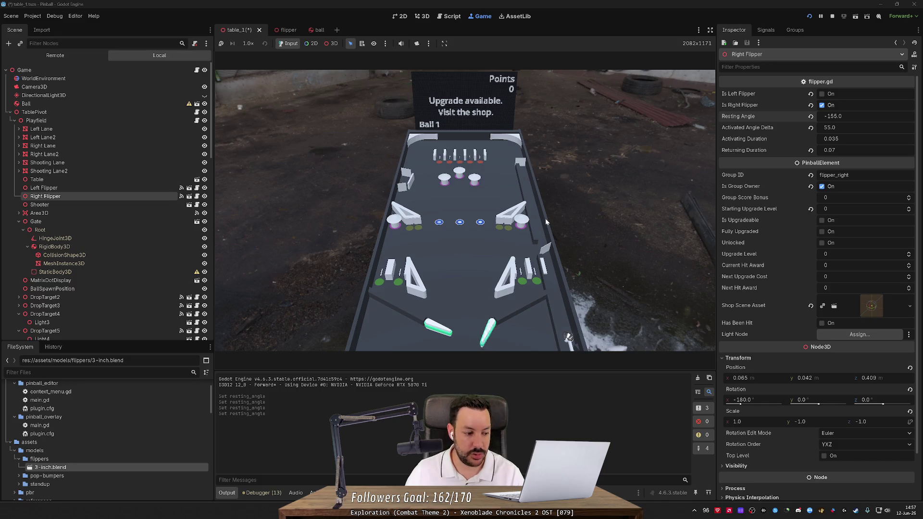
{"action": "key", "text": "Right"}
{"action": "key", "text": "Right"}
{"action": "key", "text": "Right"}
{"action": "key", "text": "Right"}
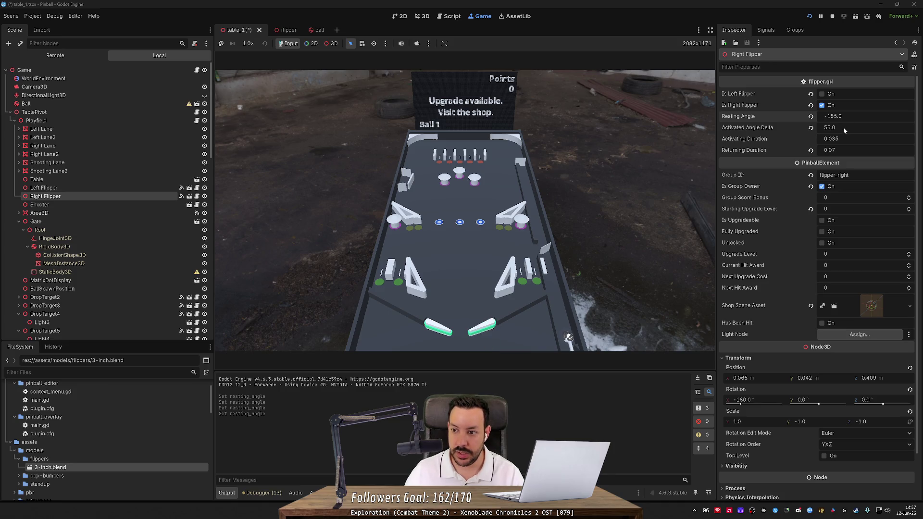
{"action": "type", "text": "-"}
{"action": "key", "text": "Return"}
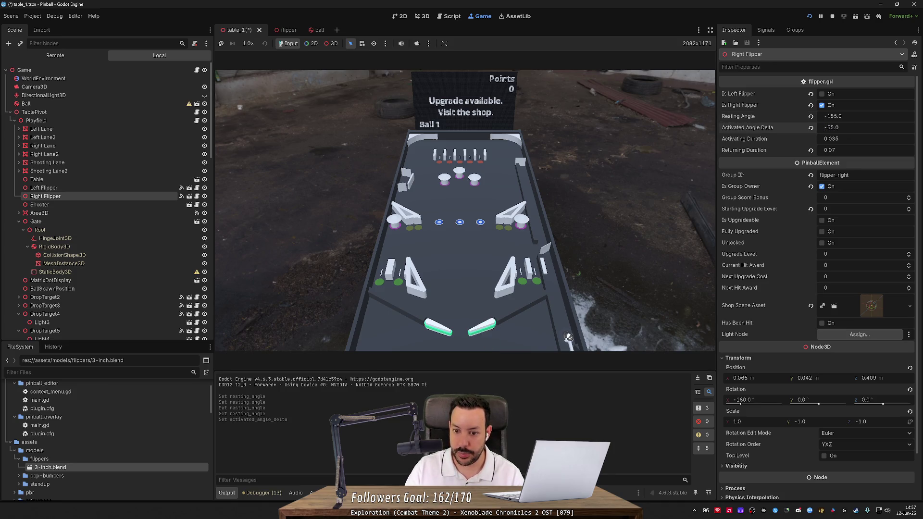
{"action": "left_click", "coordinate": [576, 208]}
{"action": "key", "text": "Right"}
{"action": "key", "text": "Right"}
{"action": "key", "text": "Right"}
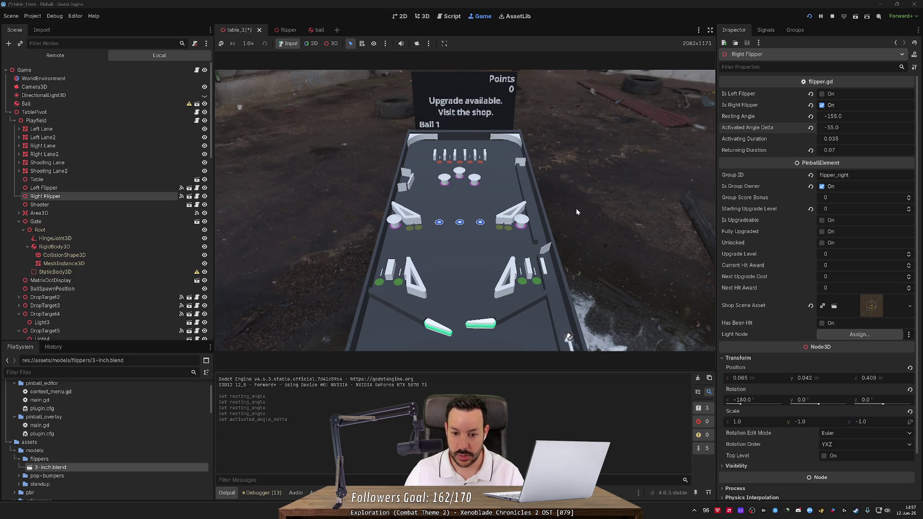
{"action": "key", "text": "Right"}
{"action": "key", "text": "Right"}
{"action": "key", "text": "Right"}
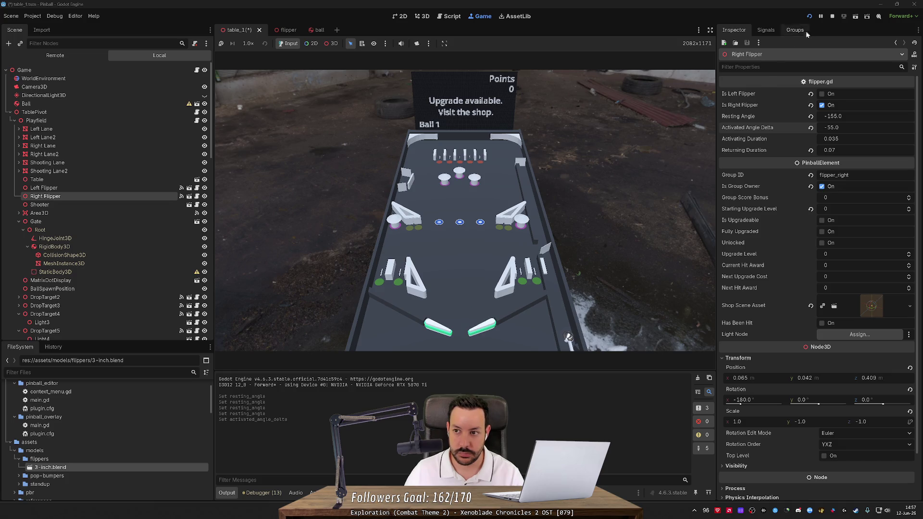
Step: Save and relaunch the game with the new angles, then stop it
{"action": "left_click", "coordinate": [810, 17]}
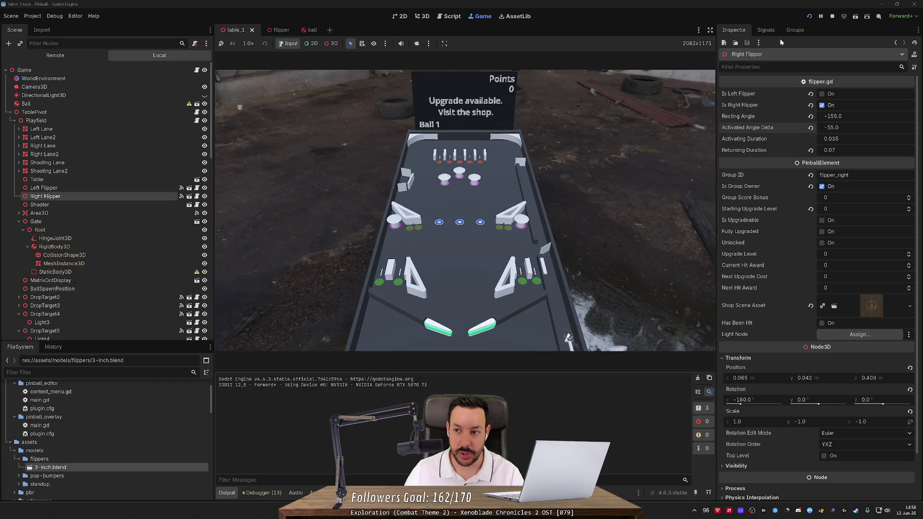
{"action": "left_click", "coordinate": [810, 17]}
{"action": "left_click", "coordinate": [810, 17]}
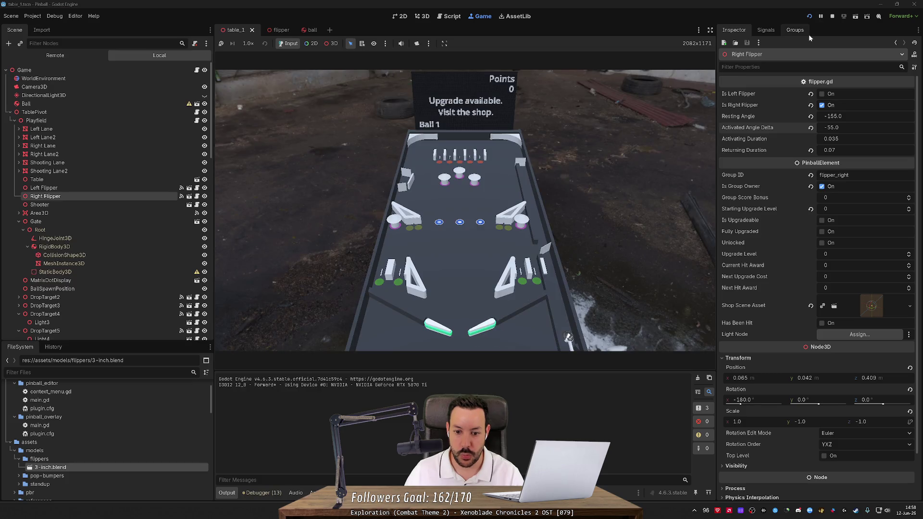
{"action": "left_click", "coordinate": [832, 17]}
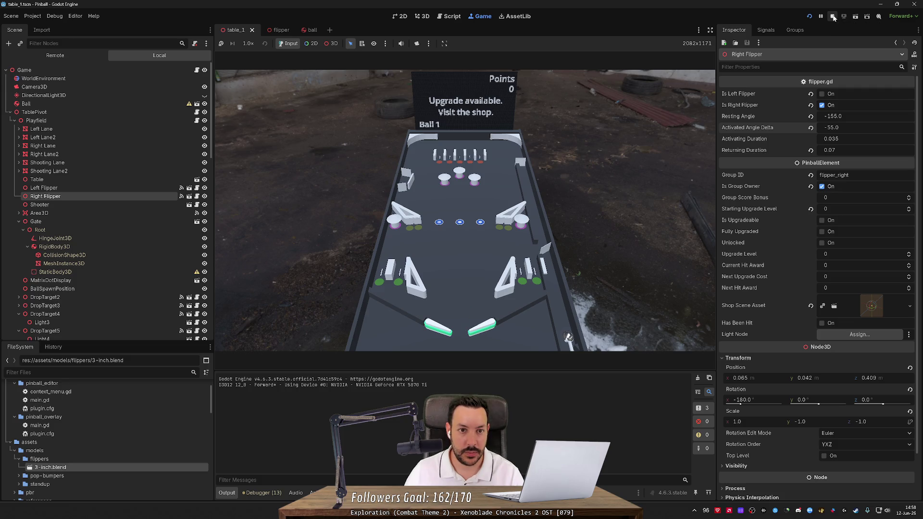
Step: Set the right flipper's X rotation to 0, then save, run and stop the game
{"action": "left_click", "coordinate": [754, 399]}
{"action": "type", "text": "0"}
{"action": "key", "text": "Return"}
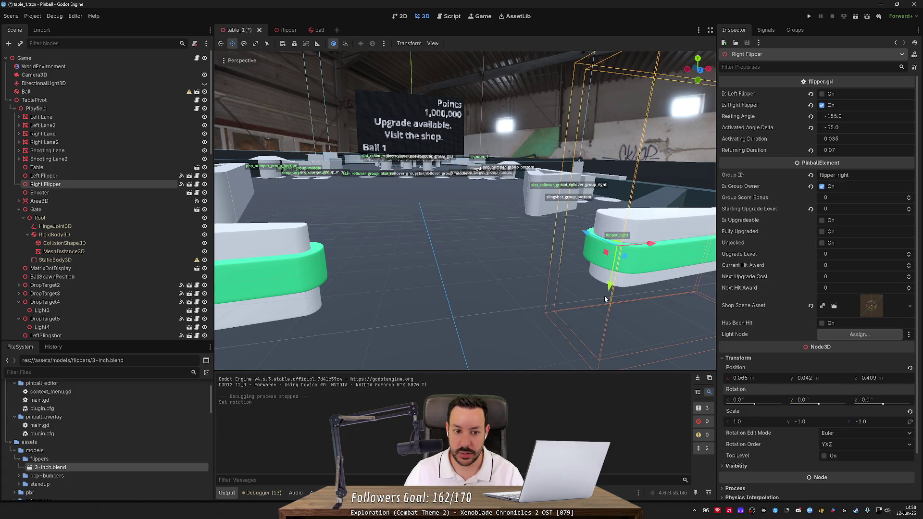
{"action": "scroll", "coordinate": [593, 291], "scroll_direction": "down", "scroll_amount": 5}
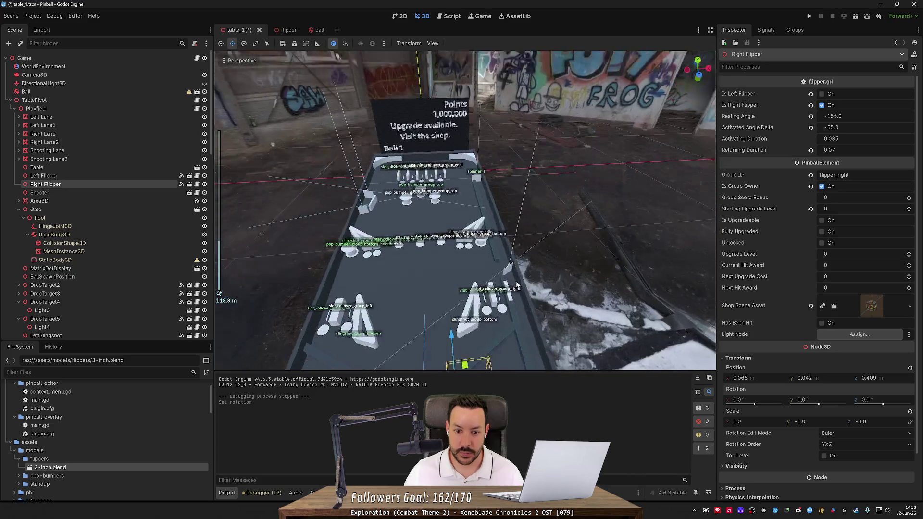
{"action": "scroll", "coordinate": [522, 264], "scroll_direction": "up", "scroll_amount": 3}
{"action": "left_click", "coordinate": [807, 16]}
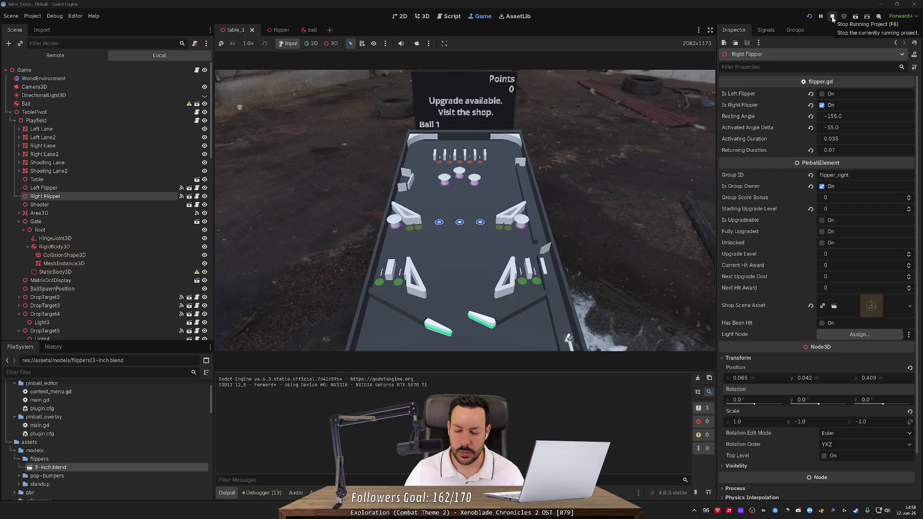
{"action": "left_click", "coordinate": [832, 16]}
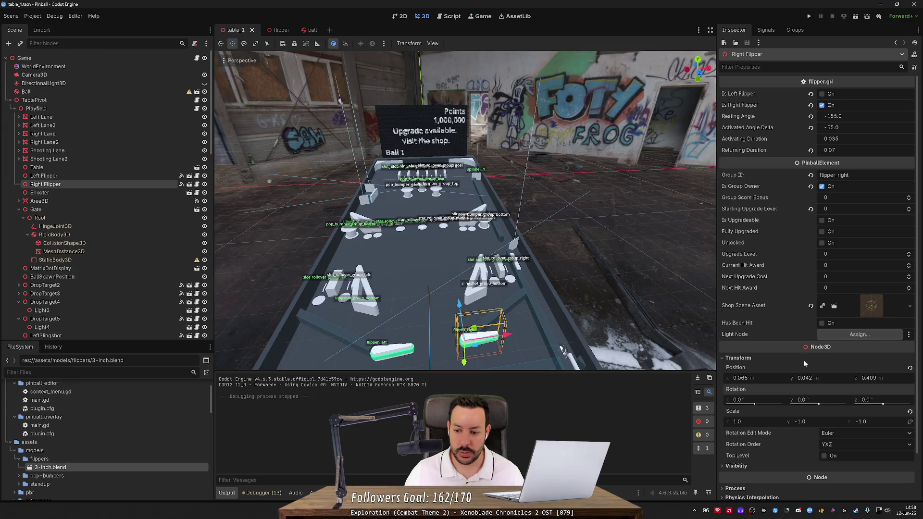
Step: Set the right flipper's Y and Z scale to 1.0
{"action": "left_click", "coordinate": [809, 420]}
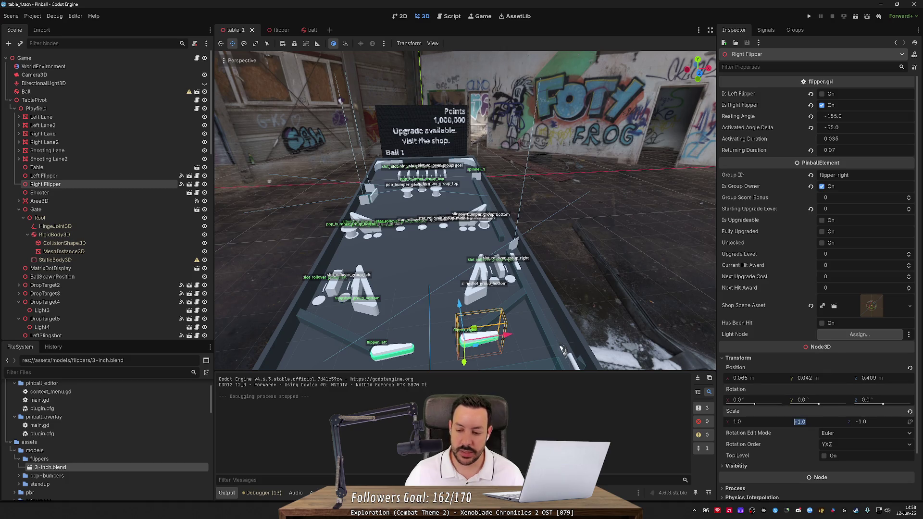
{"action": "type", "text": "1"}
{"action": "key", "text": "Tab"}
{"action": "type", "text": "1"}
{"action": "key", "text": "Return"}
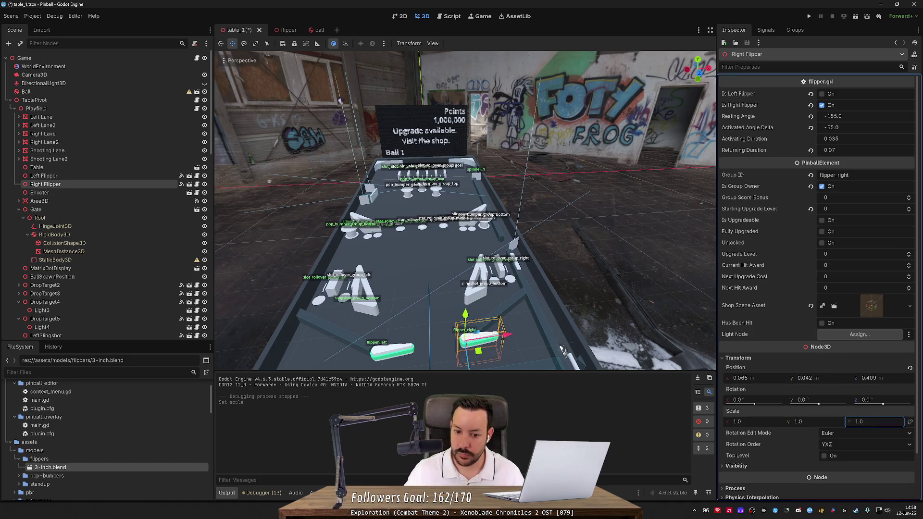
Step: Run the game, flick both flippers repeatedly with Left/Right, then stop it
{"action": "left_click", "coordinate": [809, 17]}
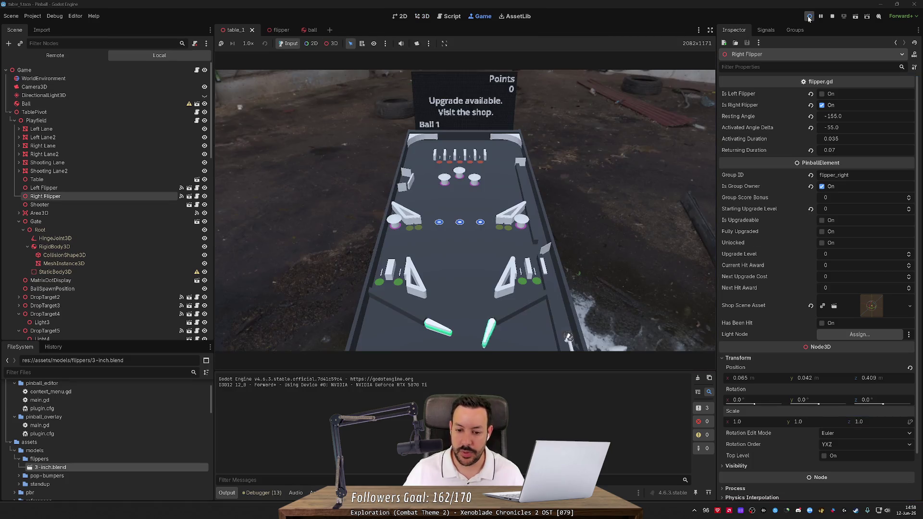
{"action": "key", "text": "Left"}
{"action": "key", "text": "Right"}
{"action": "key", "text": "Left"}
{"action": "key", "text": "Right"}
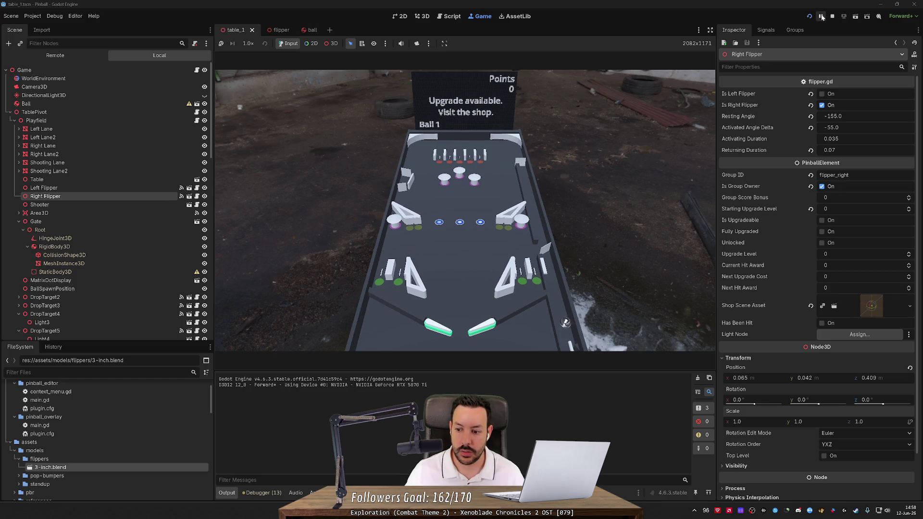
{"action": "key", "text": "Left"}
{"action": "key", "text": "Right"}
{"action": "key", "text": "Right"}
{"action": "key", "text": "Left"}
{"action": "key", "text": "Right"}
{"action": "key", "text": "Left"}
{"action": "key", "text": "Left"}
{"action": "key", "text": "Right"}
{"action": "key", "text": "Left"}
{"action": "key", "text": "Right"}
{"action": "key", "text": "Left"}
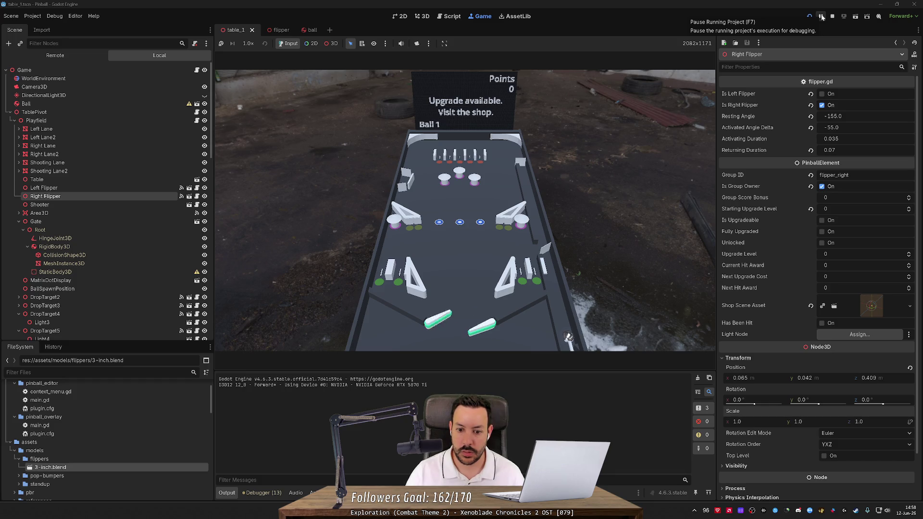
{"action": "key", "text": "F8"}
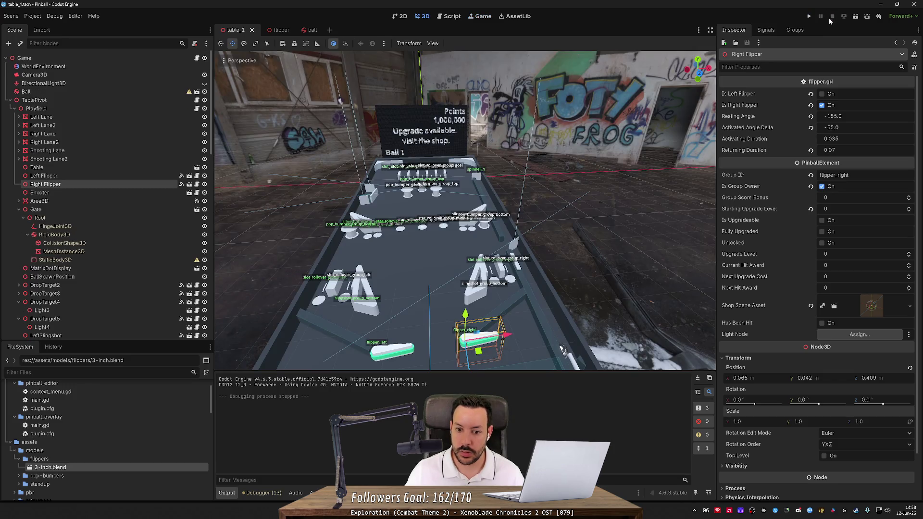
Step: Reset the flipper's X rotation to 0, set Y rotation to -180, and save the scene
{"action": "mouse_move", "coordinate": [752, 402]}
{"action": "left_mouse_down"}
{"action": "mouse_move", "coordinate": [812, 402]}
{"action": "mouse_move", "coordinate": [788, 401]}
{"action": "left_mouse_up"}
{"action": "left_click", "coordinate": [759, 404]}
{"action": "type", "text": "0"}
{"action": "key", "text": "Return"}
{"action": "left_click", "coordinate": [806, 400]}
{"action": "key", "text": "Return"}
{"action": "key", "text": "ctrl+s"}
Step: After a quick test run, set the right flipper's resting angle to 25
{"action": "left_click", "coordinate": [809, 17]}
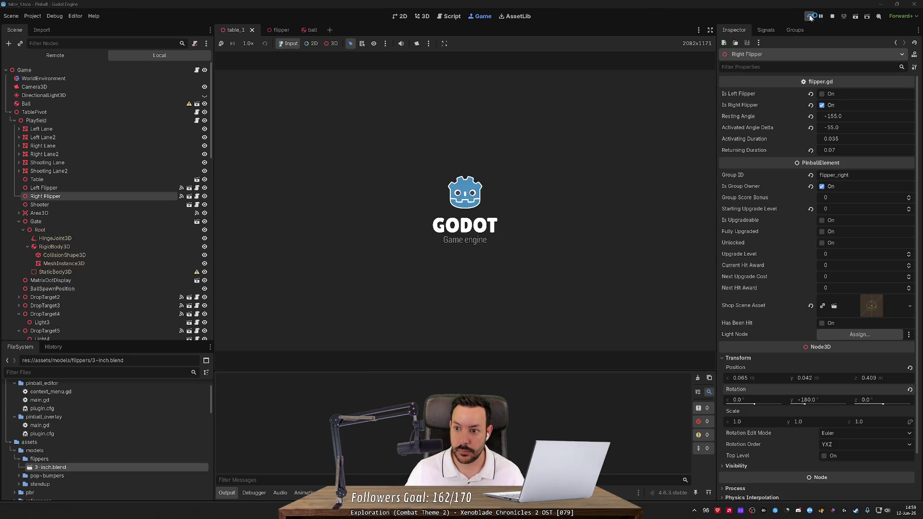
{"action": "key", "text": "Right"}
{"action": "left_click_drag", "start_coordinate": [855, 116], "coordinate": [916, 116]}
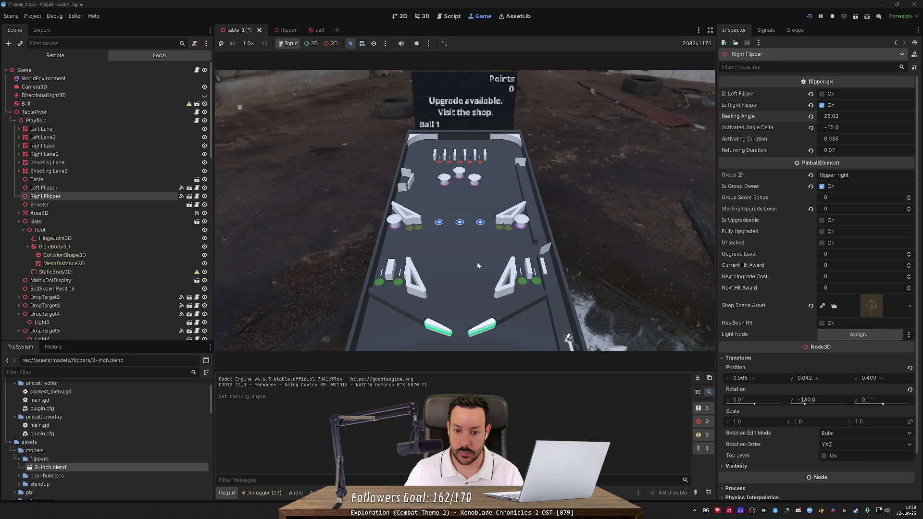
{"action": "left_click", "coordinate": [860, 116]}
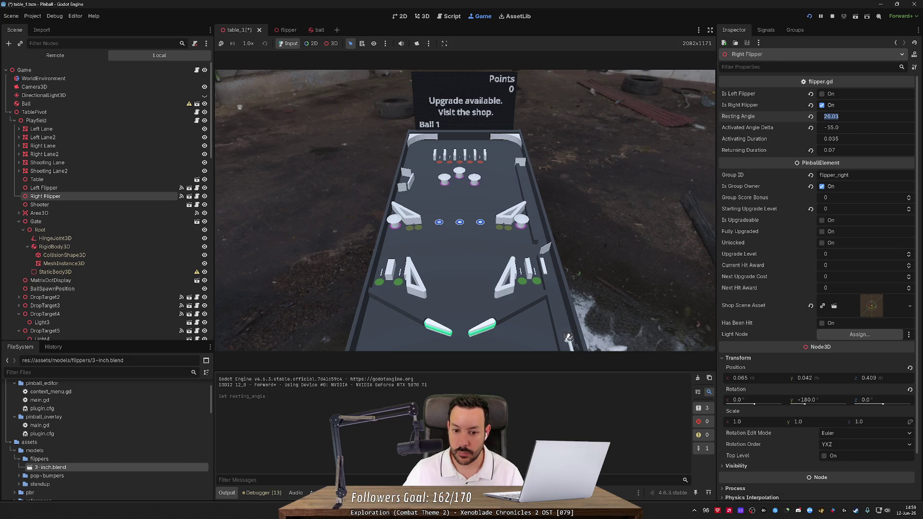
{"action": "type", "text": "25"}
{"action": "key", "text": "Return"}
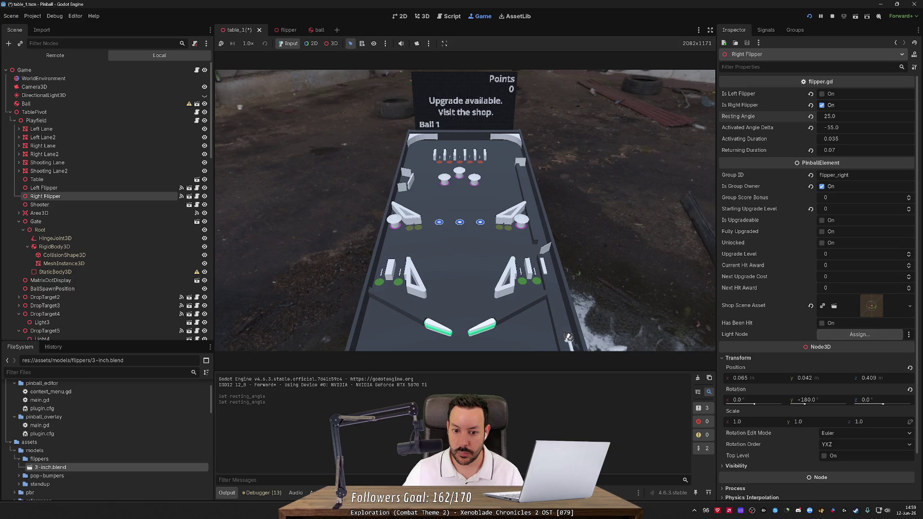
{"action": "left_click", "coordinate": [44, 188]}
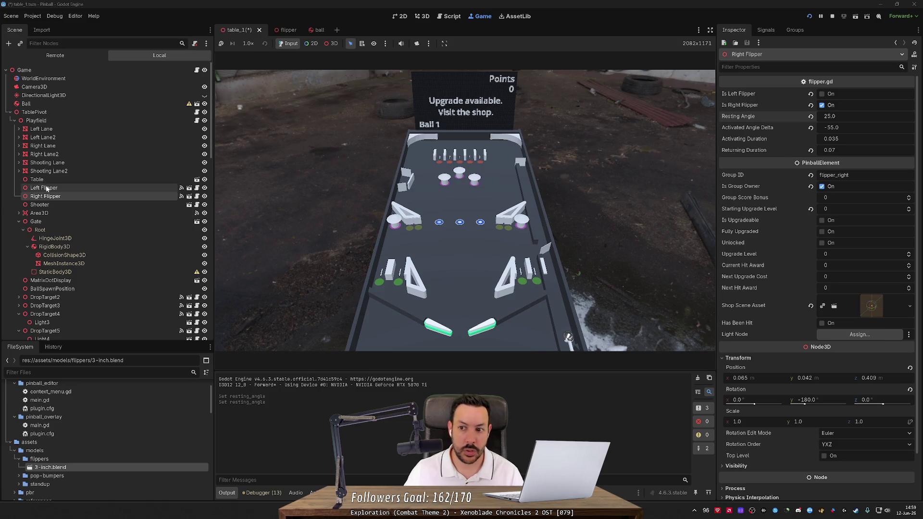
{"action": "left_click", "coordinate": [51, 196]}
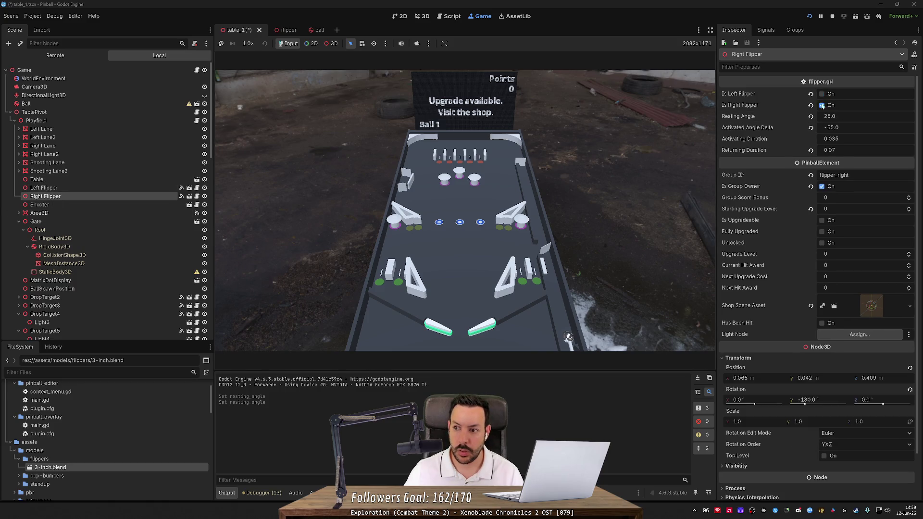
Step: Relaunch the game, play several balls with both flippers, then stop it
{"action": "left_click", "coordinate": [808, 17]}
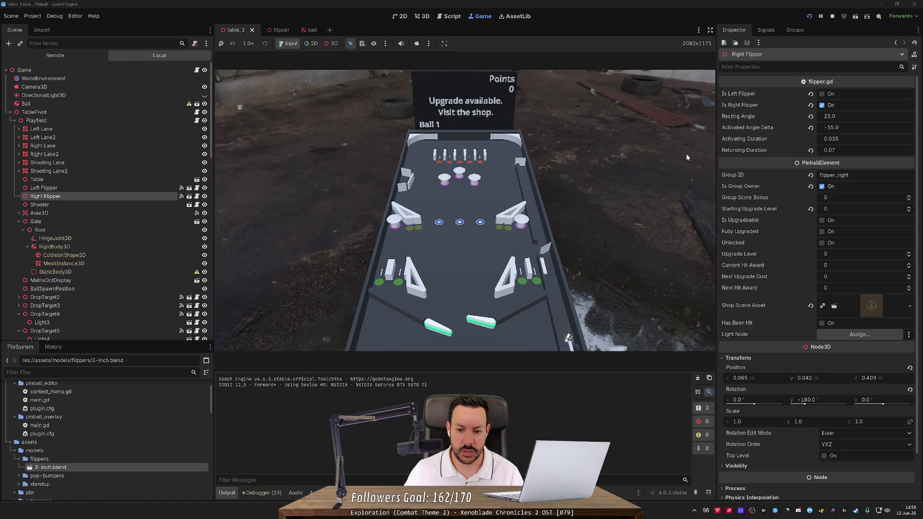
{"action": "key", "text": "Right"}
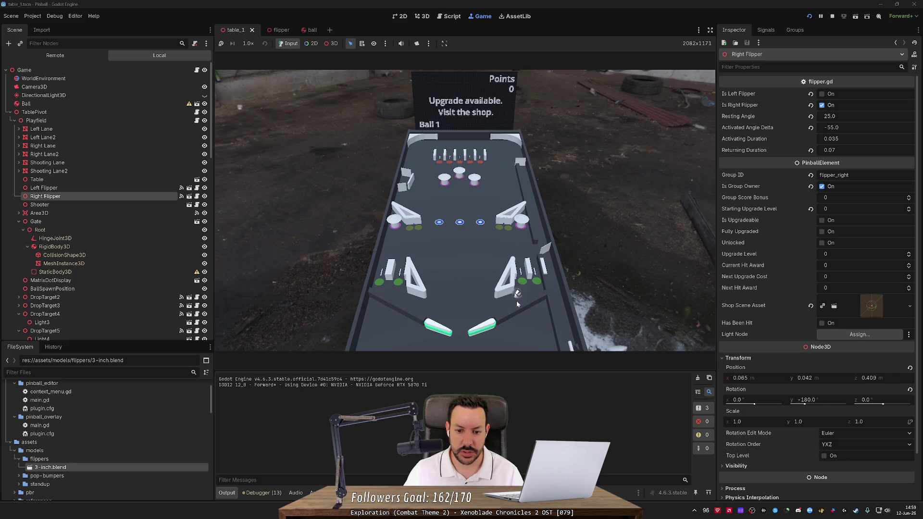
{"action": "key", "text": "Right"}
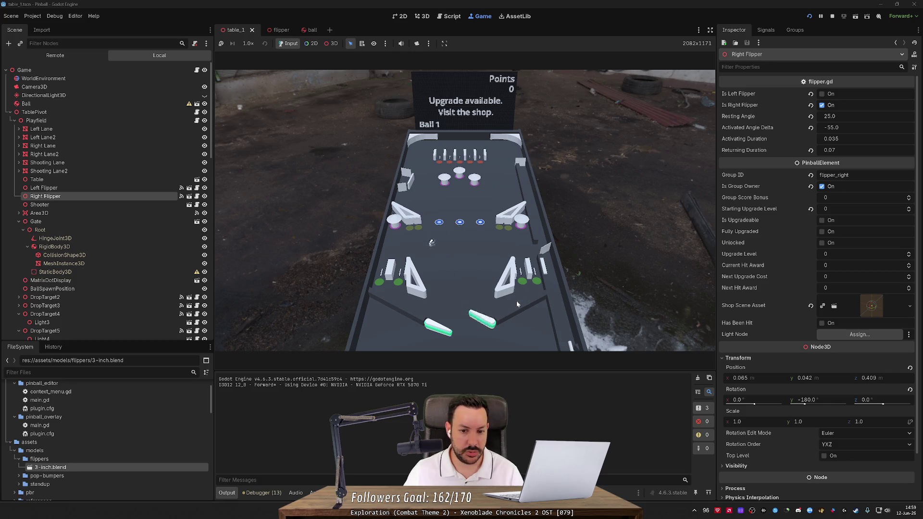
{"action": "key", "text": "Left"}
{"action": "key", "text": "Right"}
{"action": "key", "text": "Left"}
{"action": "key", "text": "space"}
{"action": "key", "text": "Left"}
{"action": "key", "text": "Right"}
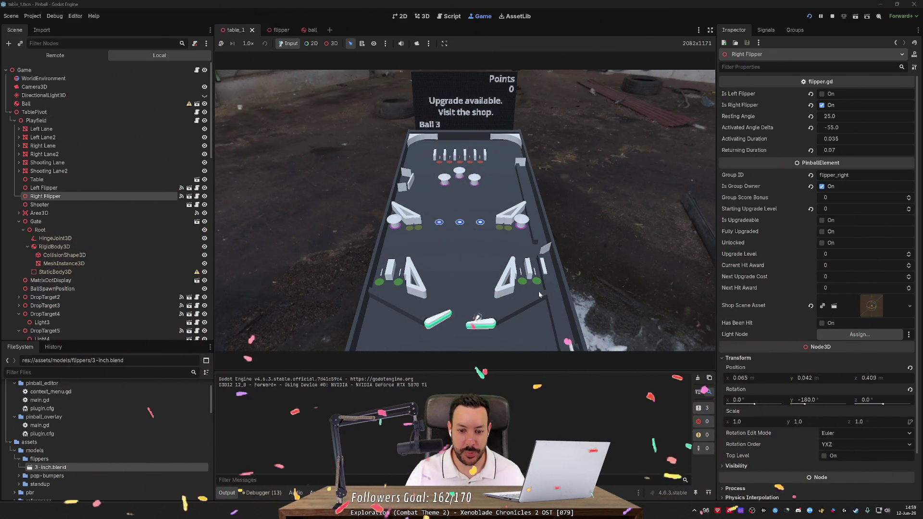
{"action": "key", "text": "Right"}
{"action": "key", "text": "Left"}
{"action": "key", "text": "Left"}
{"action": "key", "text": "Right"}
{"action": "key", "text": "Left"}
{"action": "key", "text": "Left"}
{"action": "key", "text": "Left"}
{"action": "key", "text": "Right"}
{"action": "key", "text": "Left"}
{"action": "key", "text": "Right"}
{"action": "key", "text": "Right"}
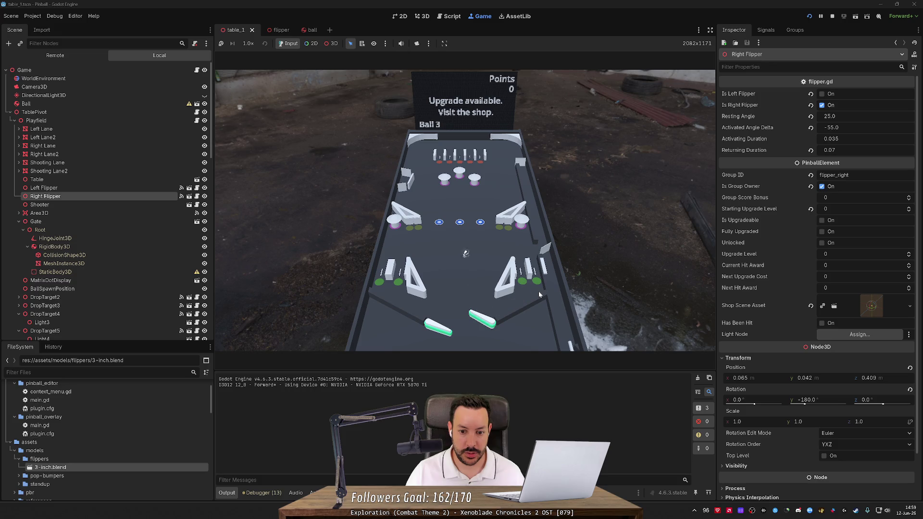
{"action": "key", "text": "Right"}
{"action": "key", "text": "Left"}
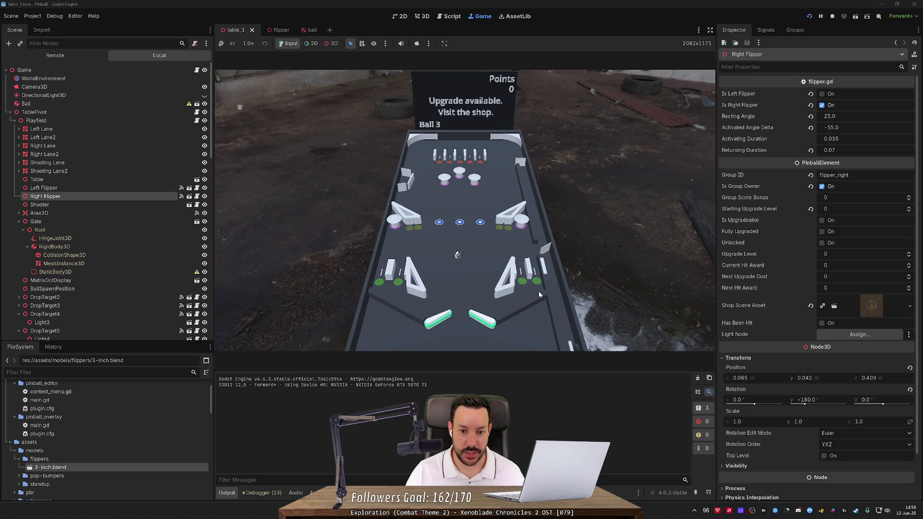
{"action": "key", "text": "Right"}
{"action": "key", "text": "Right"}
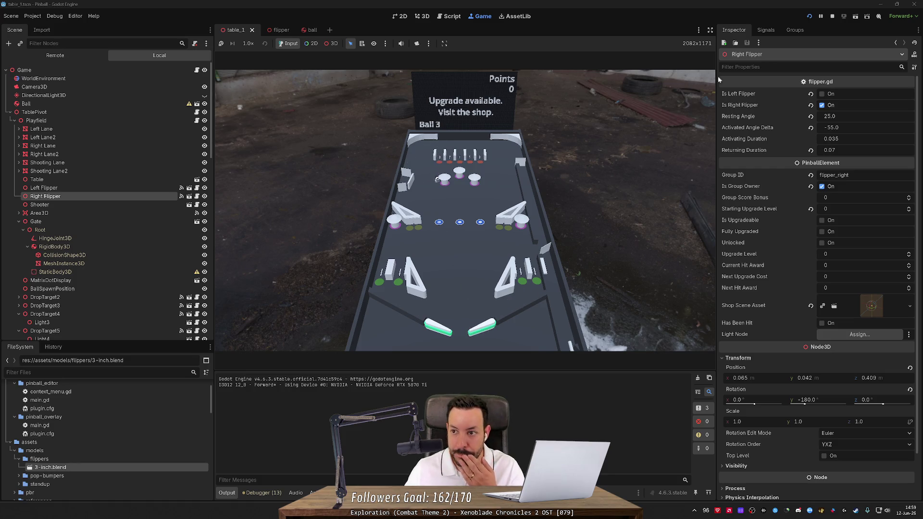
{"action": "left_click", "coordinate": [831, 17]}
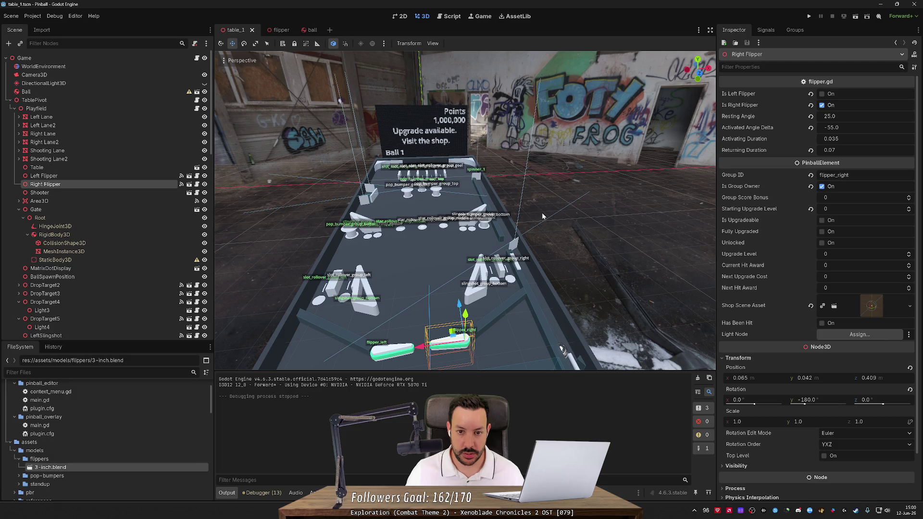
Step: Run the game and hit the ball with the left flipper a few times
{"action": "left_click", "coordinate": [806, 16]}
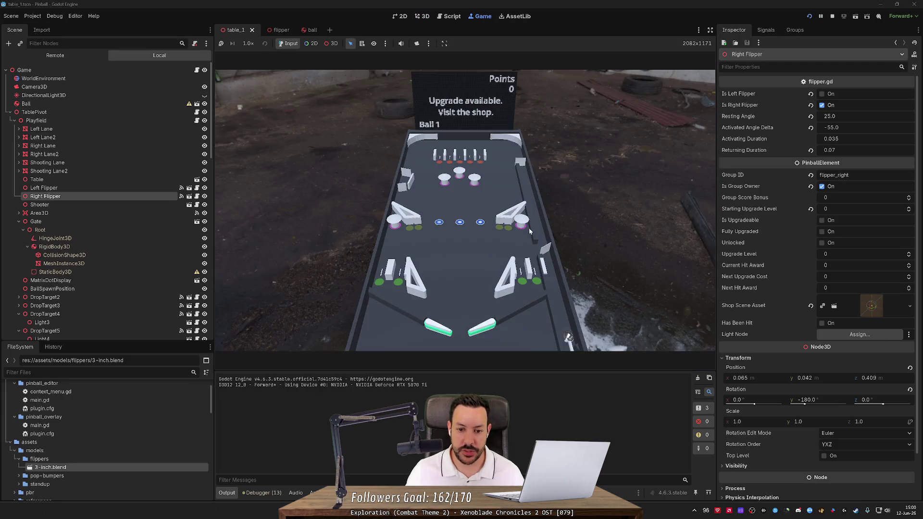
{"action": "key", "text": "Left"}
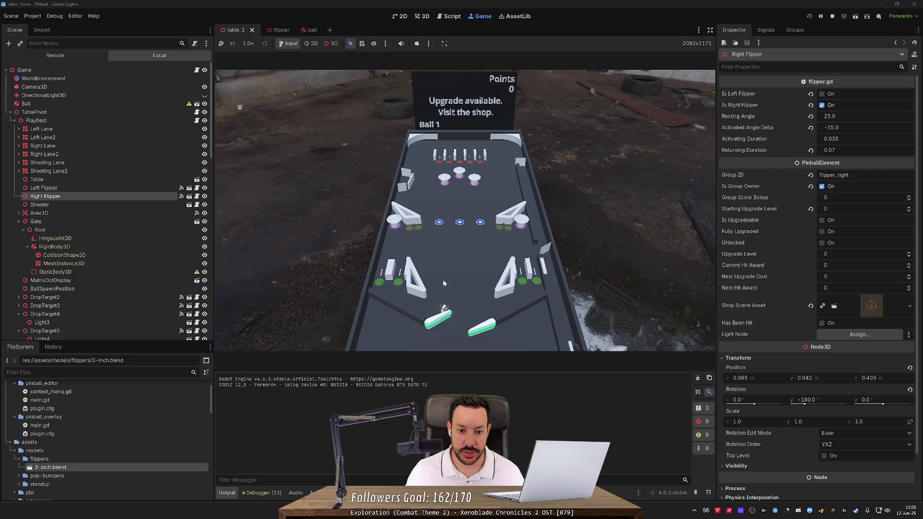
{"action": "key", "text": "Left"}
{"action": "key", "text": "Left"}
{"action": "key", "text": "Left"}
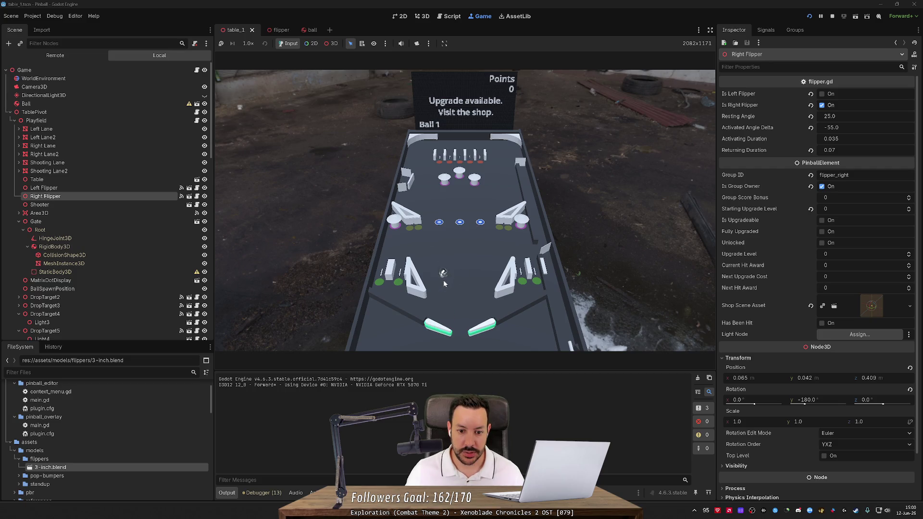
{"action": "key", "text": "Left"}
{"action": "key", "text": "Left"}
{"action": "key", "text": "Left"}
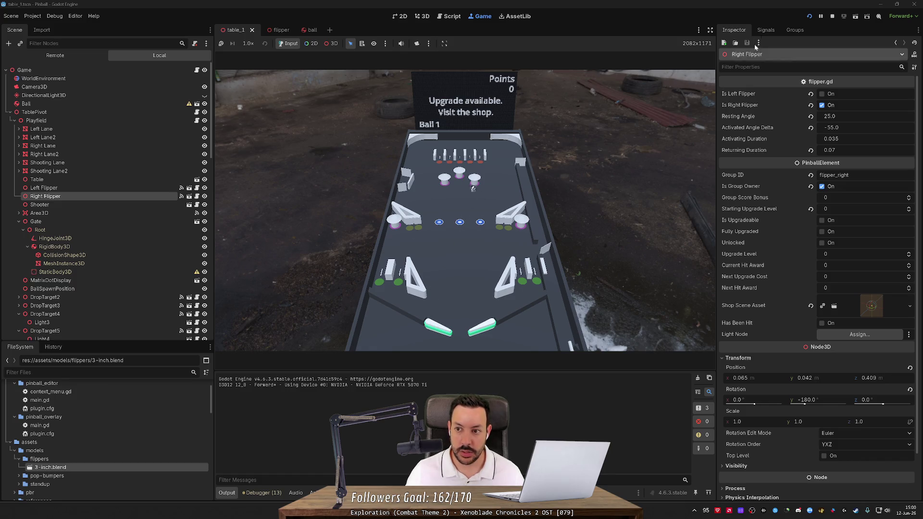
Step: Restart, stop, and run the game again, then view its live remote node tree
{"action": "left_click", "coordinate": [811, 17]}
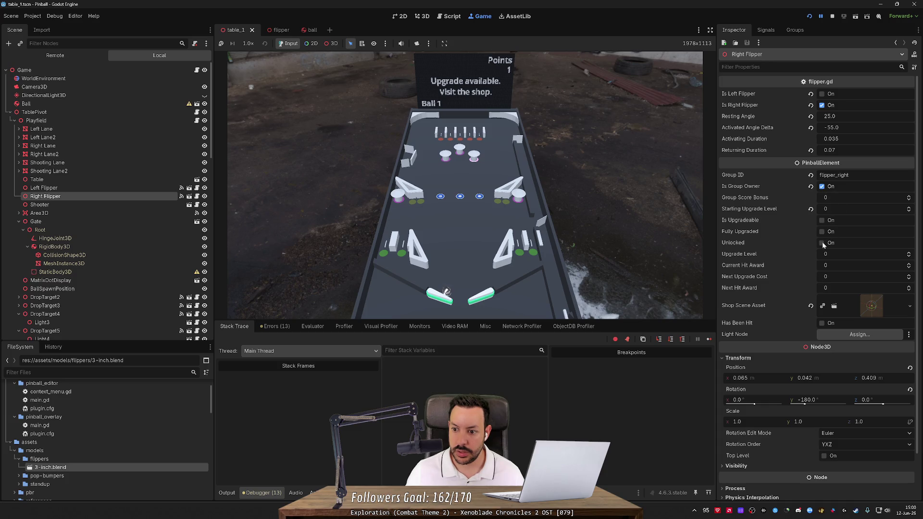
{"action": "left_click", "coordinate": [831, 16]}
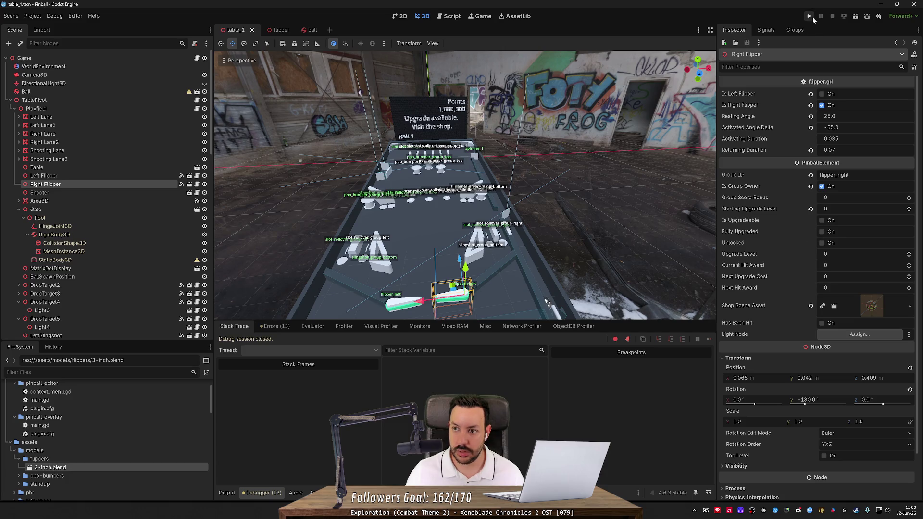
{"action": "left_click", "coordinate": [811, 17]}
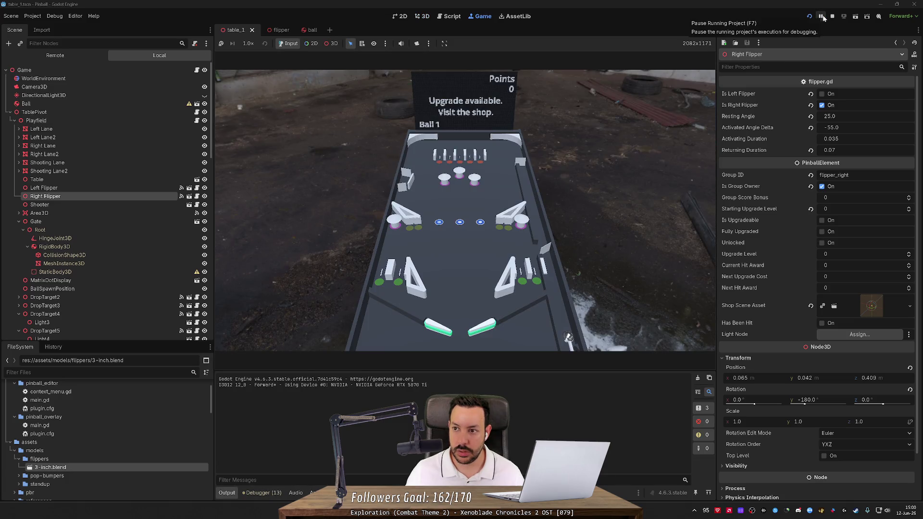
{"action": "left_click", "coordinate": [55, 55]}
Step: Filter the live tree by 'flipp' and inspect the Left Flipper, Right Flipper and Flipper model nodes
{"action": "left_click", "coordinate": [67, 43]}
{"action": "type", "text": "flipp"}
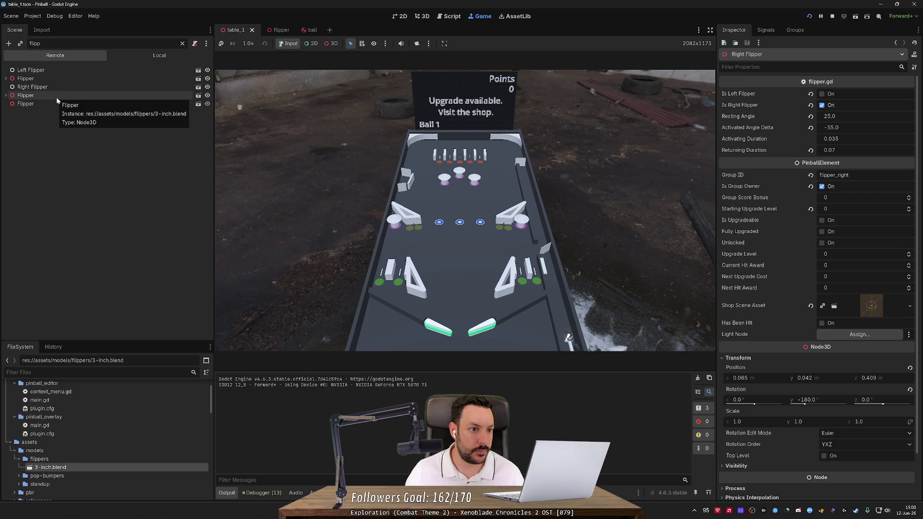
{"action": "left_click", "coordinate": [59, 73]}
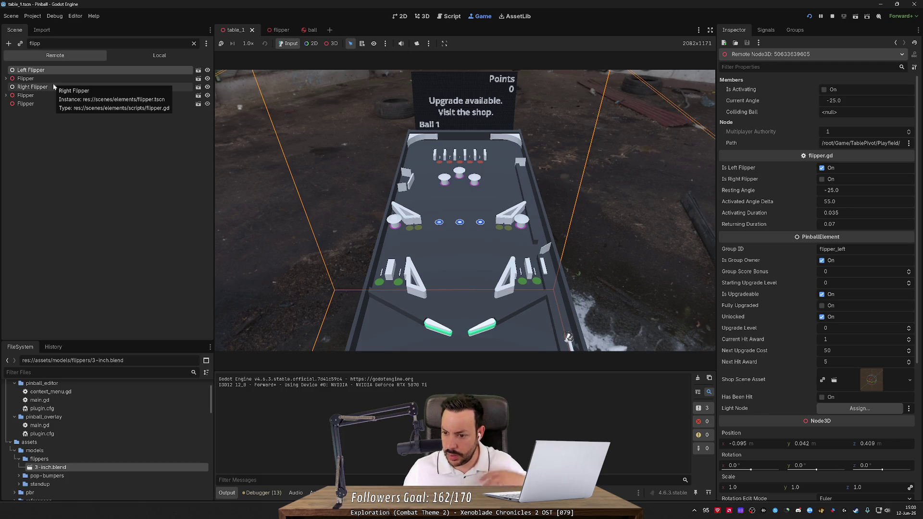
{"action": "left_click", "coordinate": [54, 87]}
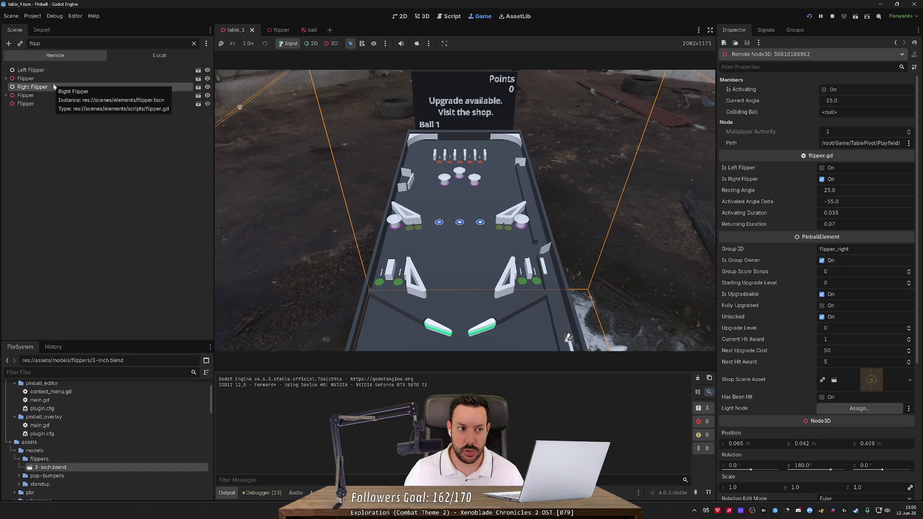
{"action": "left_click", "coordinate": [55, 78]}
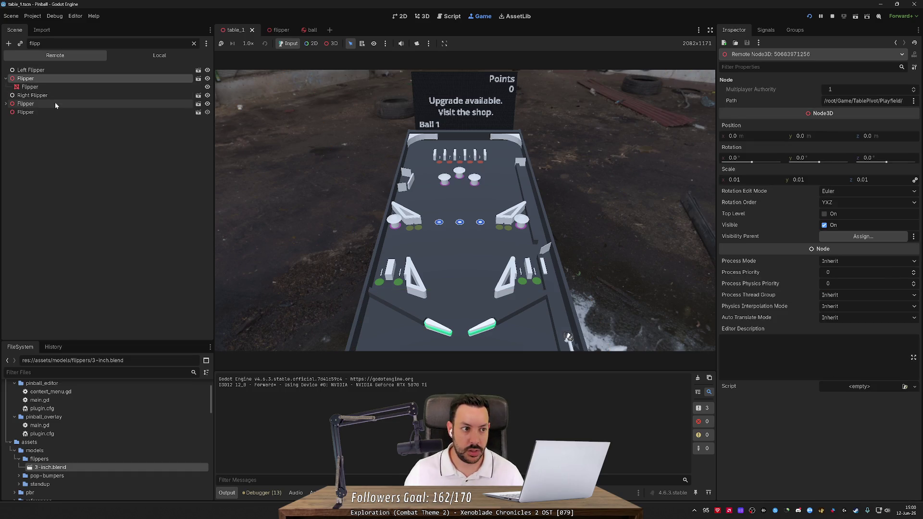
{"action": "left_click", "coordinate": [55, 104]}
Step: Clear the filter, inspect the live TablePivot node, and return to the local scene tree
{"action": "left_click", "coordinate": [194, 43]}
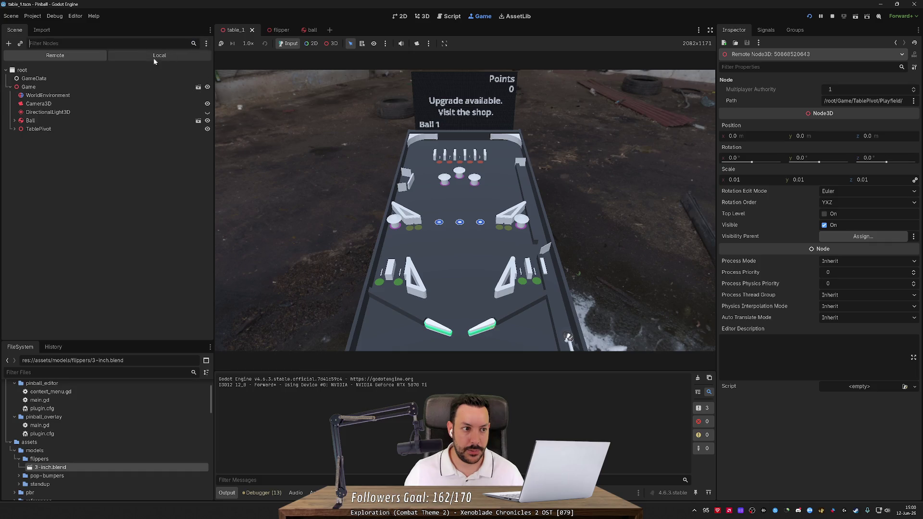
{"action": "left_click", "coordinate": [19, 129]}
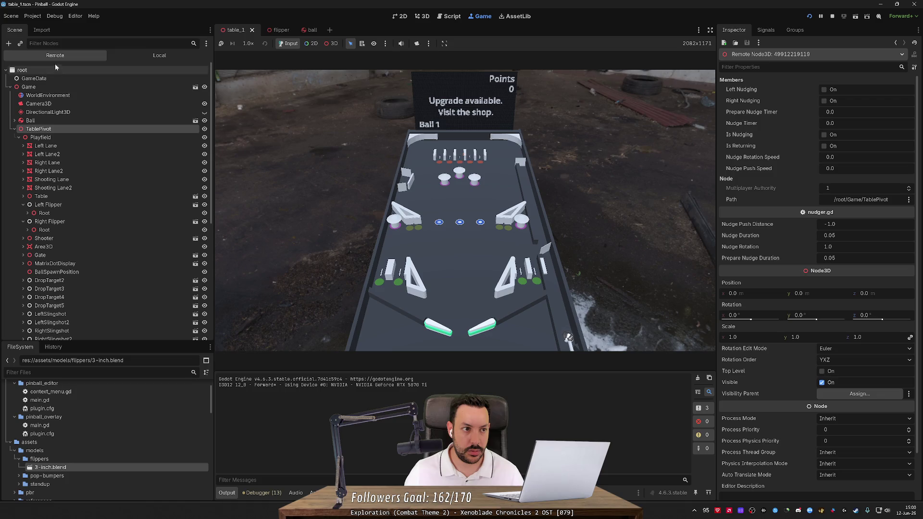
{"action": "left_click", "coordinate": [30, 30]}
{"action": "left_click", "coordinate": [22, 28]}
{"action": "left_click", "coordinate": [128, 52]}
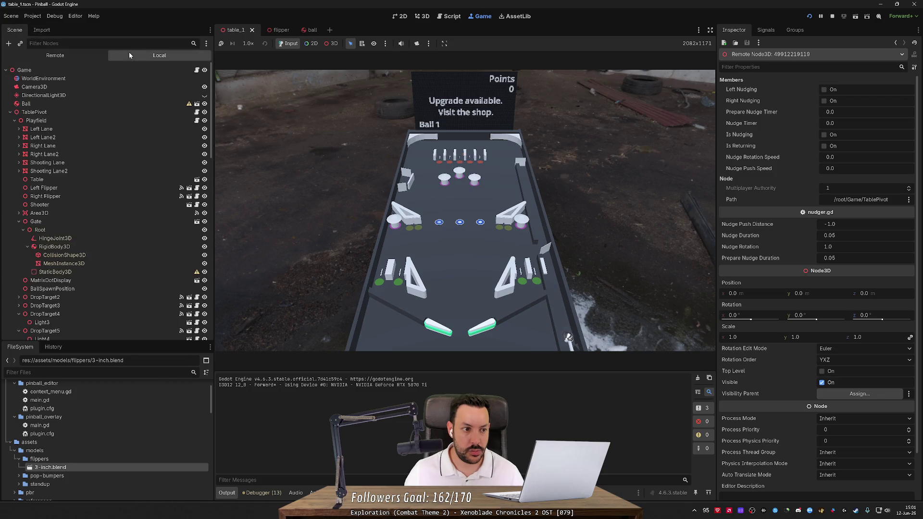
Step: Launch a ball, flip the left flipper at it, then stop the game
{"action": "scroll", "coordinate": [73, 186], "scroll_direction": "down", "scroll_amount": 5}
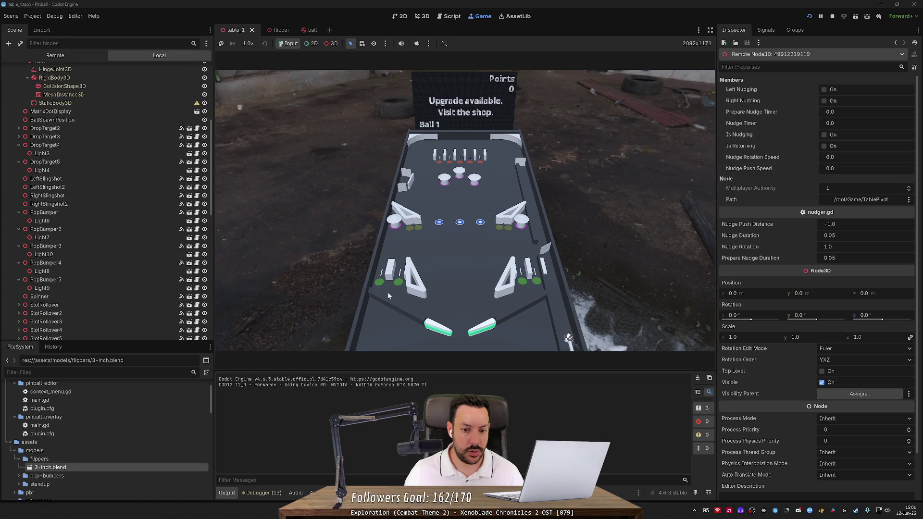
{"action": "left_click", "coordinate": [448, 308]}
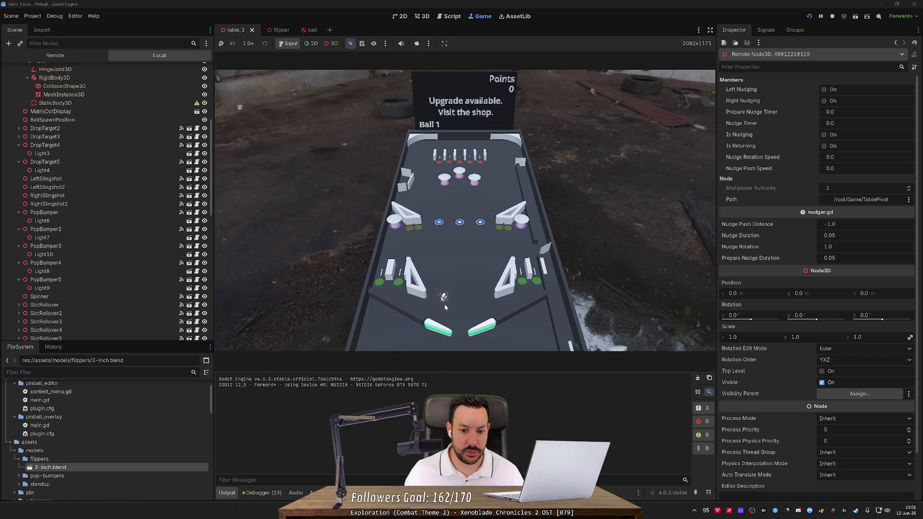
{"action": "left_click", "coordinate": [444, 304]}
{"action": "left_click", "coordinate": [444, 304]}
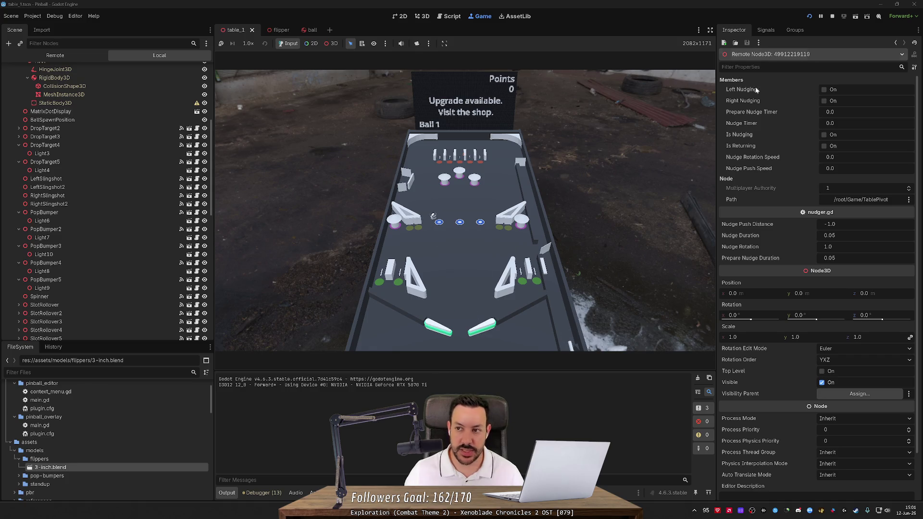
{"action": "left_click", "coordinate": [833, 17]}
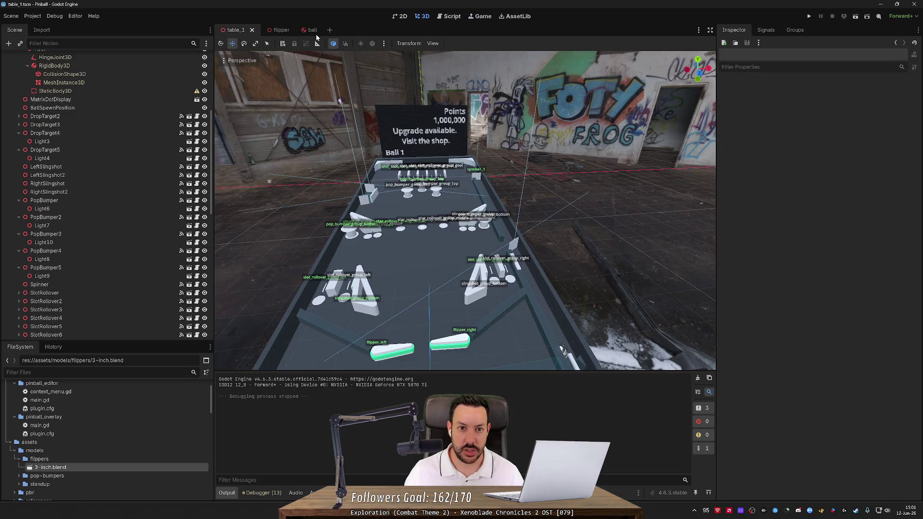
{"action": "left_click", "coordinate": [281, 30]}
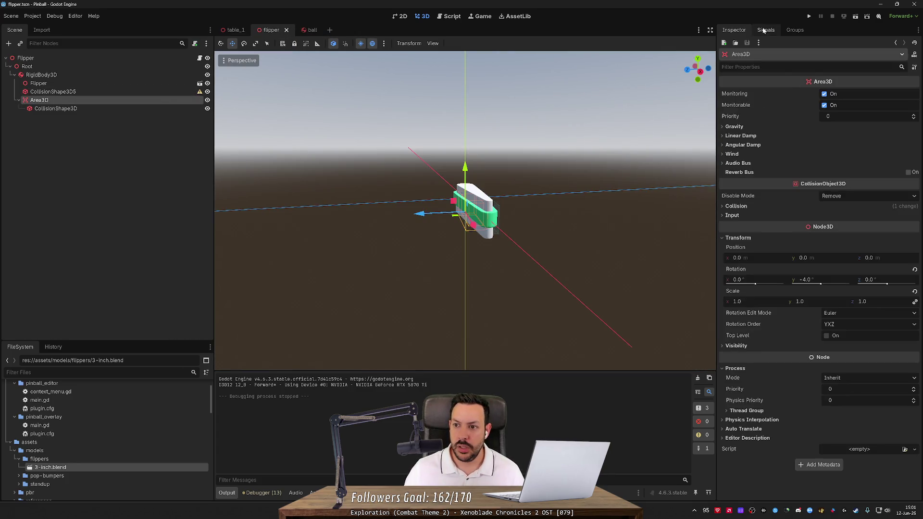
{"action": "left_click", "coordinate": [764, 30]}
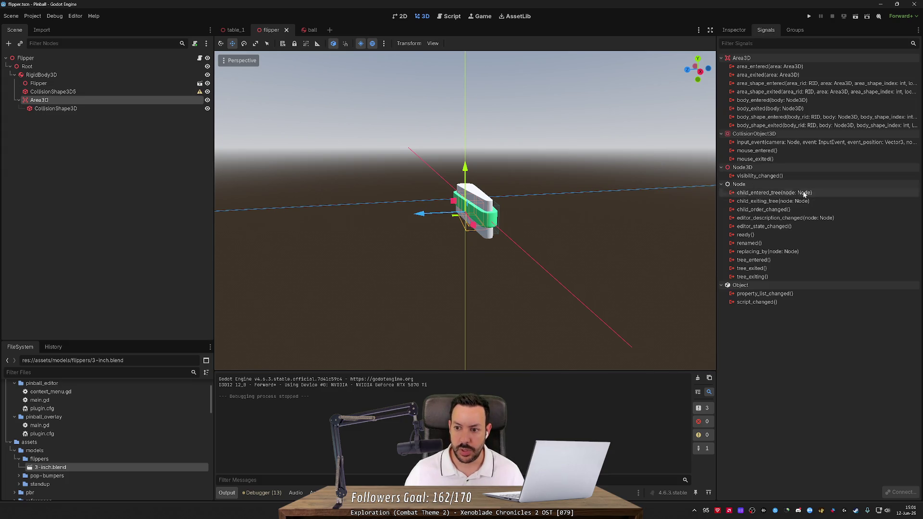
{"action": "left_click", "coordinate": [71, 59]}
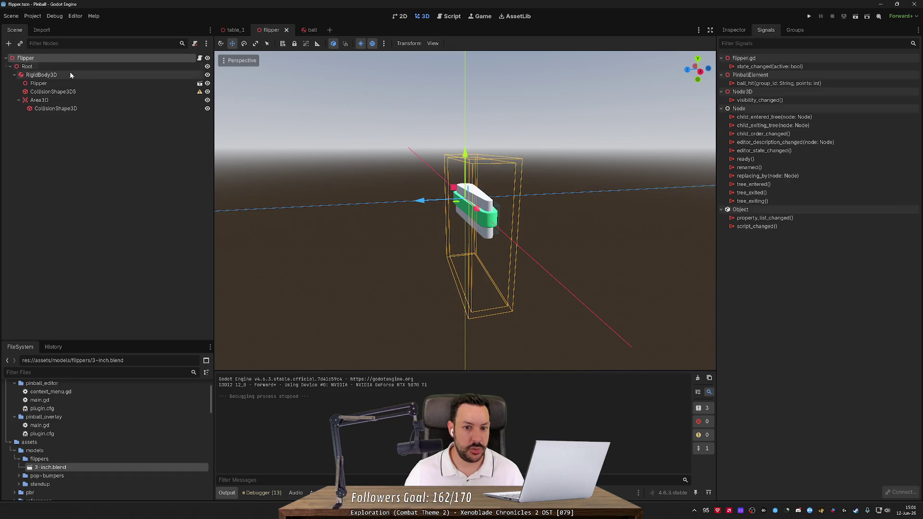
{"action": "mouse_move", "coordinate": [294, 209]}
{"action": "left_mouse_down"}
{"action": "mouse_move", "coordinate": [554, 204]}
{"action": "mouse_move", "coordinate": [610, 171]}
{"action": "mouse_move", "coordinate": [524, 200]}
{"action": "left_mouse_up"}
{"action": "left_click", "coordinate": [77, 77]}
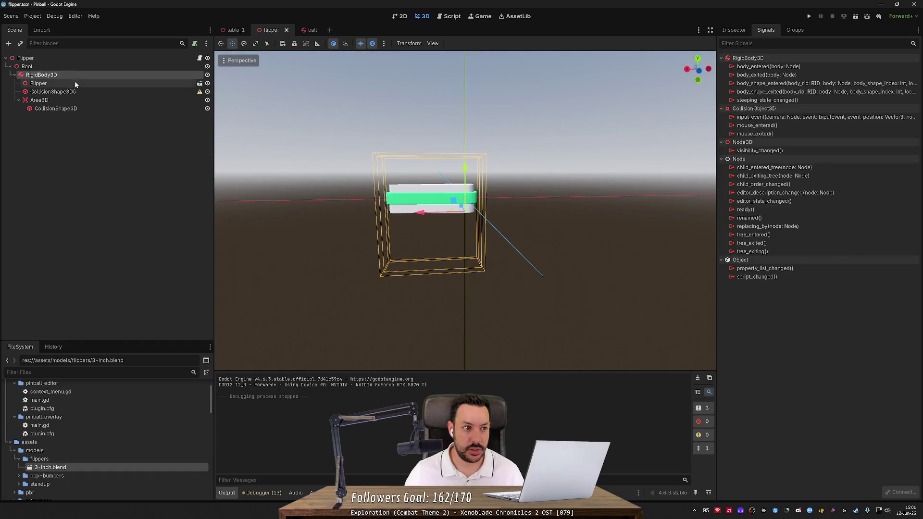
{"action": "left_click", "coordinate": [74, 82]}
{"action": "left_click", "coordinate": [74, 91]}
{"action": "left_click", "coordinate": [74, 85]}
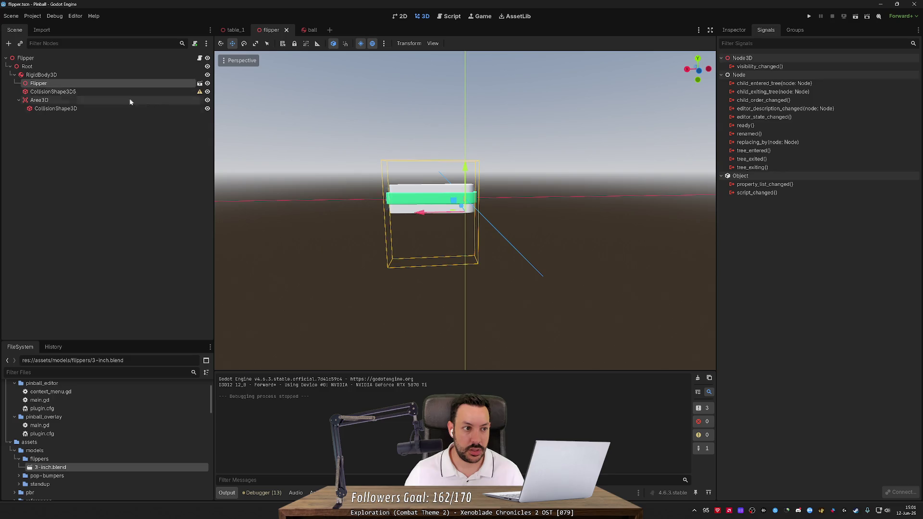
{"action": "mouse_move", "coordinate": [636, 151]}
{"action": "left_mouse_down"}
{"action": "mouse_move", "coordinate": [598, 142]}
{"action": "mouse_move", "coordinate": [705, 136]}
{"action": "mouse_move", "coordinate": [601, 137]}
{"action": "mouse_move", "coordinate": [501, 180]}
{"action": "left_mouse_up"}
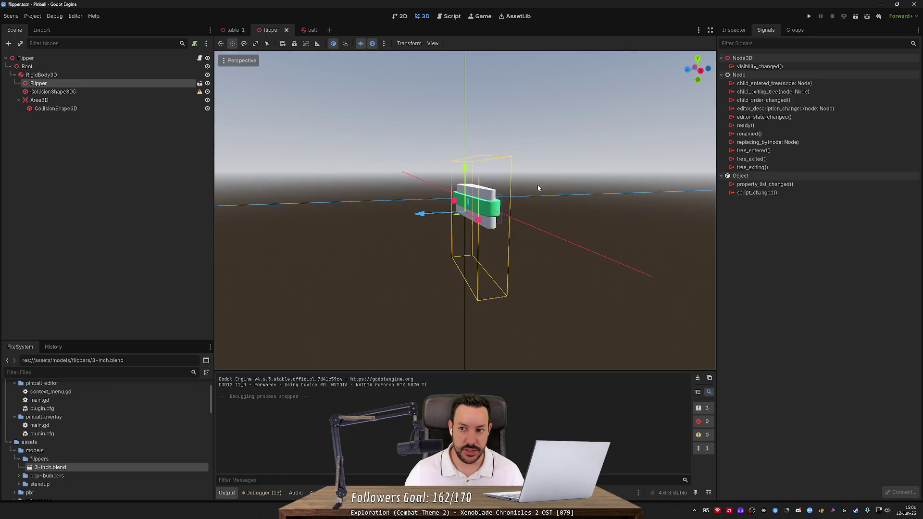
{"action": "left_click", "coordinate": [734, 29]}
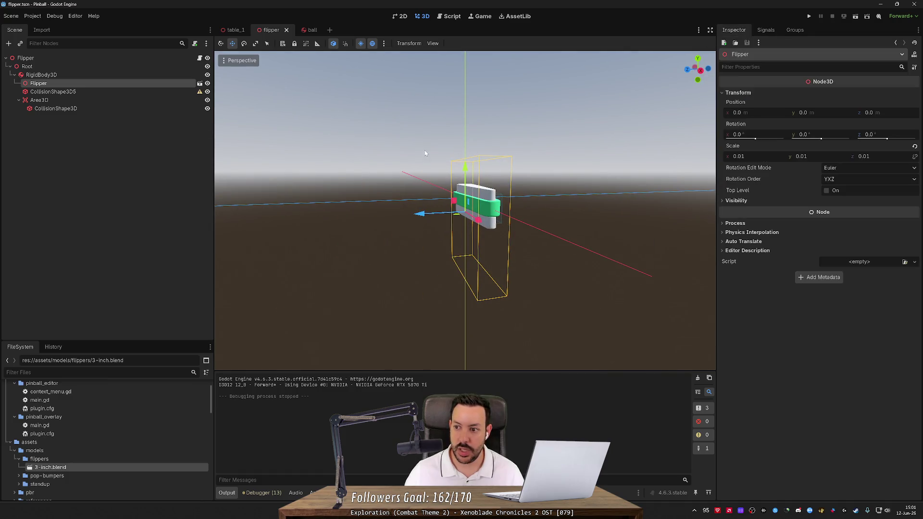
{"action": "left_click_drag", "start_coordinate": [423, 151], "coordinate": [415, 164]}
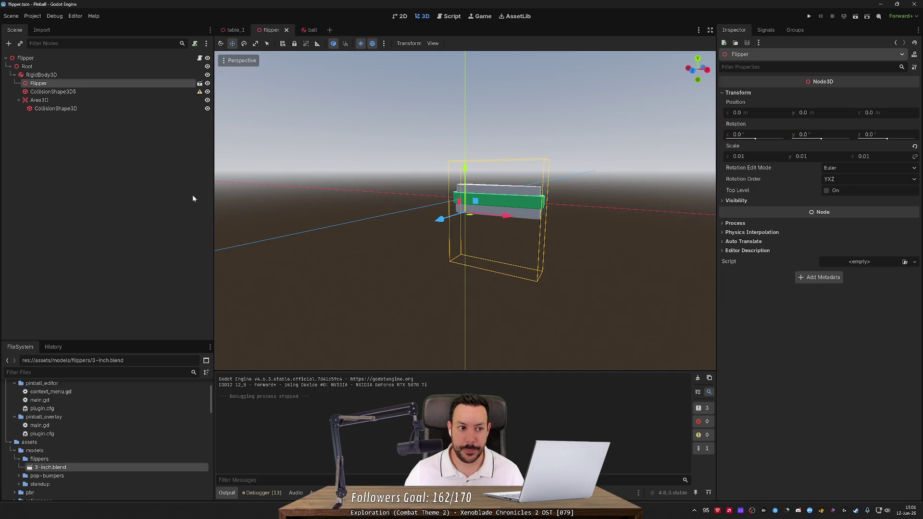
{"action": "left_click", "coordinate": [74, 99]}
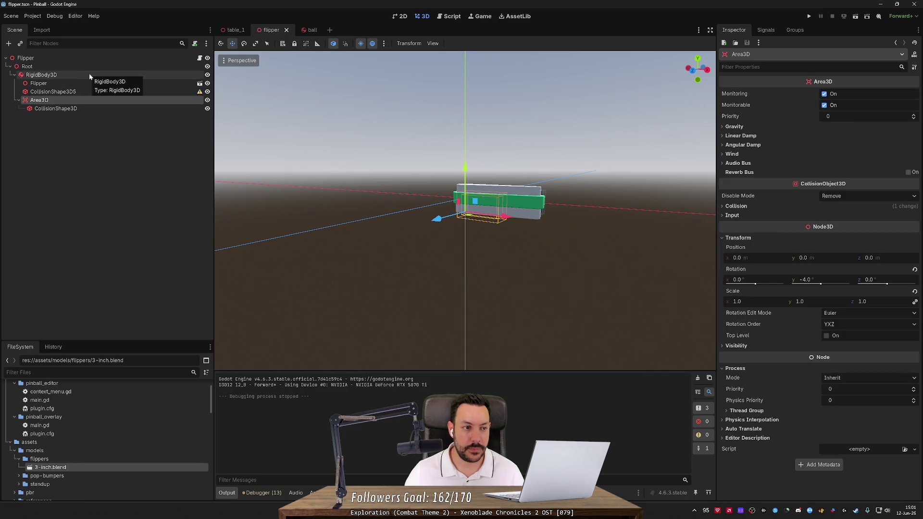
{"action": "left_click", "coordinate": [765, 30]}
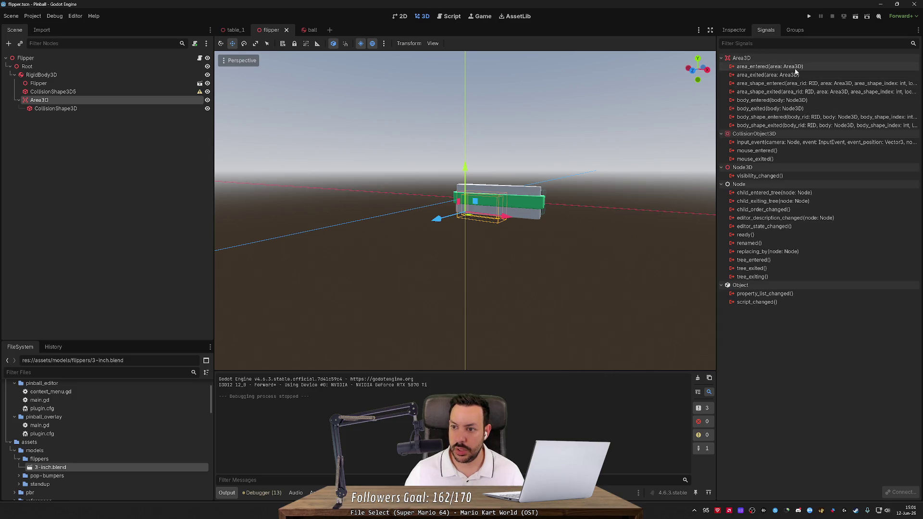
{"action": "mouse_move", "coordinate": [806, 86]}
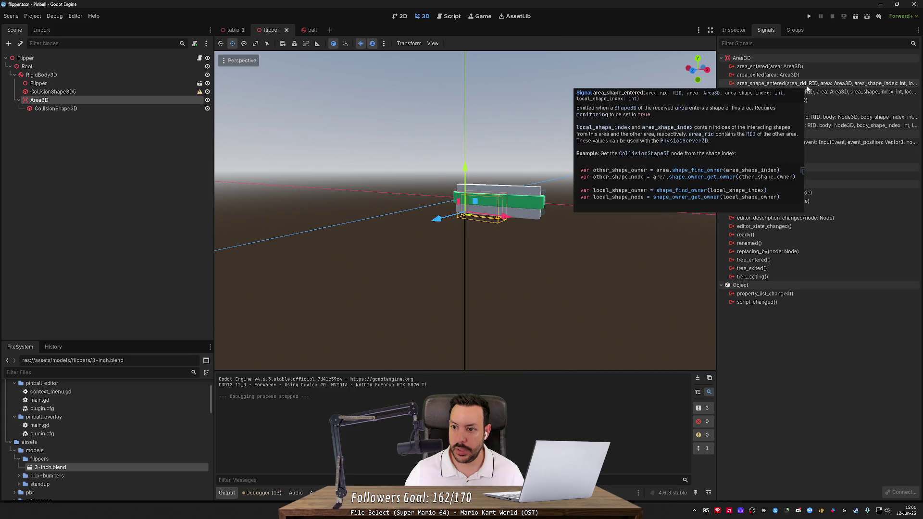
Step: Connect Area3D's body_entered signal to _on_area_3d_body_entered in flipper.gd
{"action": "double_click", "coordinate": [825, 100]}
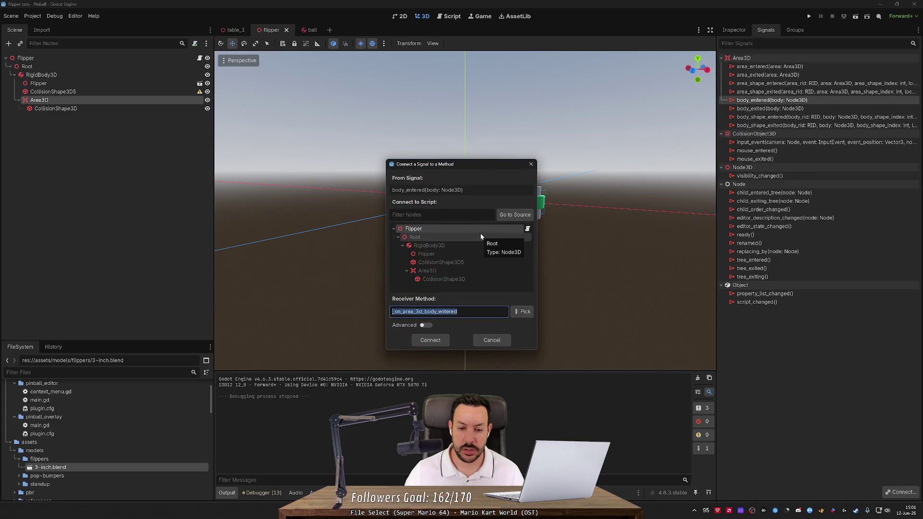
{"action": "left_click", "coordinate": [531, 165]}
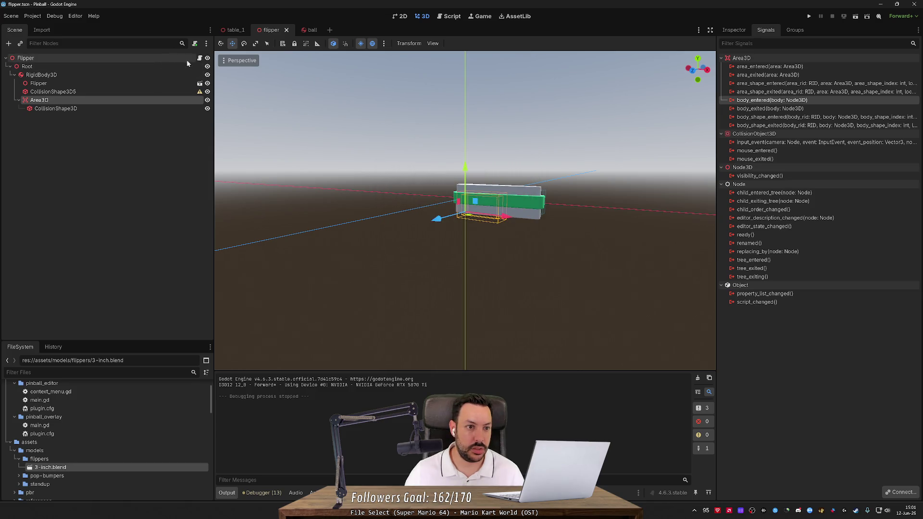
{"action": "double_click", "coordinate": [788, 100]}
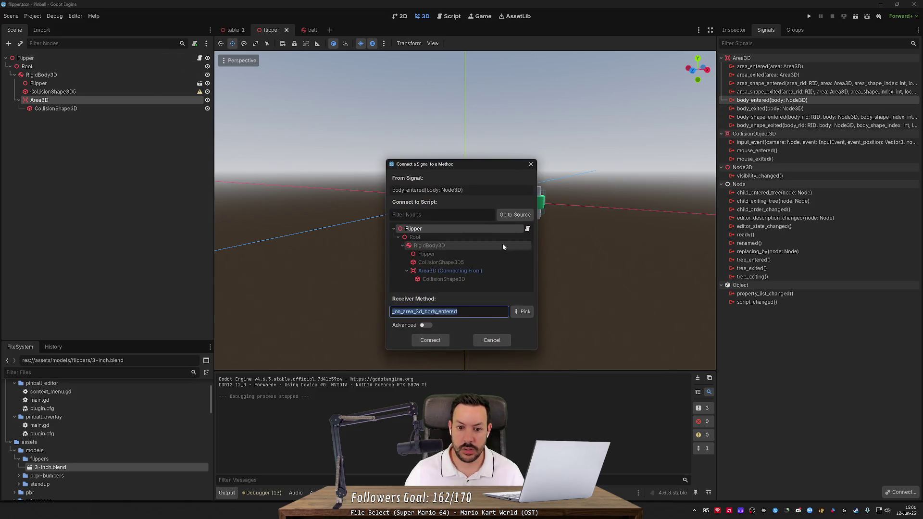
{"action": "left_click", "coordinate": [525, 311]}
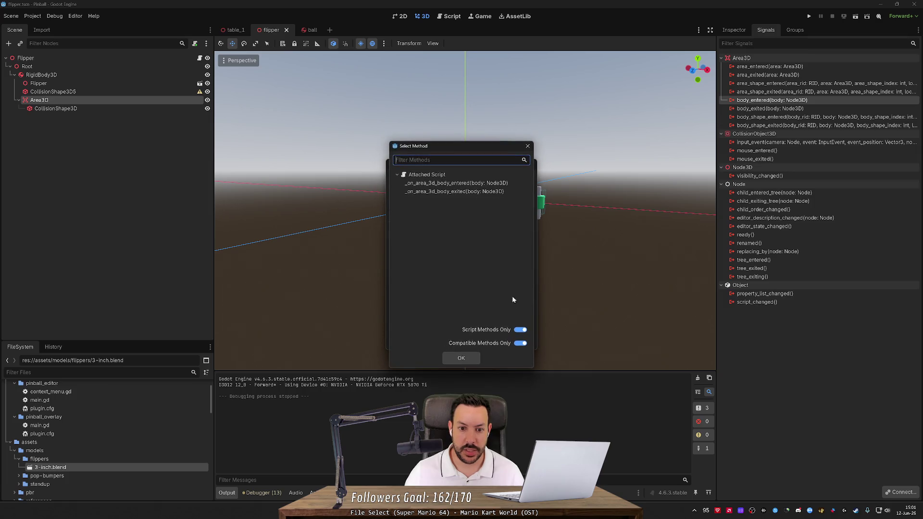
{"action": "double_click", "coordinate": [462, 184]}
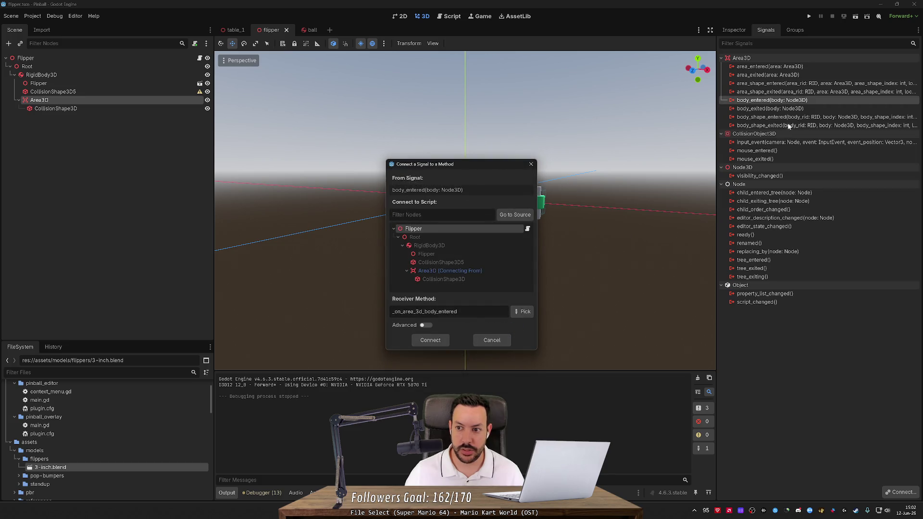
{"action": "left_click", "coordinate": [427, 340]}
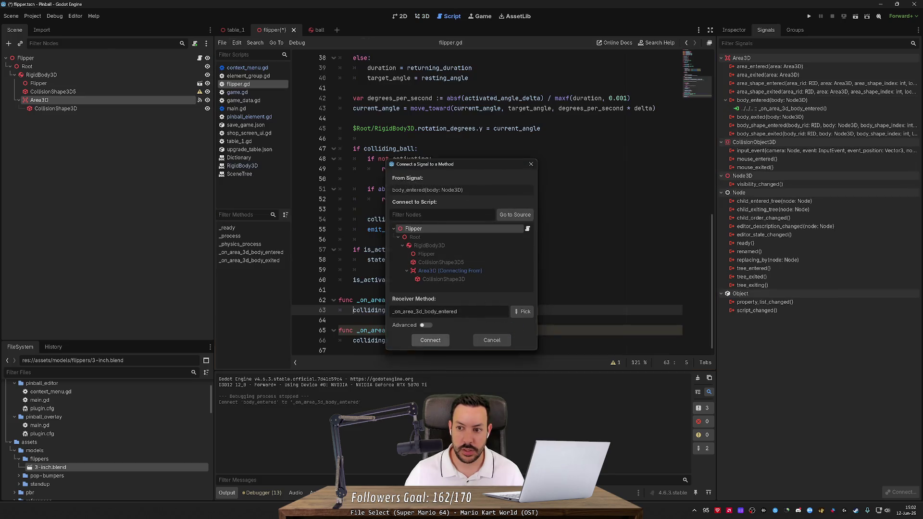
Step: Connect the body_exited signal to _on_area_3d_body_exited in flipper.gd
{"action": "double_click", "coordinate": [761, 118]}
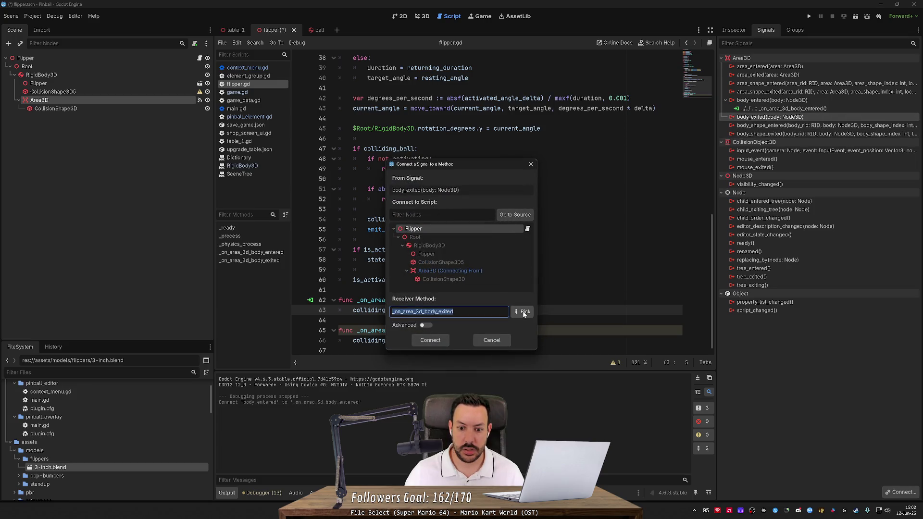
{"action": "left_click", "coordinate": [522, 311]}
{"action": "left_click", "coordinate": [433, 191]}
{"action": "double_click", "coordinate": [432, 192]}
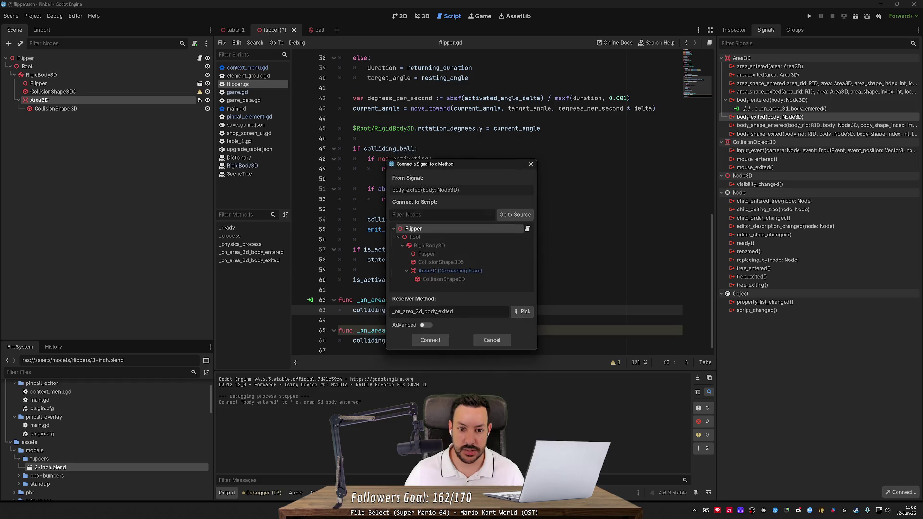
{"action": "left_click", "coordinate": [430, 340]}
{"action": "left_click_drag", "start_coordinate": [396, 300], "coordinate": [370, 299]}
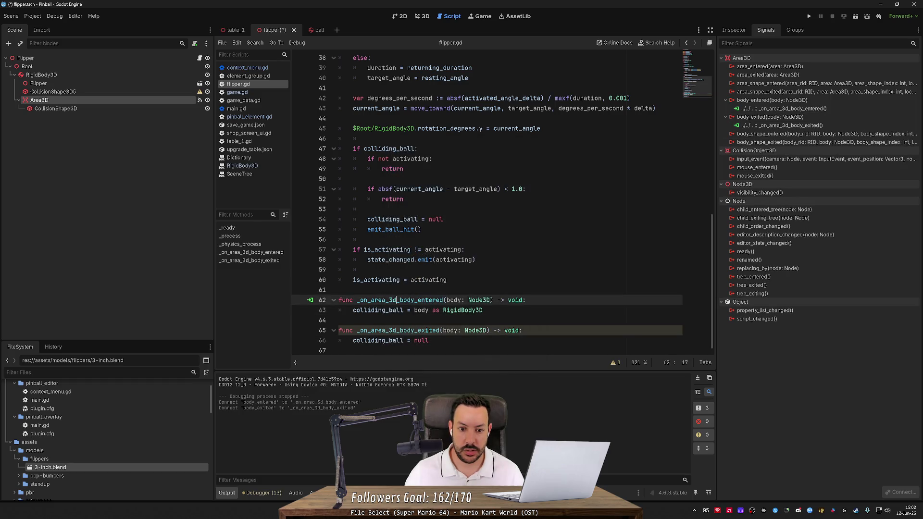
Step: Rename the handlers to _on_ball_entered and _on_ball_exited and save flipper.gd
{"action": "key", "text": "Right"}
{"action": "key", "text": "BackSpace"}
{"action": "key", "text": "BackSpace"}
{"action": "key", "text": "BackSpace"}
{"action": "key", "text": "Delete"}
{"action": "key", "text": "Delete"}
{"action": "key", "text": "Delete"}
{"action": "key", "text": "BackSpace"}
{"action": "key", "text": "BackSpace"}
{"action": "key", "text": "BackSpace"}
{"action": "type", "text": "ball"}
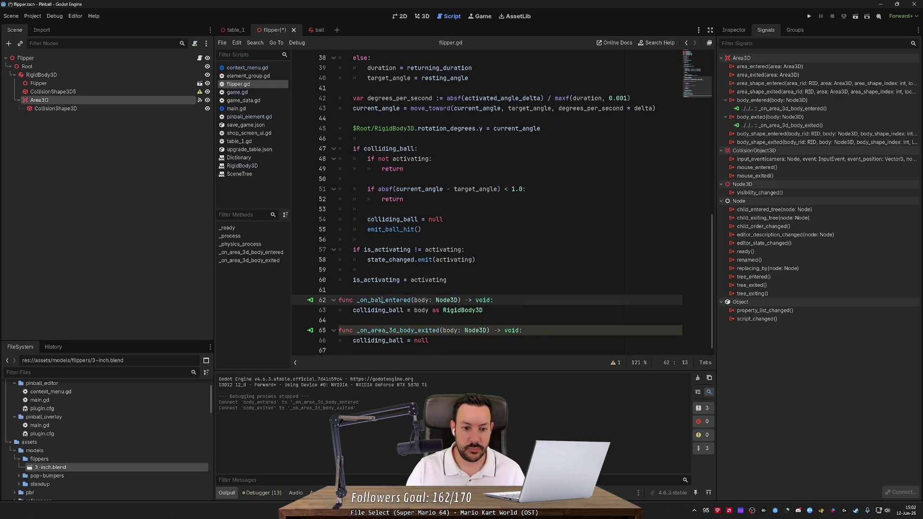
{"action": "key", "text": "ctrl+shift+Left"}
{"action": "key", "text": "ctrl+c"}
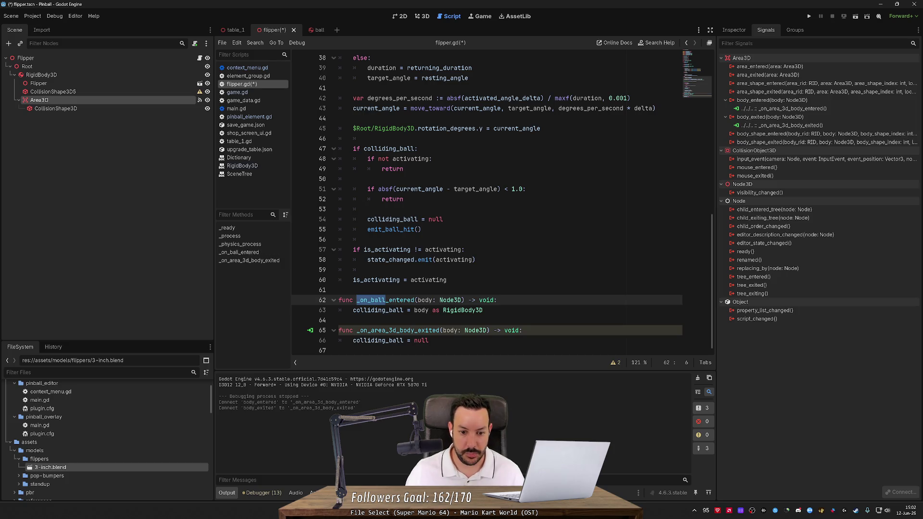
{"action": "key", "text": "Down"}
{"action": "key", "text": "Down"}
{"action": "key", "text": "Down"}
{"action": "key", "text": "shift+Right"}
{"action": "key", "text": "shift+Right"}
{"action": "key", "text": "shift+Right"}
{"action": "key", "text": "ctrl+v"}
{"action": "key", "text": "ctrl+s"}
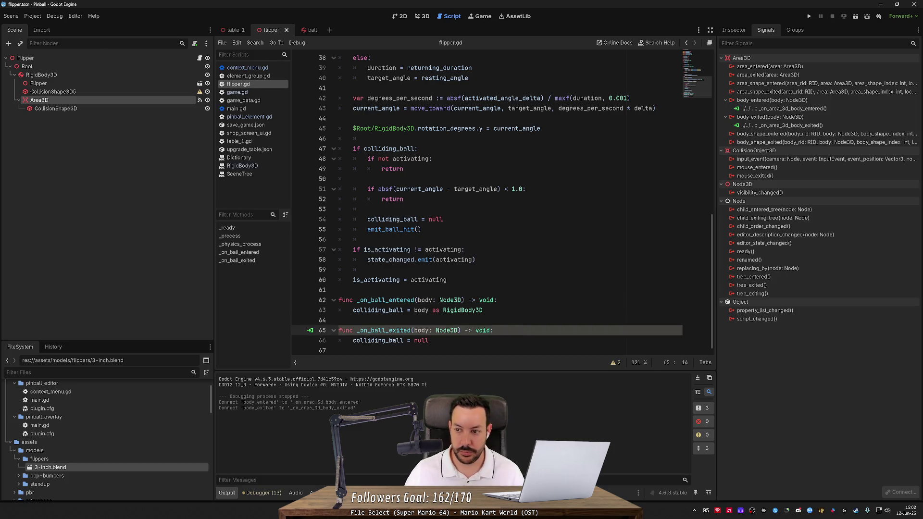
Step: Disconnect the old body_entered and body_exited signal connections
{"action": "left_click", "coordinate": [753, 109]}
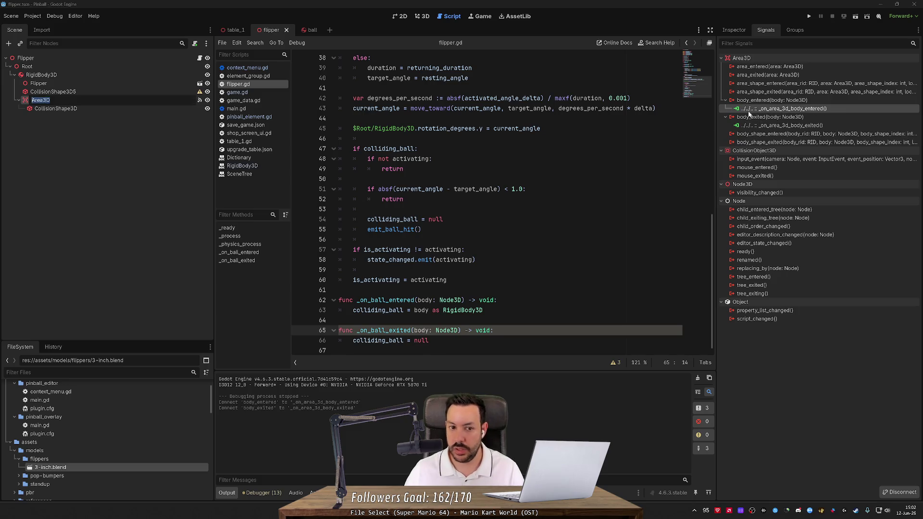
{"action": "double_click", "coordinate": [790, 110]}
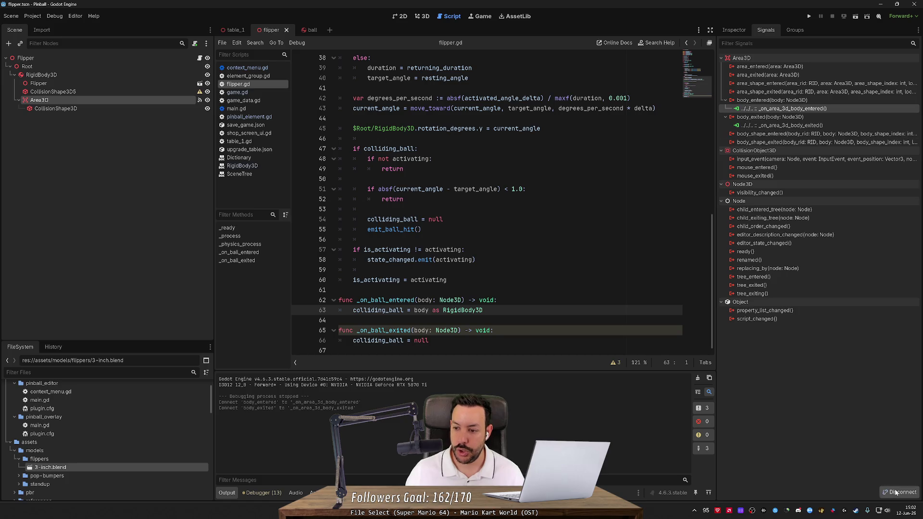
{"action": "left_click", "coordinate": [916, 493]}
{"action": "left_click", "coordinate": [917, 495]}
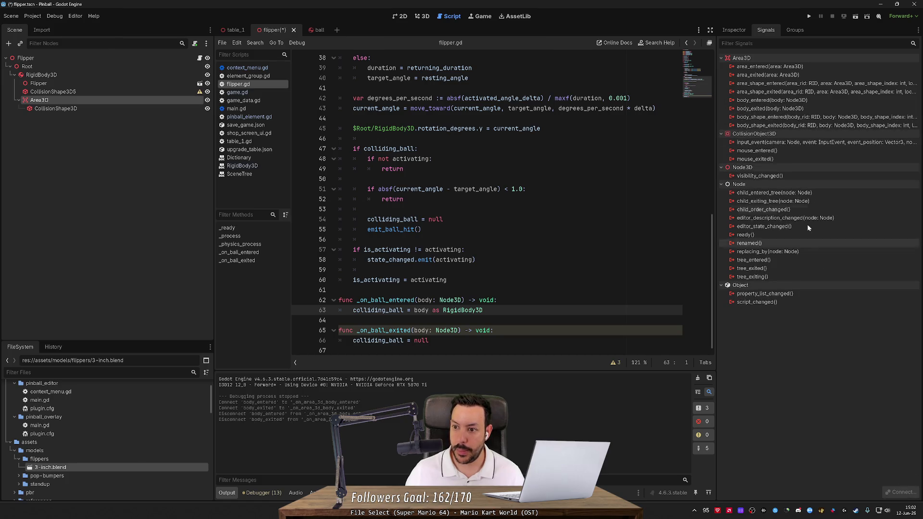
Step: Connect body_entered to the _on_ball_entered method
{"action": "double_click", "coordinate": [791, 101]}
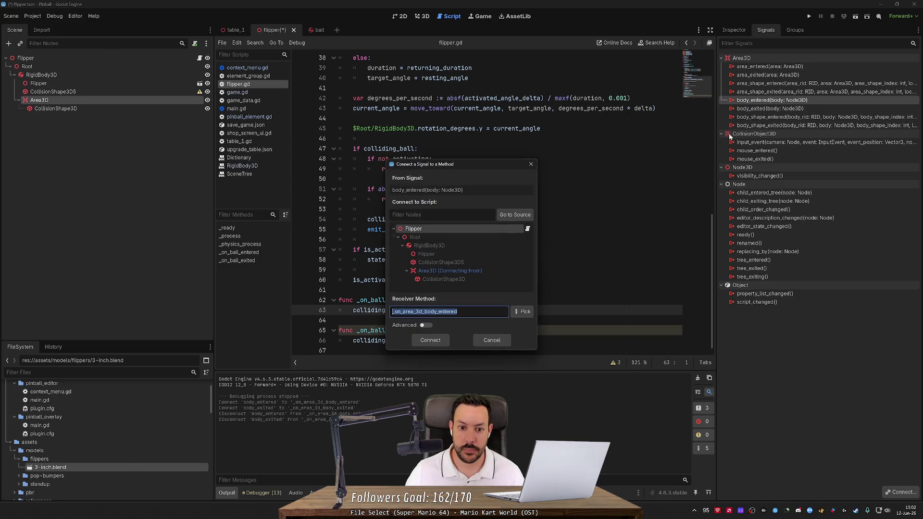
{"action": "left_click", "coordinate": [517, 311]}
{"action": "double_click", "coordinate": [457, 189]}
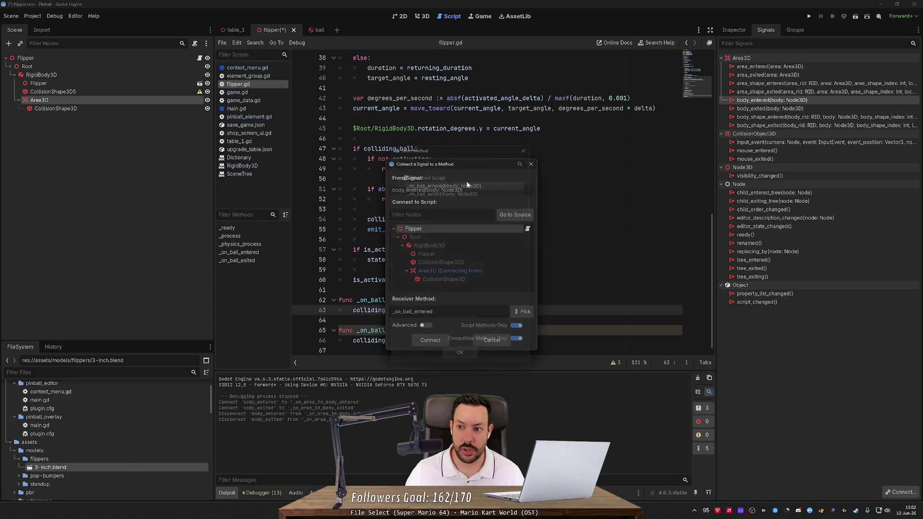
{"action": "left_click", "coordinate": [431, 344]}
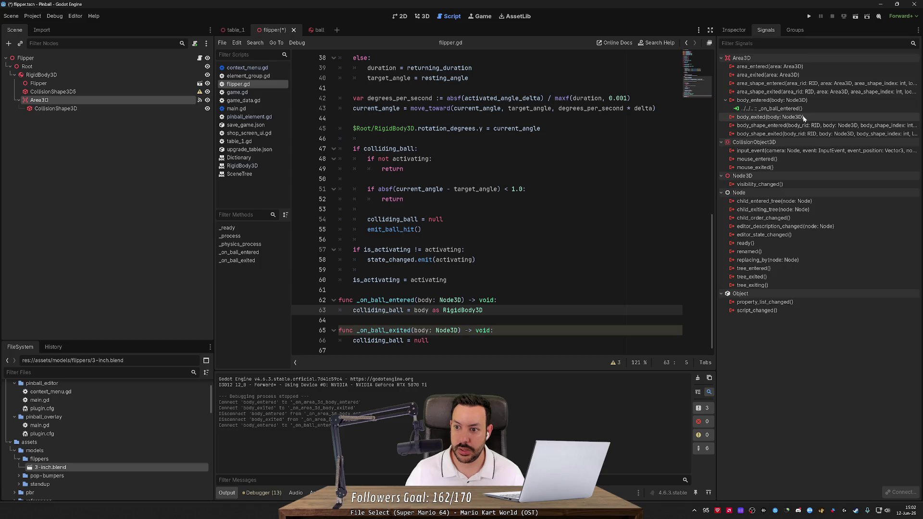
Step: Connect body_exited to _on_ball_exited, then run the game to test
{"action": "double_click", "coordinate": [769, 117]}
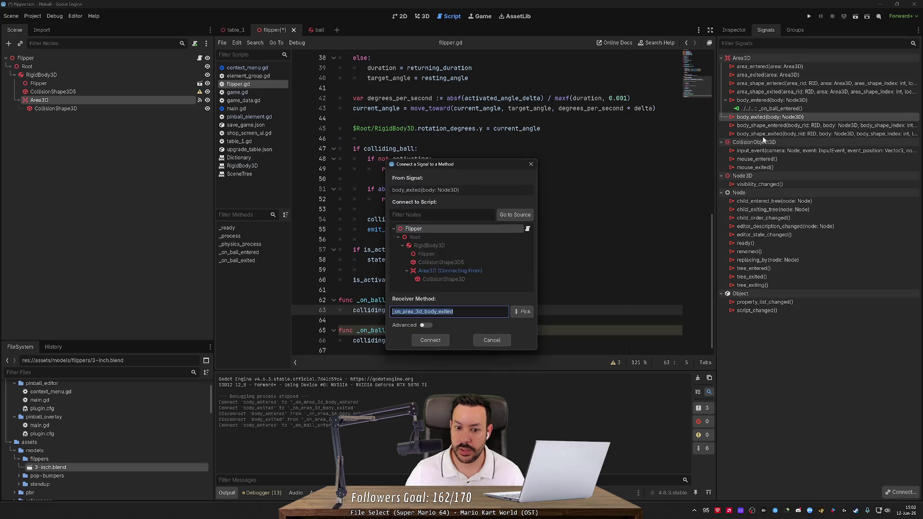
{"action": "left_click", "coordinate": [518, 313]}
{"action": "double_click", "coordinate": [444, 192]}
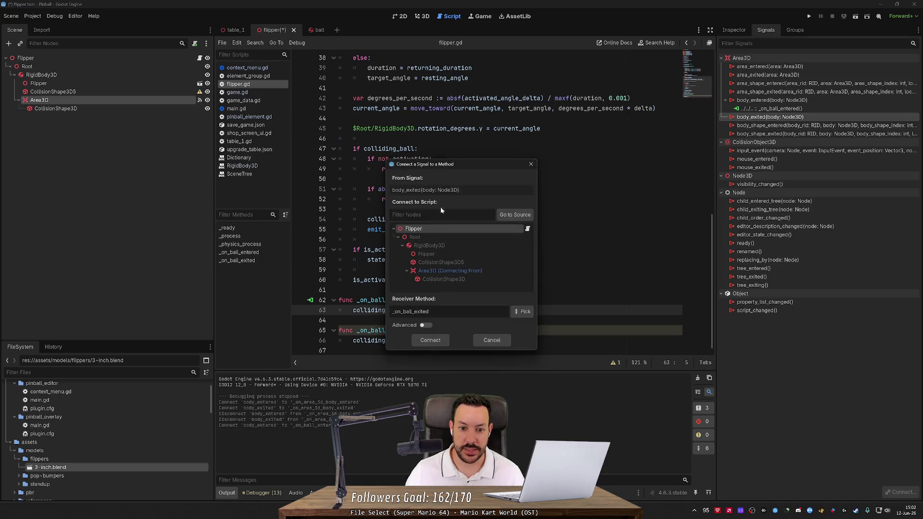
{"action": "left_click", "coordinate": [423, 340]}
{"action": "left_click", "coordinate": [808, 16]}
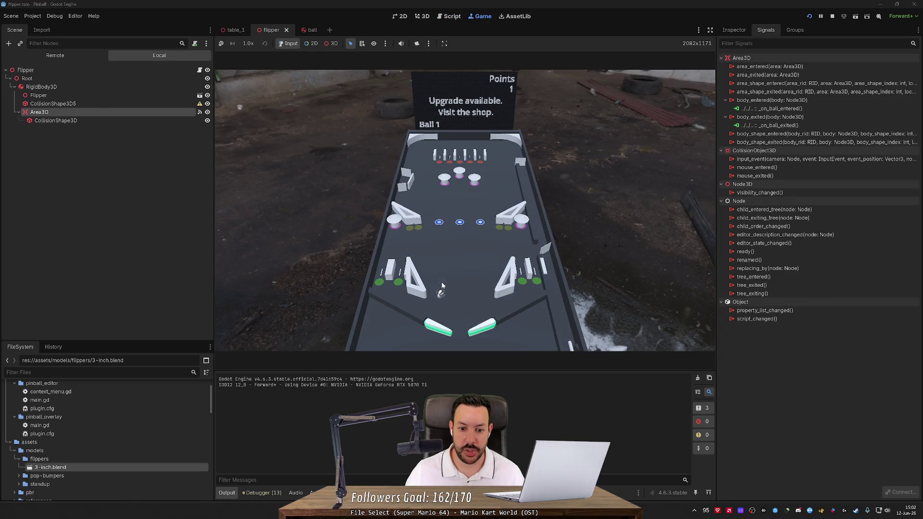
Step: Play the first ball with the Left and Right flipper keys, taking the score from 1 to 21
{"action": "key", "text": "Left"}
{"action": "key", "text": "Right"}
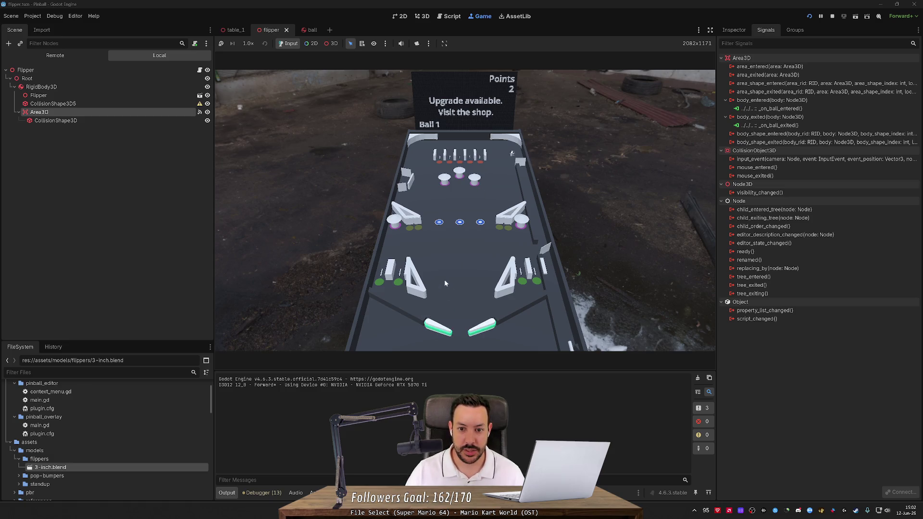
{"action": "key", "text": "Right"}
{"action": "key", "text": "Left"}
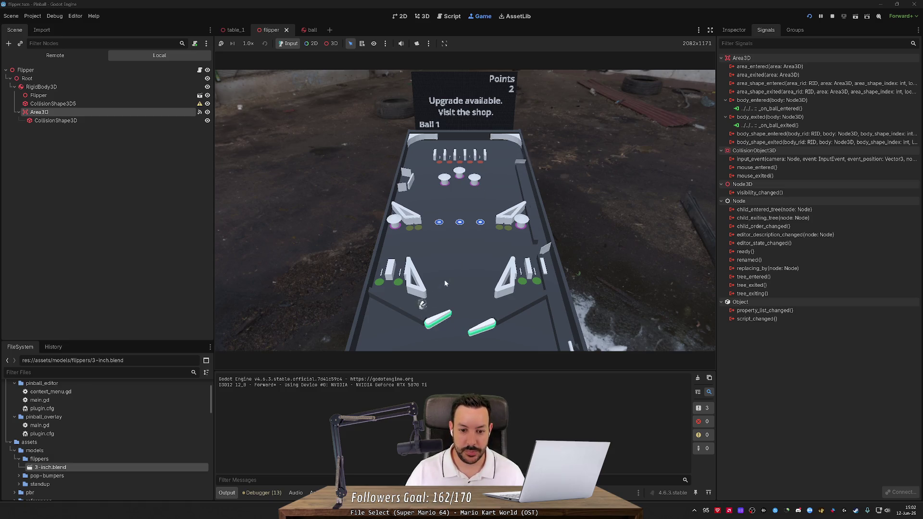
{"action": "key", "text": "Left"}
{"action": "key", "text": "Left"}
{"action": "key", "text": "Right"}
{"action": "key", "text": "Left"}
{"action": "key", "text": "Left"}
{"action": "key", "text": "Right"}
{"action": "key", "text": "Left"}
{"action": "key", "text": "Right"}
{"action": "key", "text": "Left"}
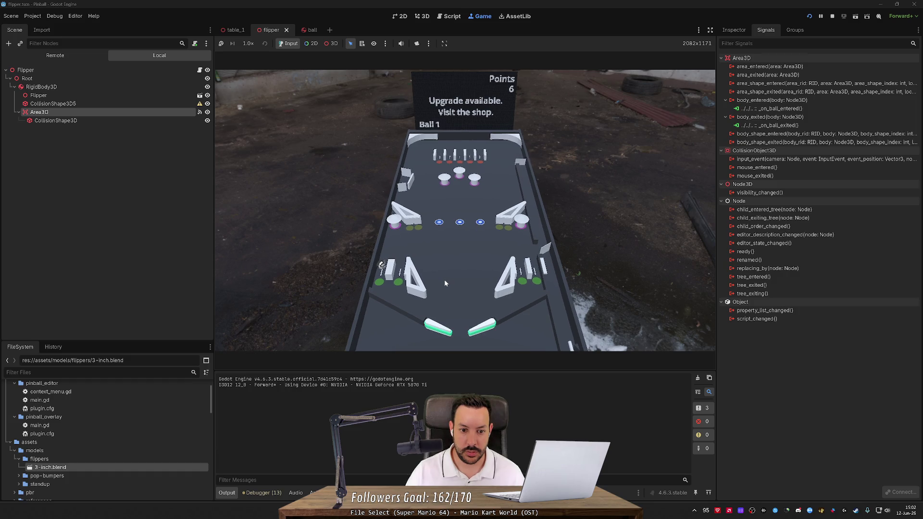
{"action": "key", "text": "Left"}
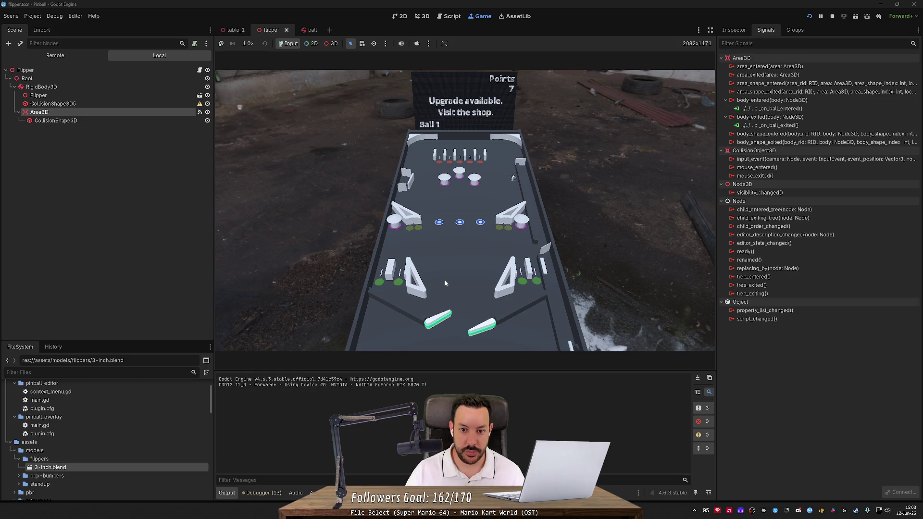
{"action": "key", "text": "Right"}
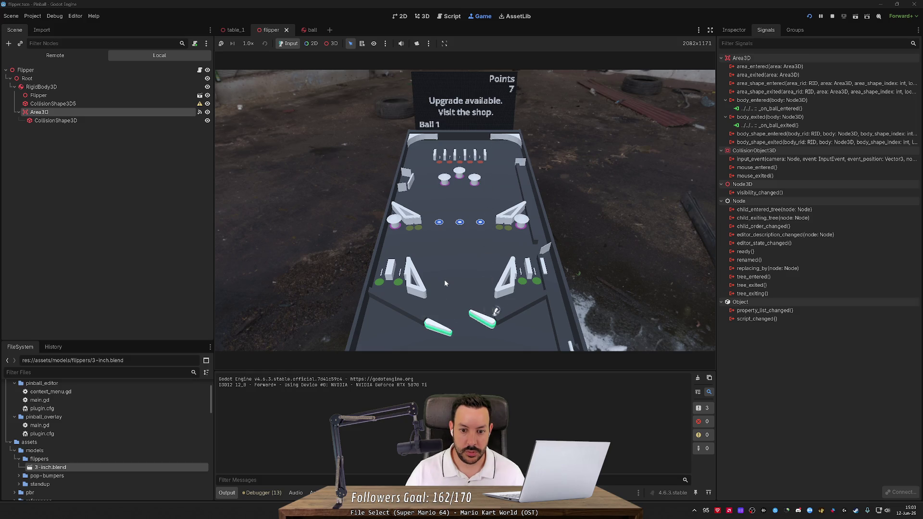
{"action": "key", "text": "Right"}
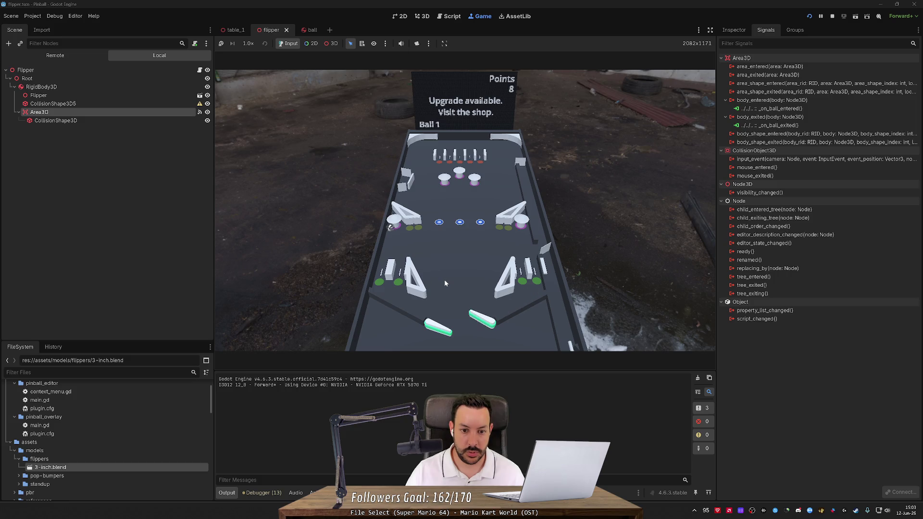
{"action": "key", "text": "Right"}
{"action": "key", "text": "Left"}
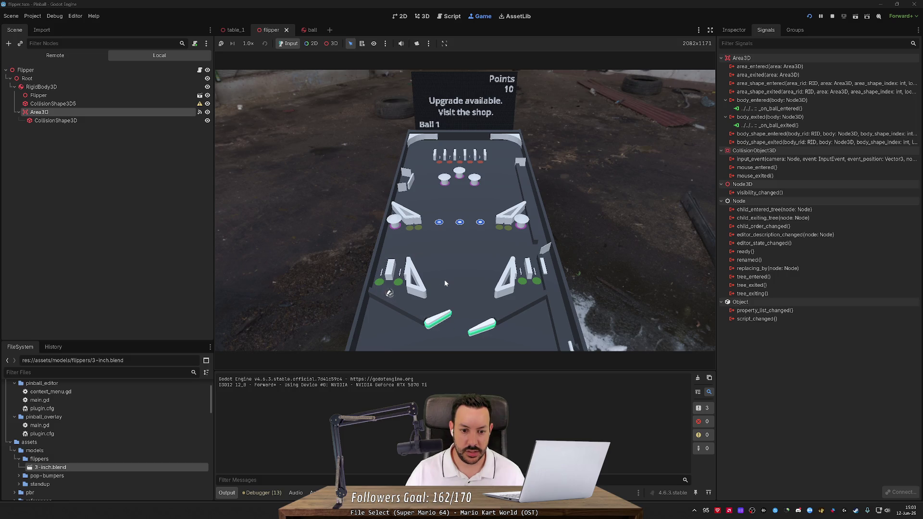
{"action": "key", "text": "Left"}
{"action": "key", "text": "Right"}
{"action": "key", "text": "Right"}
{"action": "key", "text": "Left"}
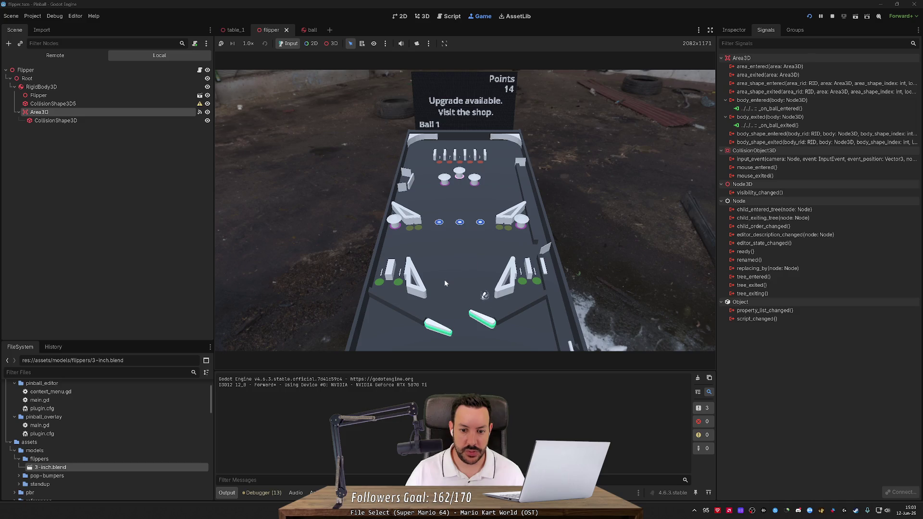
{"action": "key", "text": "Right"}
{"action": "key", "text": "Right"}
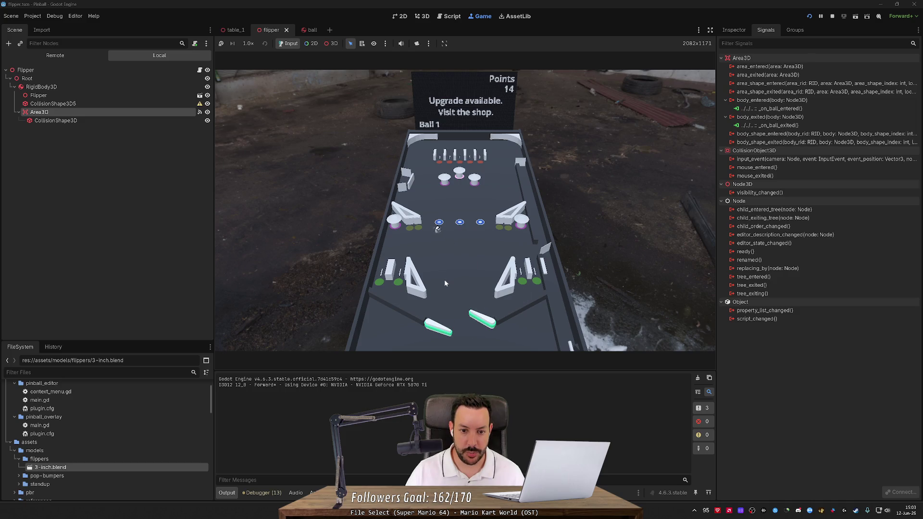
{"action": "key", "text": "Left"}
{"action": "key", "text": "Right"}
{"action": "key", "text": "Left"}
{"action": "key", "text": "Right"}
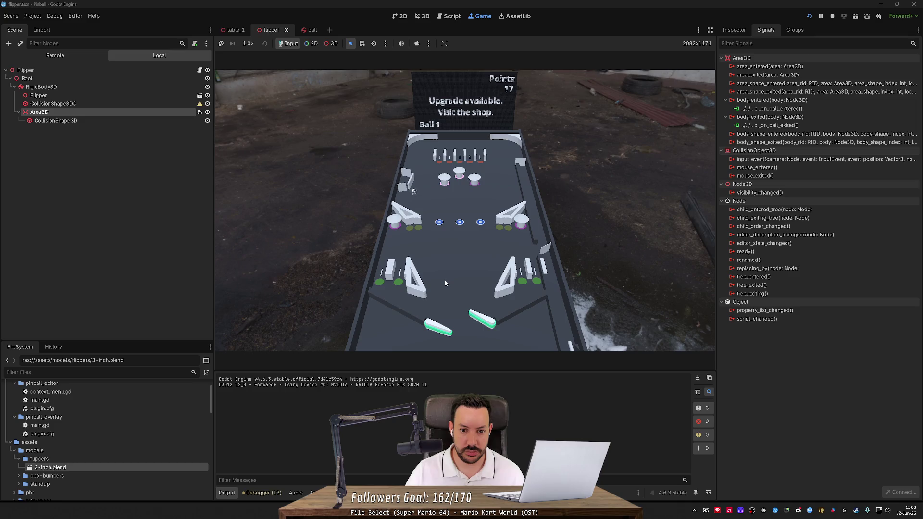
{"action": "key", "text": "Left"}
{"action": "key", "text": "Right"}
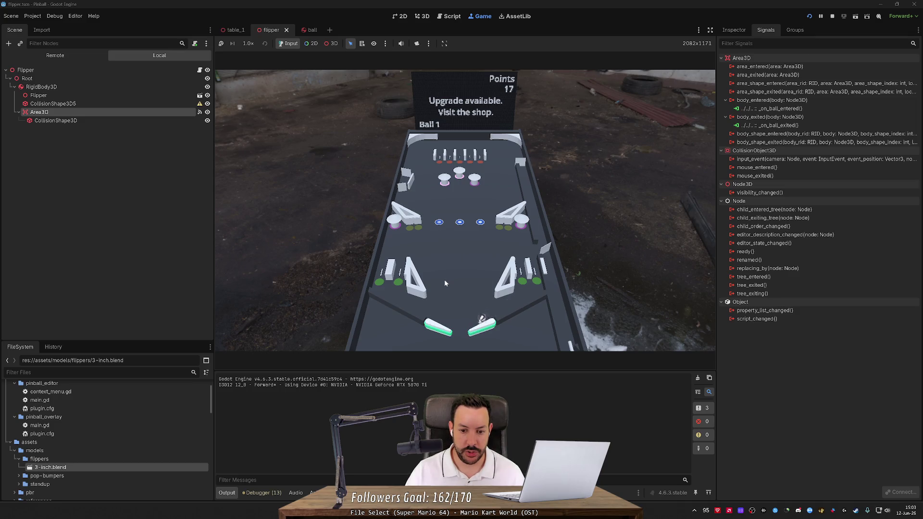
{"action": "key", "text": "Left"}
{"action": "key", "text": "Right"}
{"action": "key", "text": "Left"}
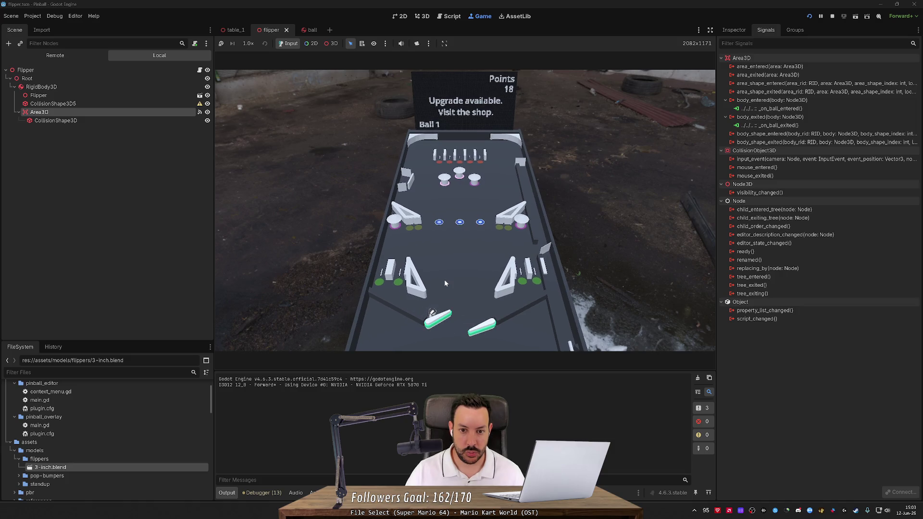
{"action": "key", "text": "Left"}
{"action": "key", "text": "Left"}
{"action": "key", "text": "Right"}
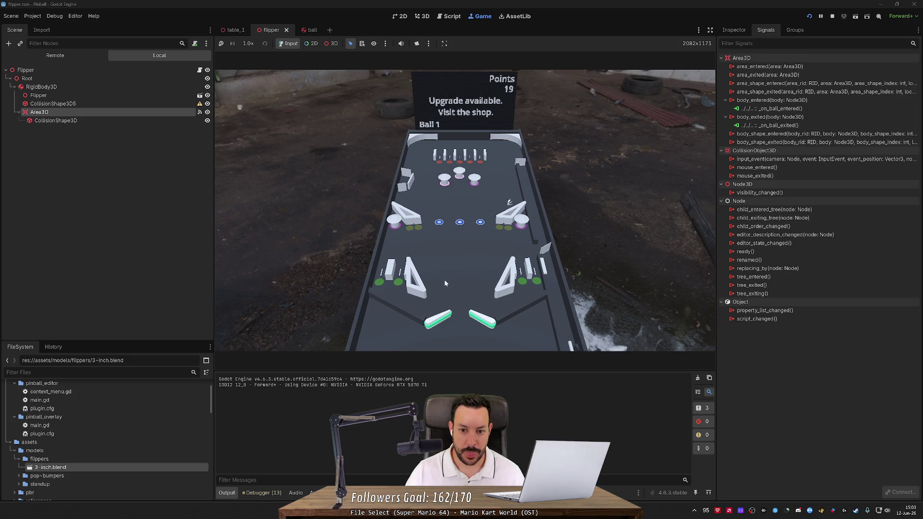
{"action": "key", "text": "Right"}
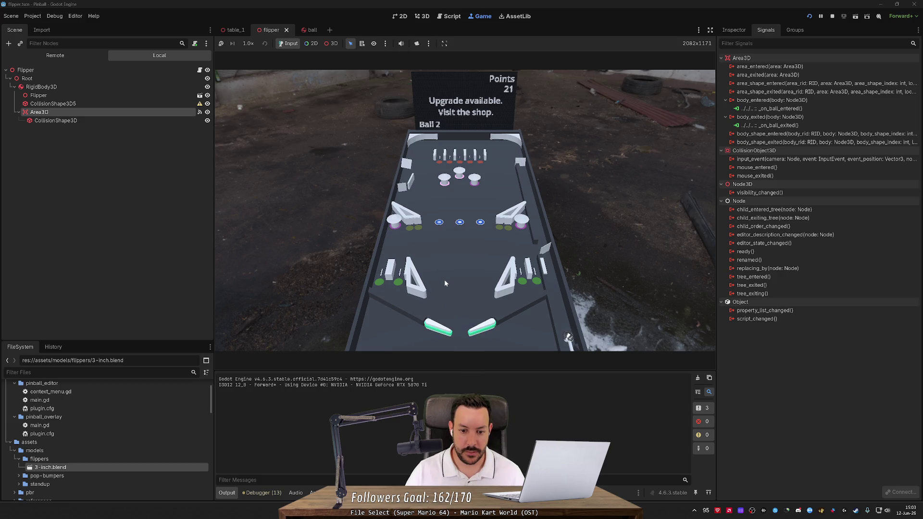
Step: Keep flipping the second ball into the bumpers and slingshots, lifting the score to 48
{"action": "key", "text": "Left"}
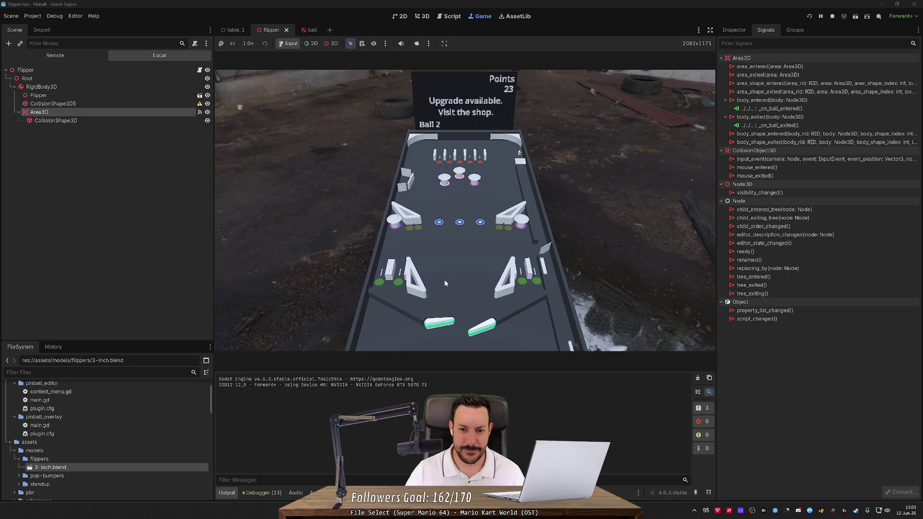
{"action": "key", "text": "Right"}
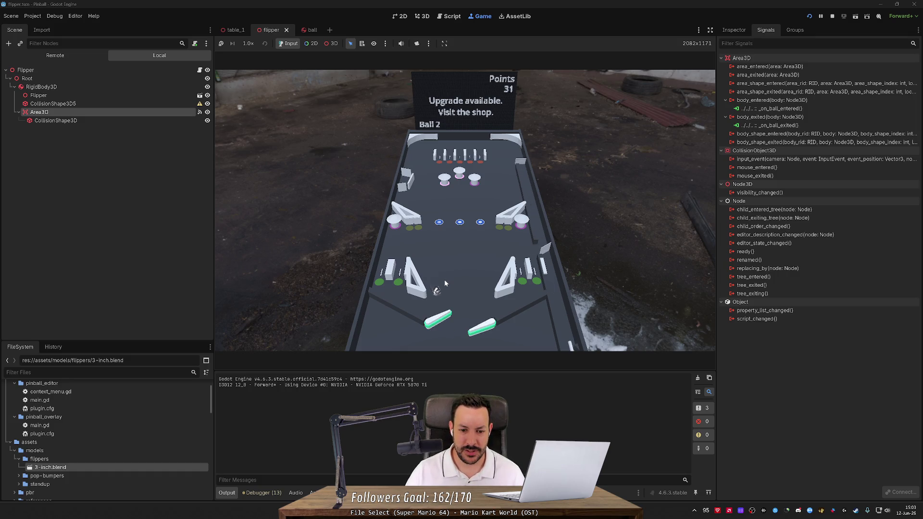
{"action": "key", "text": "Left"}
{"action": "key", "text": "Right"}
{"action": "key", "text": "Left"}
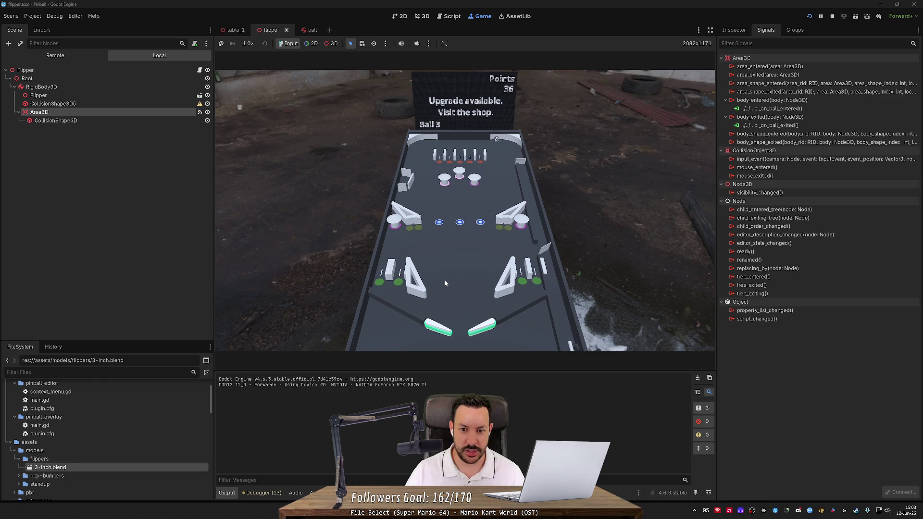
{"action": "key", "text": "Left"}
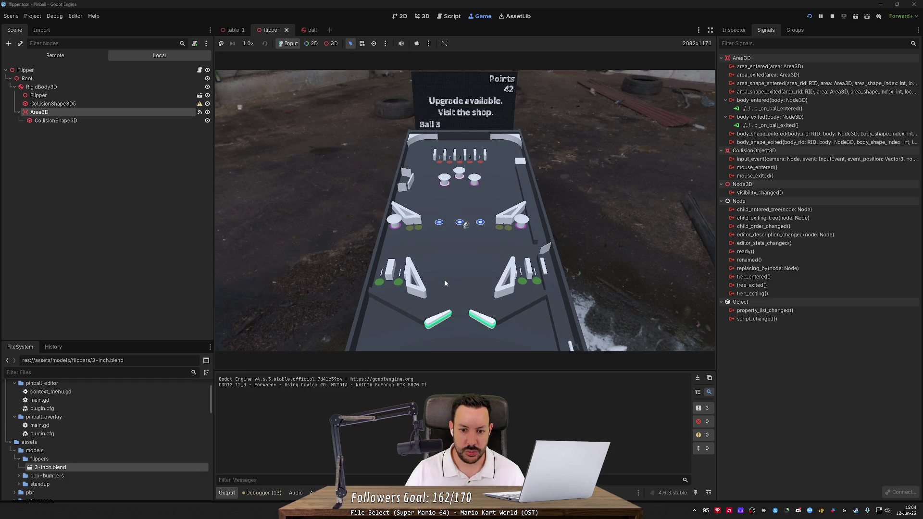
{"action": "key", "text": "Right"}
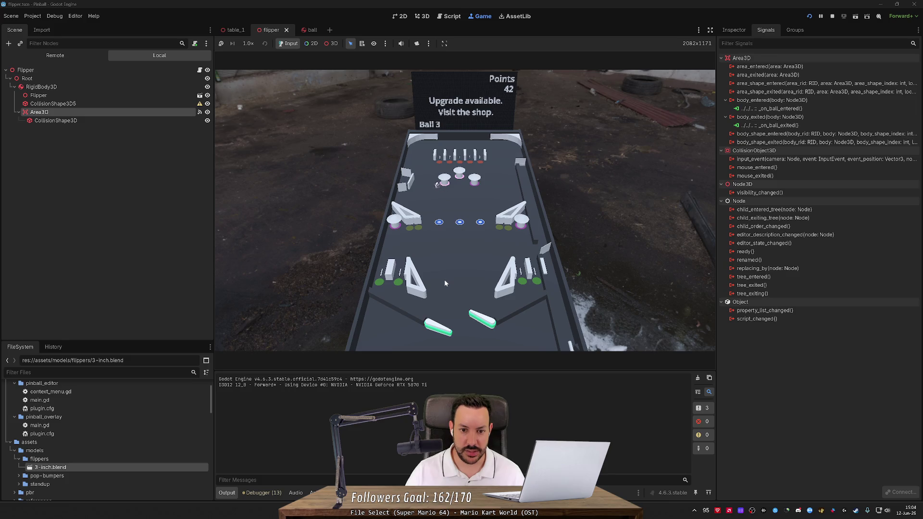
{"action": "key", "text": "Left"}
{"action": "key", "text": "Left"}
{"action": "key", "text": "Right"}
{"action": "key", "text": "Right"}
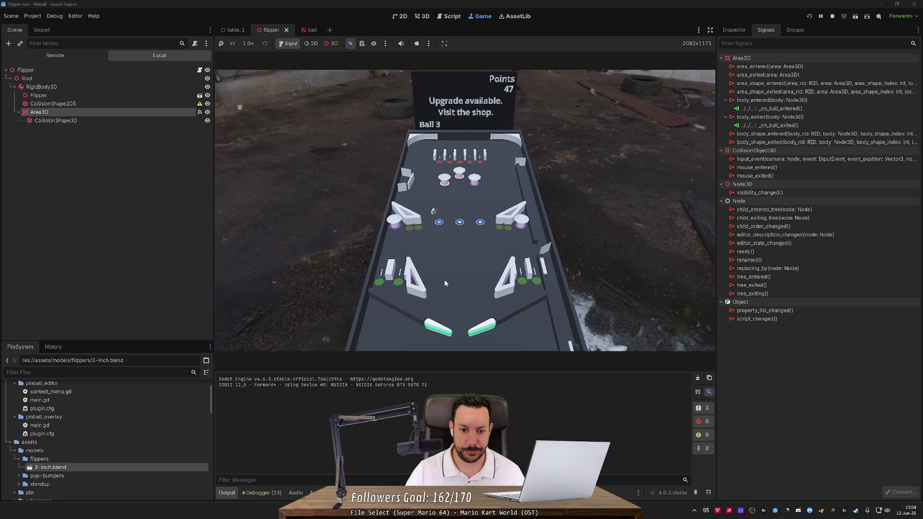
{"action": "key", "text": "Left"}
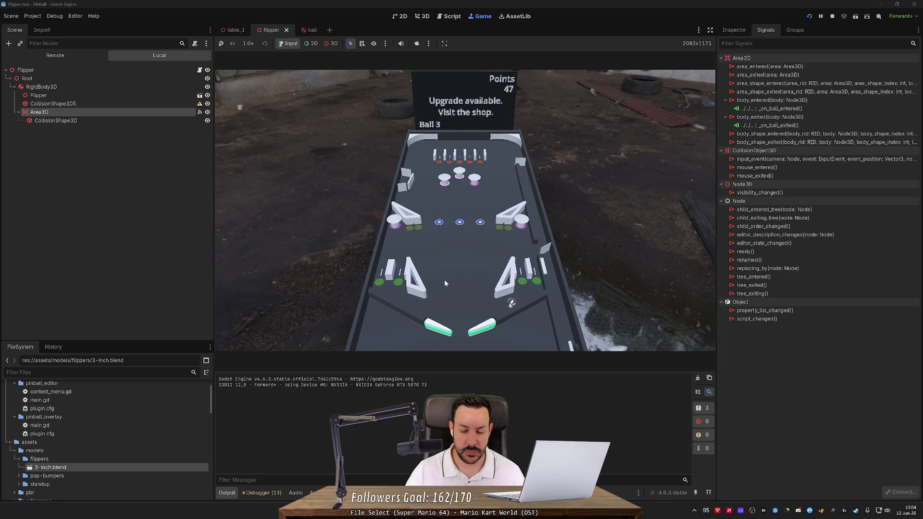
{"action": "key", "text": "Left"}
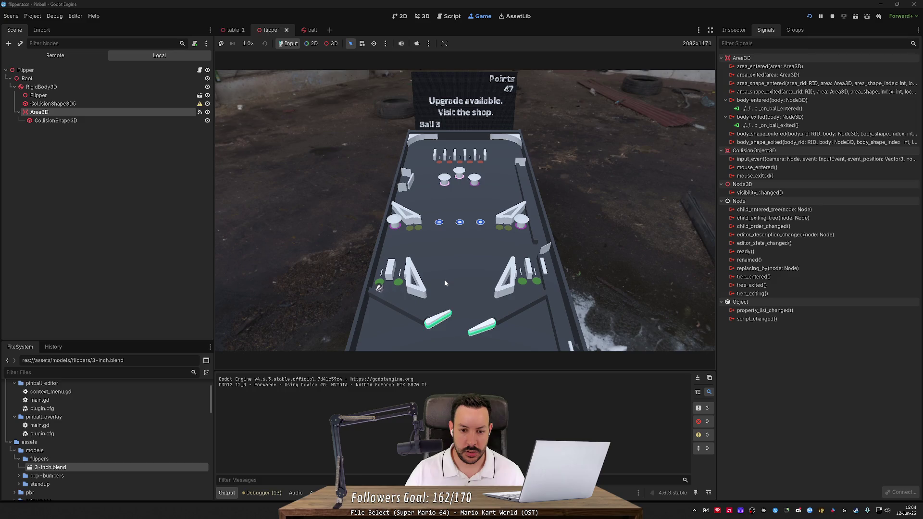
{"action": "key", "text": "Left"}
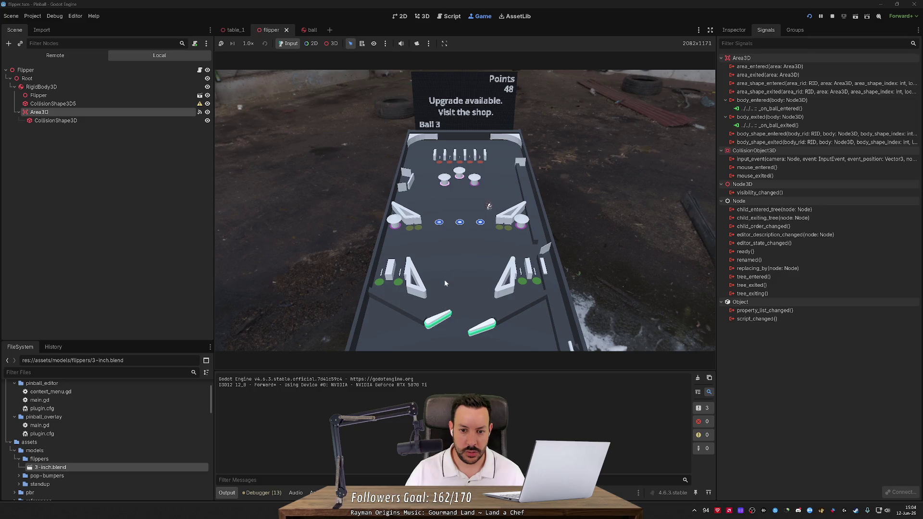
{"action": "key", "text": "Right"}
{"action": "key", "text": "Right"}
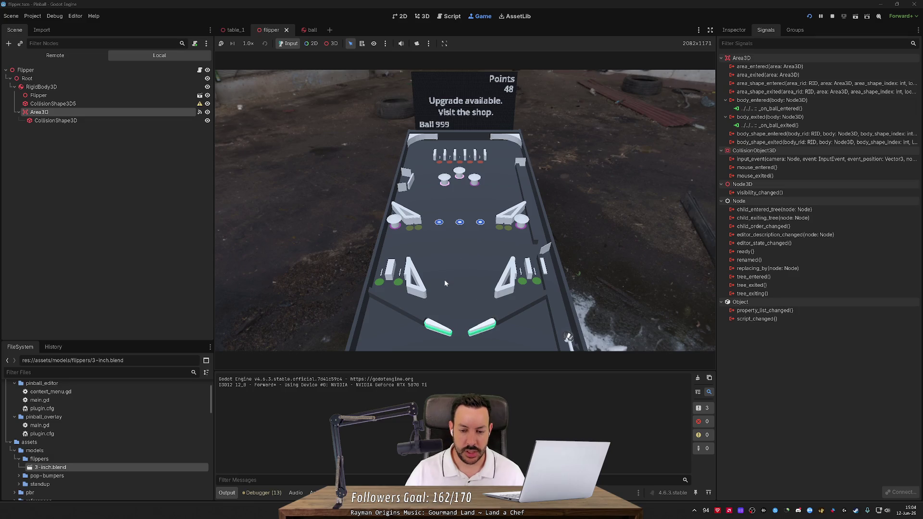
Step: Cradle and launch the ball with both flippers until the score reaches 79, then stop the game
{"action": "key", "text": "Left"}
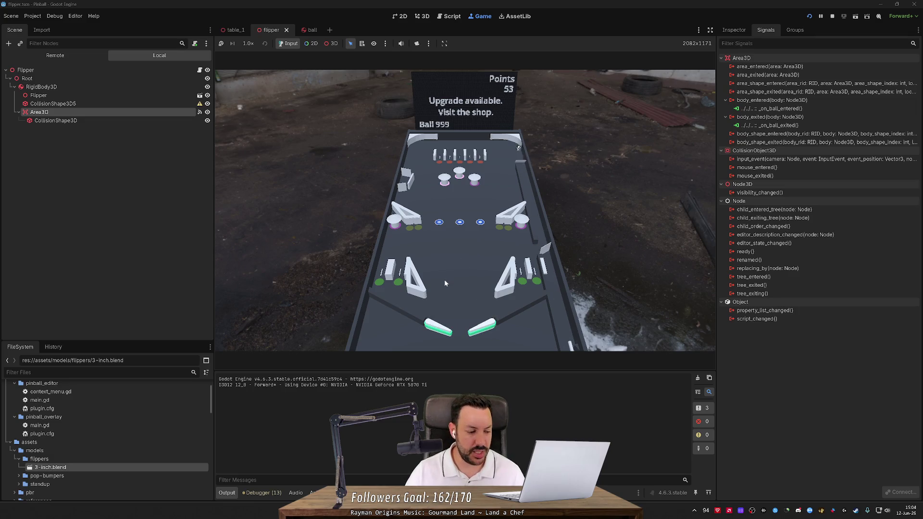
{"action": "key", "text": "Left"}
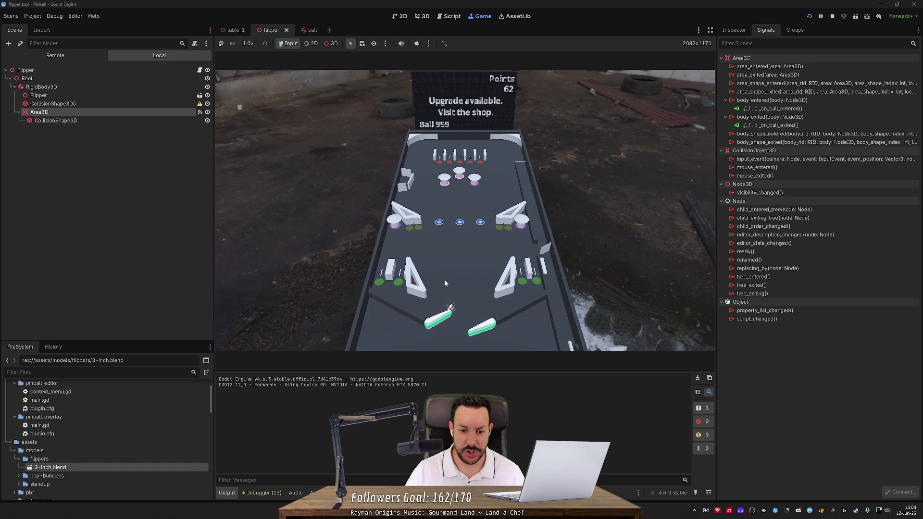
{"action": "key", "text": "Right"}
{"action": "key", "text": "Right"}
{"action": "key", "text": "Left"}
{"action": "key", "text": "Left"}
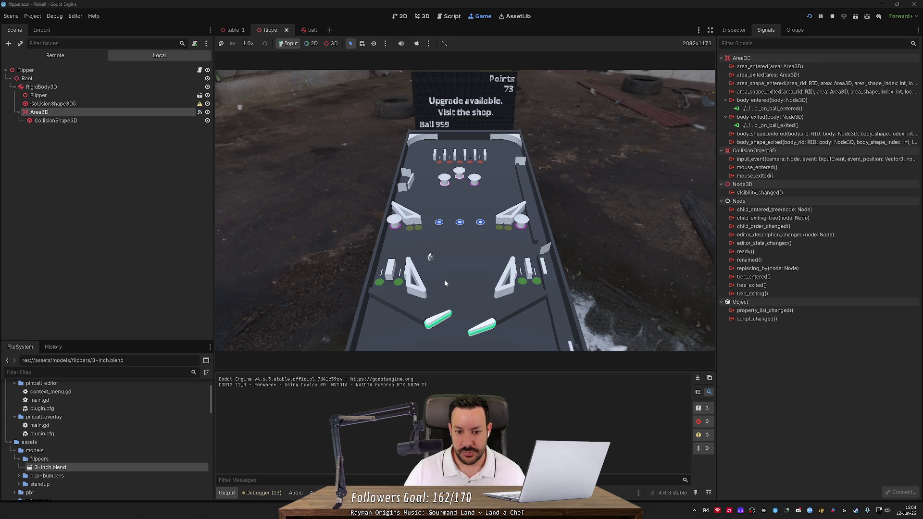
{"action": "key", "text": "Left"}
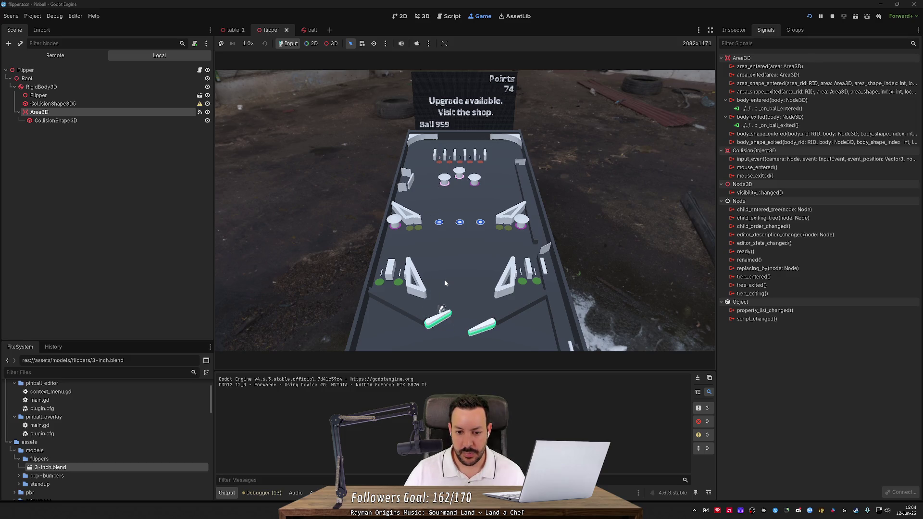
{"action": "key", "text": "Right"}
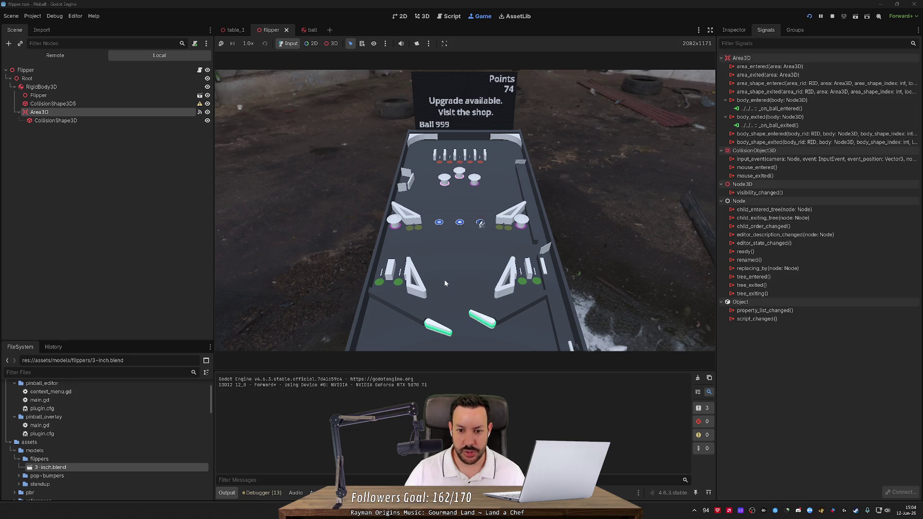
{"action": "key", "text": "Left"}
{"action": "key", "text": "Left"}
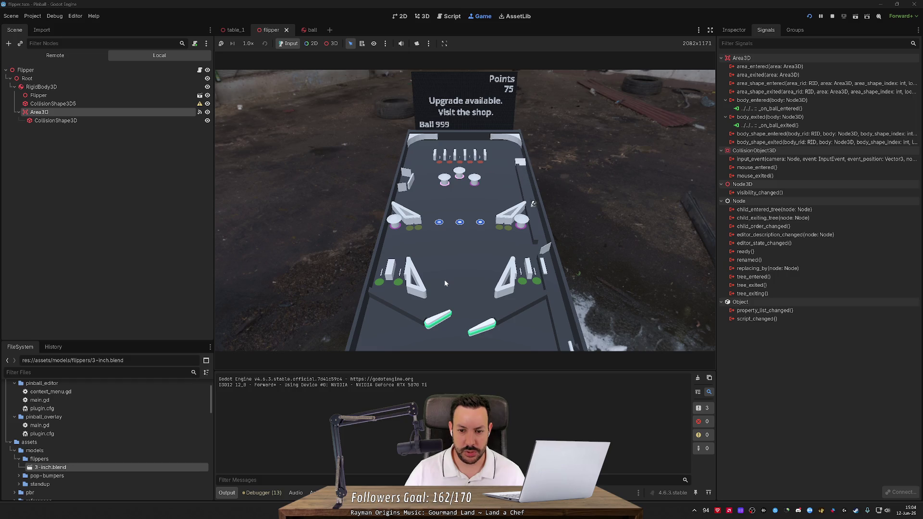
{"action": "key", "text": "Left"}
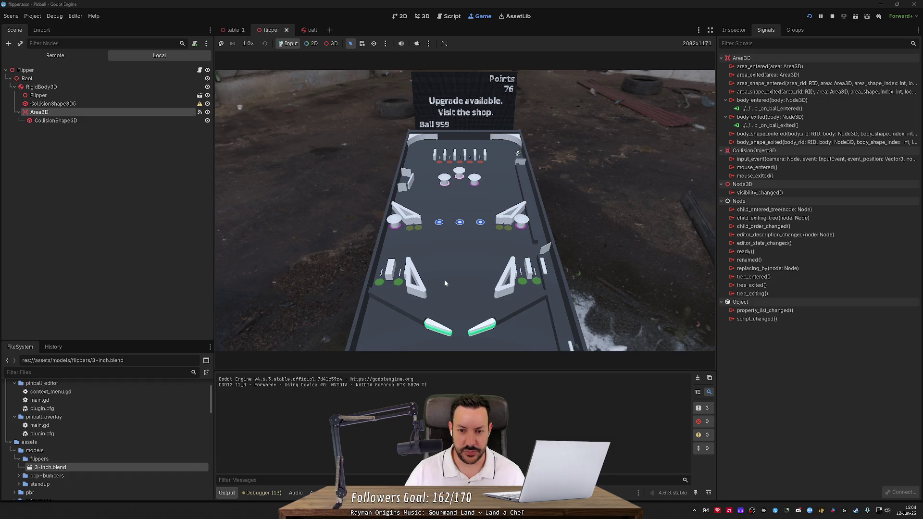
{"action": "key", "text": "Left"}
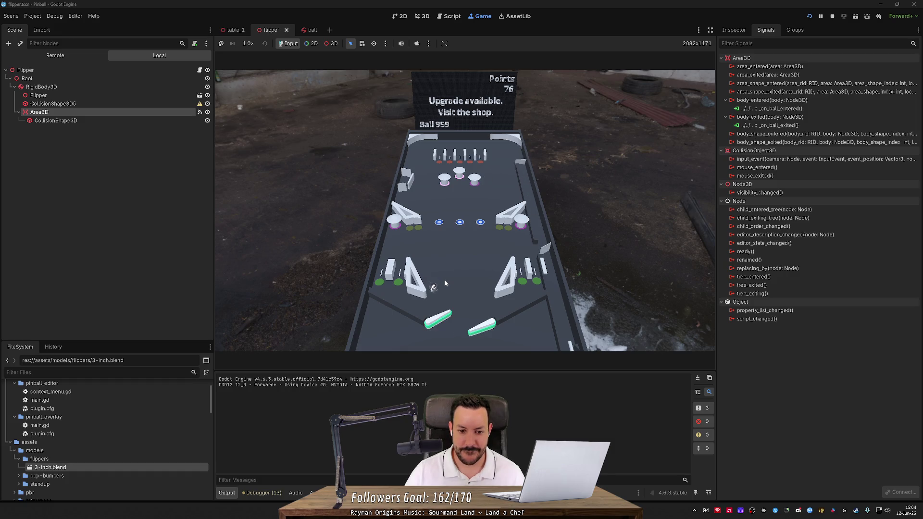
{"action": "key", "text": "Left"}
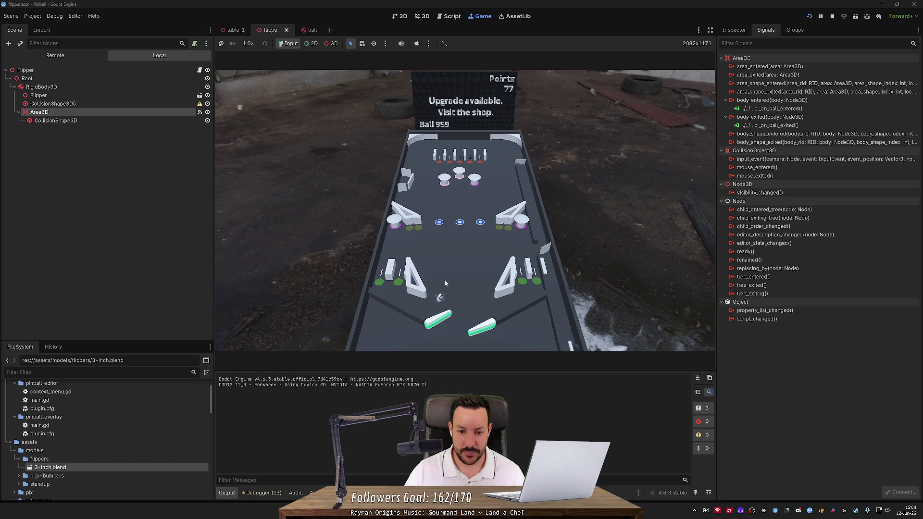
{"action": "key", "text": "Right"}
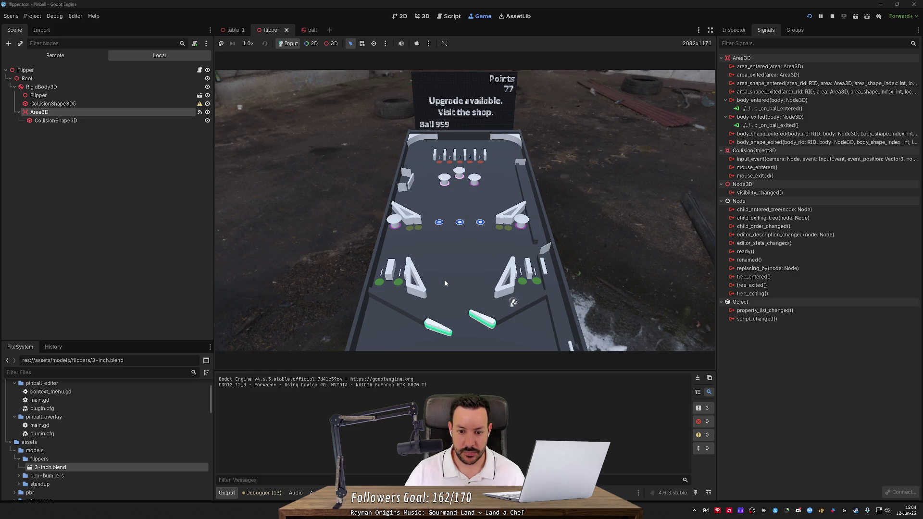
{"action": "key", "text": "Right"}
{"action": "key", "text": "Right"}
{"action": "key", "text": "Left"}
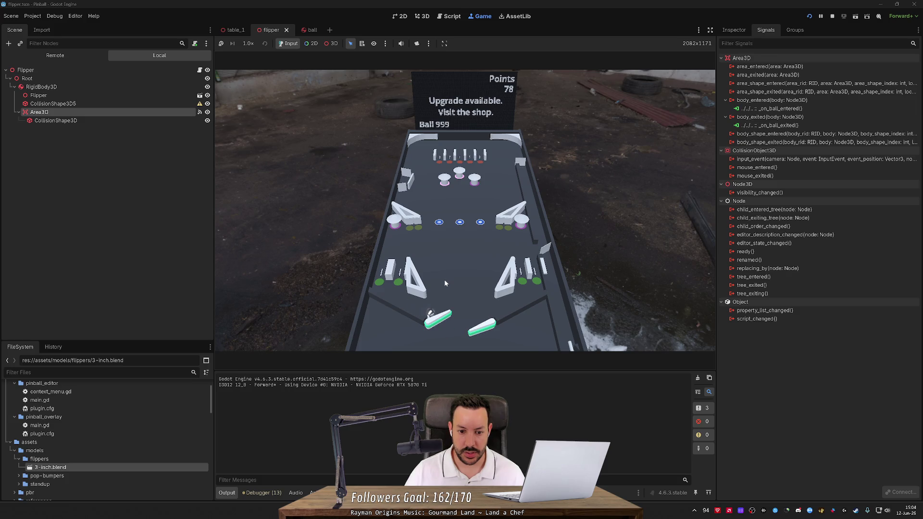
{"action": "key", "text": "Left"}
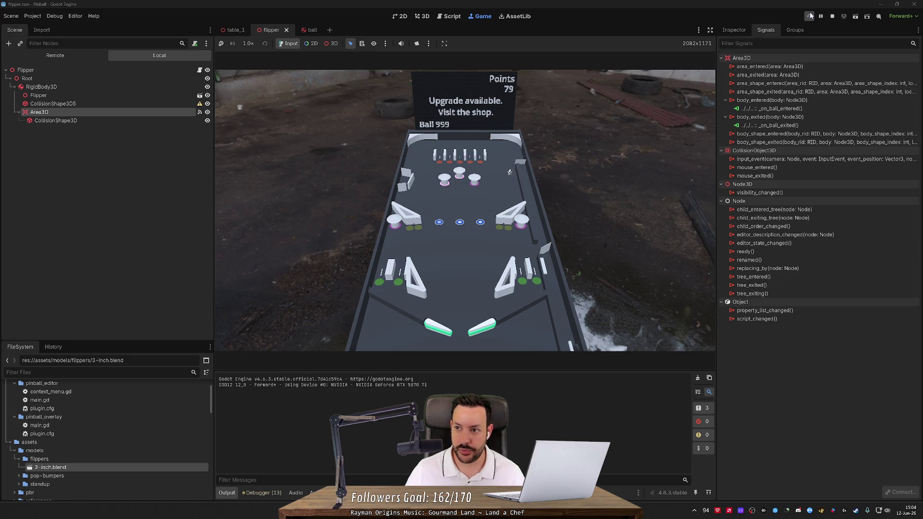
{"action": "left_click", "coordinate": [832, 18]}
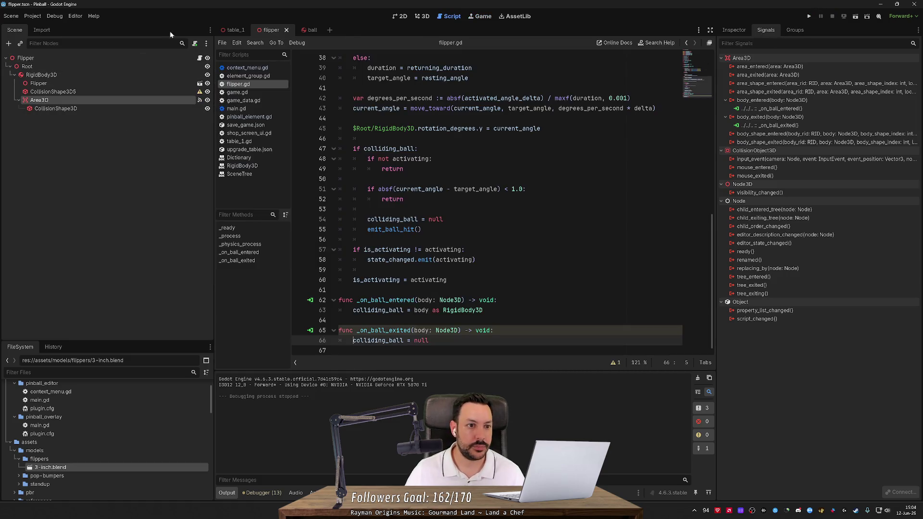
Step: Select Left and Right Flipper in table_1's 3D view and set Activating Duration to 0.03
{"action": "left_click", "coordinate": [234, 32]}
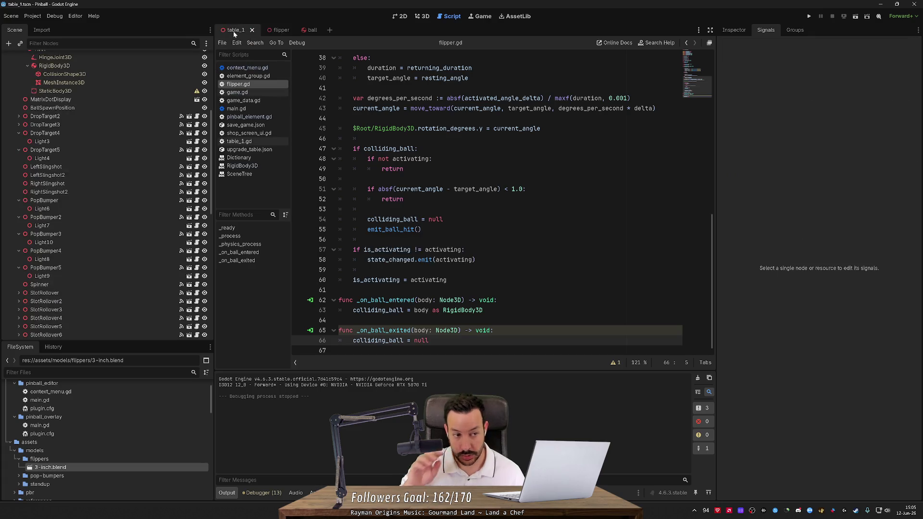
{"action": "left_click", "coordinate": [419, 16]}
{"action": "left_click", "coordinate": [388, 352]}
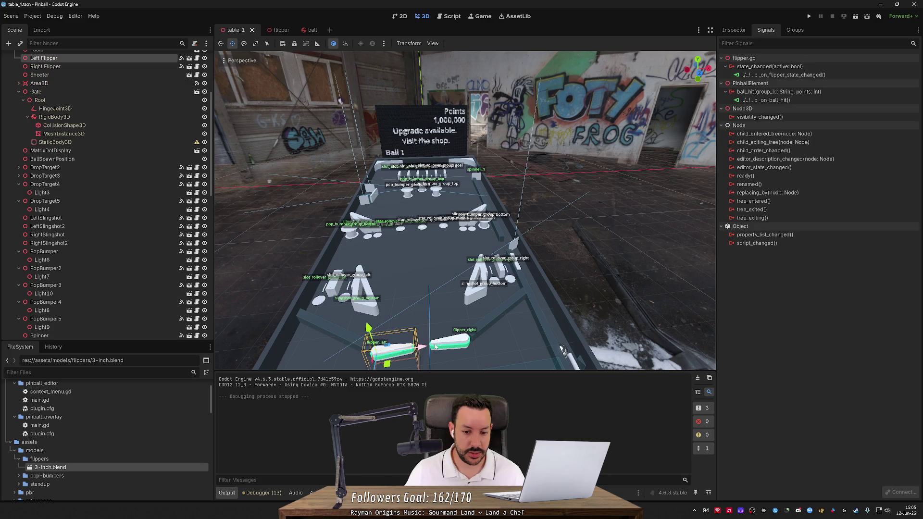
{"action": "left_click", "coordinate": [464, 338], "text": "shift"}
{"action": "left_click", "coordinate": [734, 30]}
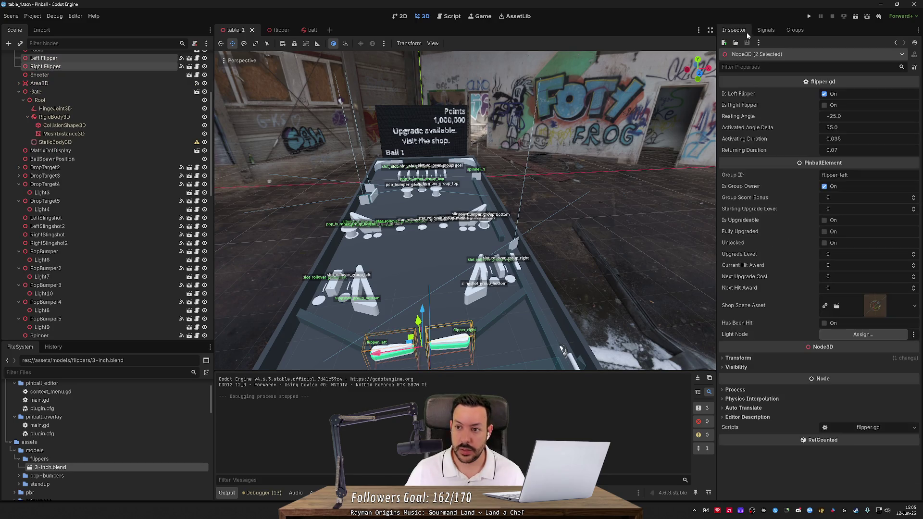
{"action": "left_click", "coordinate": [853, 140]}
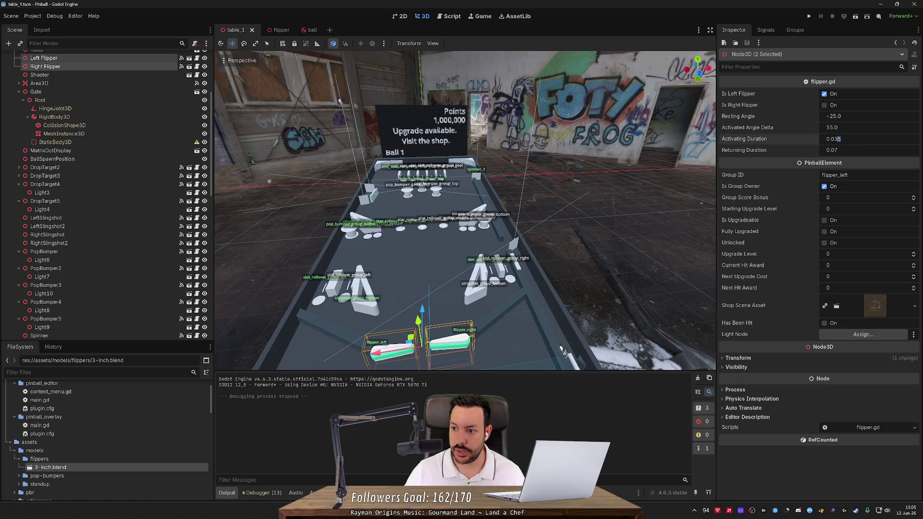
{"action": "key", "text": "BackSpace"}
{"action": "key", "text": "Return"}
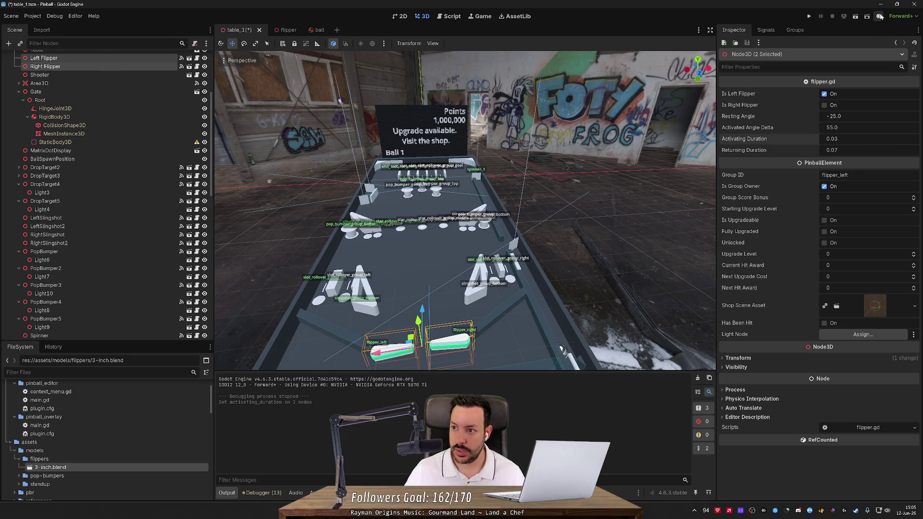
Step: Save the table, run the game and launch the ball to try the quicker flippers
{"action": "left_click", "coordinate": [810, 16]}
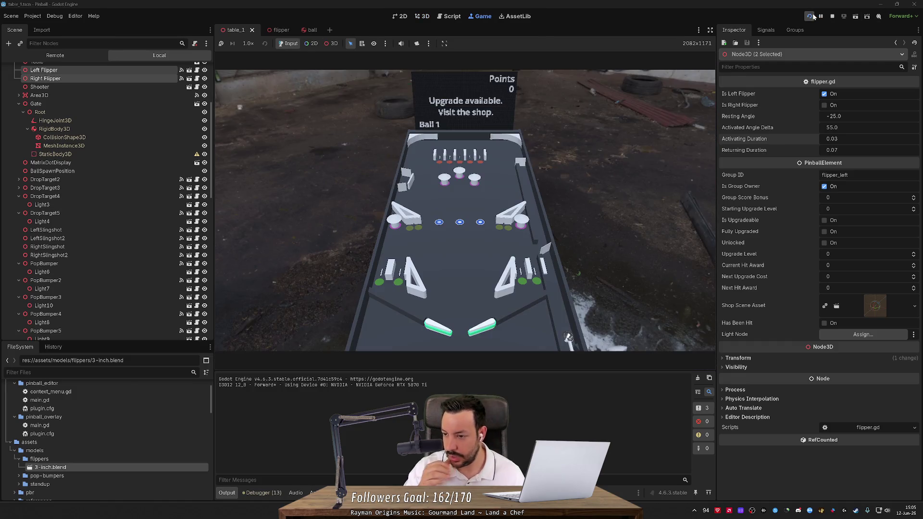
{"action": "key", "text": "space"}
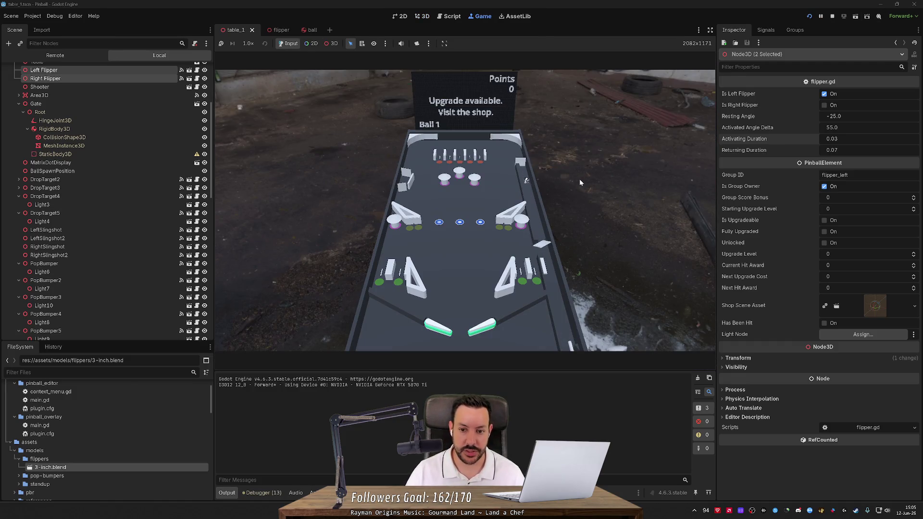
{"action": "key", "text": "Right"}
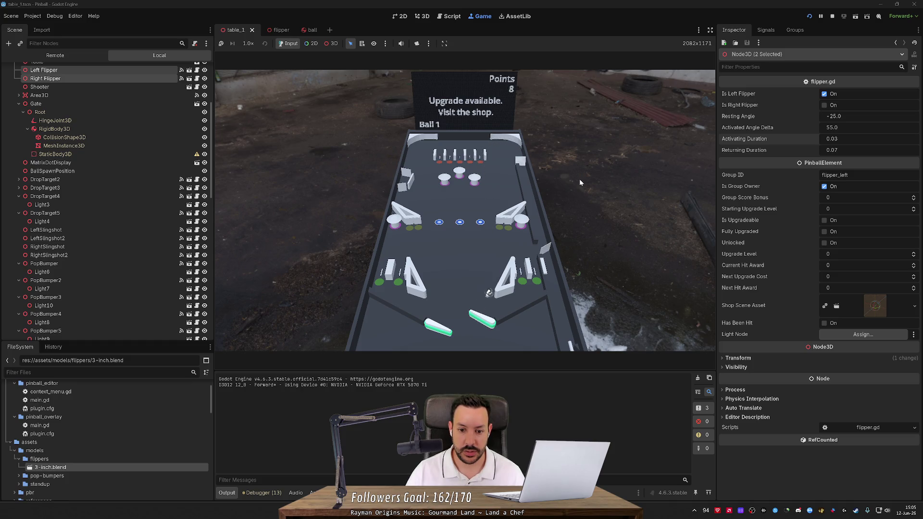
{"action": "key", "text": "Left"}
{"action": "key", "text": "Right"}
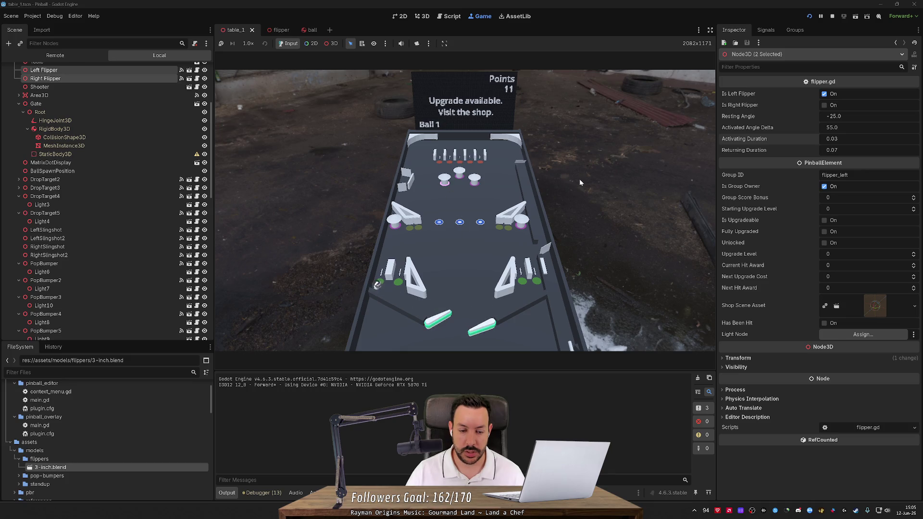
{"action": "key", "text": "Left"}
{"action": "key", "text": "Right"}
Step: Keep flicking and cradling the ball with both flippers until the score reaches 22
{"action": "key", "text": "Left"}
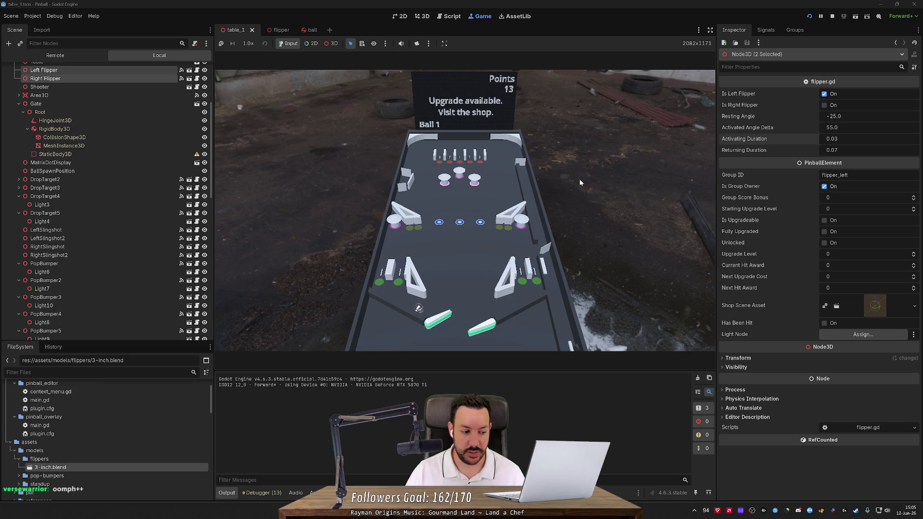
{"action": "key", "text": "Left"}
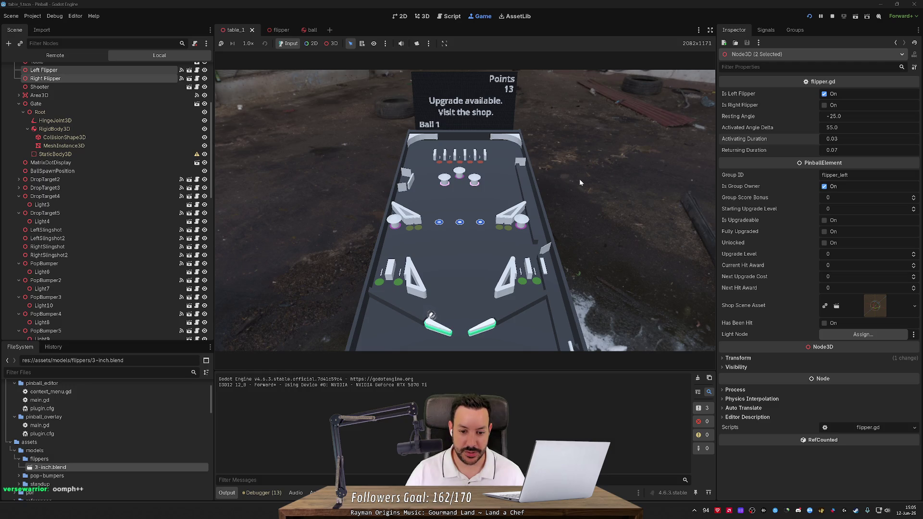
{"action": "key", "text": "Left"}
{"action": "key", "text": "Right"}
{"action": "key", "text": "Left"}
{"action": "key", "text": "Left"}
{"action": "key", "text": "Right"}
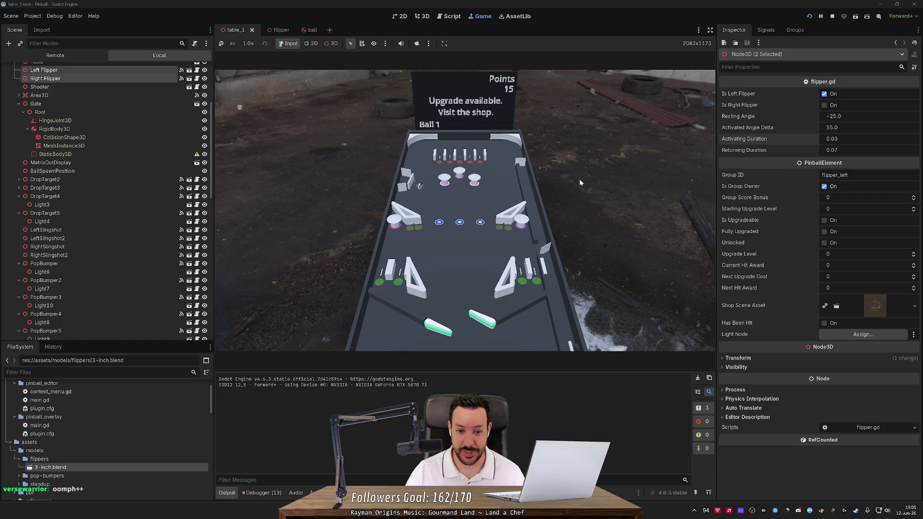
{"action": "key", "text": "Right"}
{"action": "key", "text": "Left"}
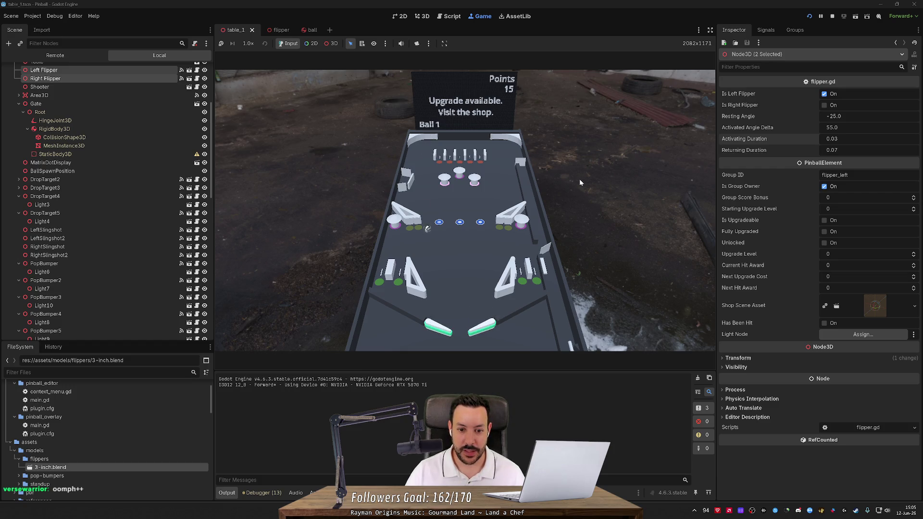
{"action": "key", "text": "Left"}
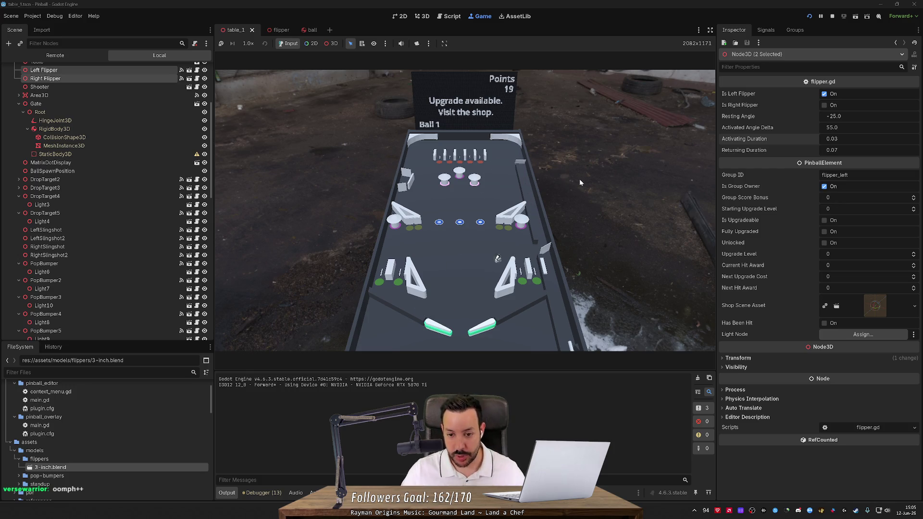
{"action": "key", "text": "Left"}
{"action": "key", "text": "Right"}
{"action": "key", "text": "Right"}
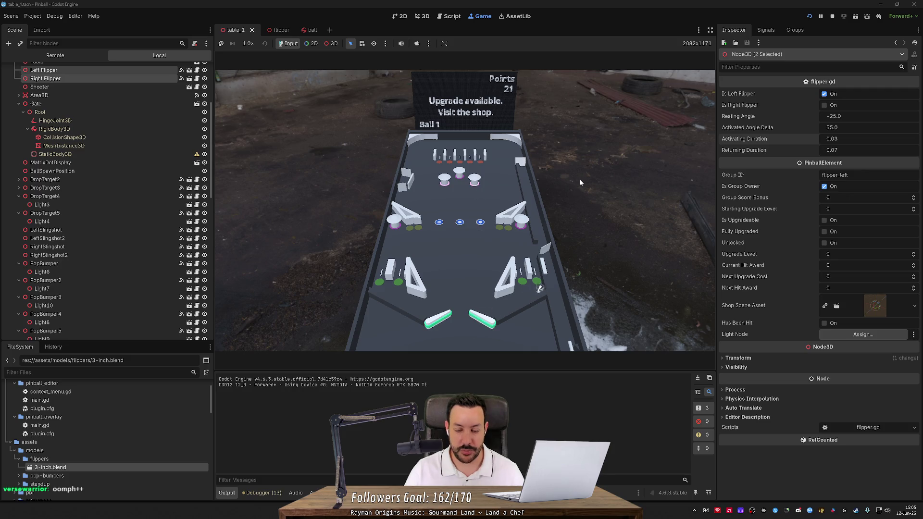
{"action": "key", "text": "Right"}
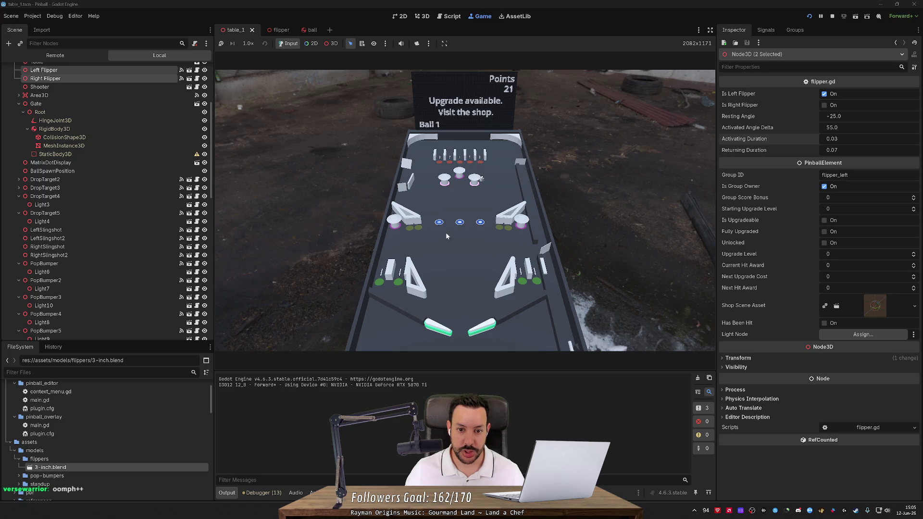
{"action": "key", "text": "Left"}
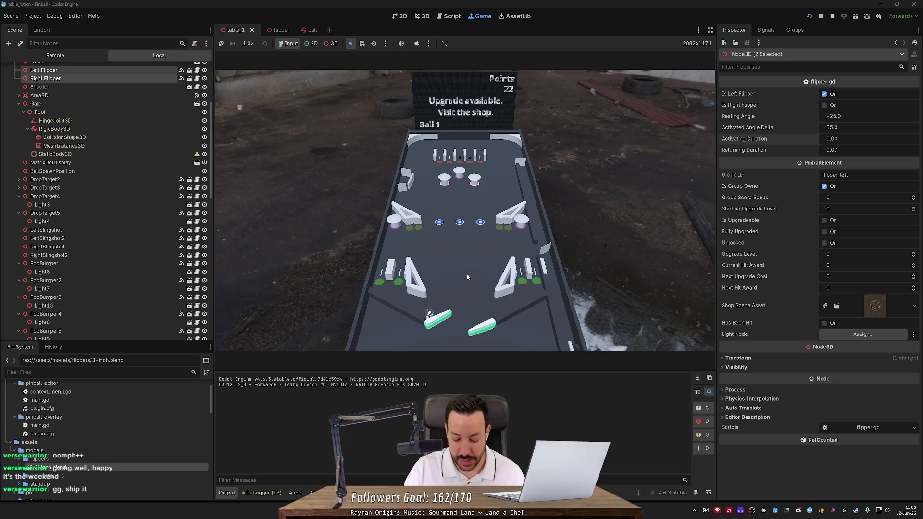
{"action": "key", "text": "alt+Tab"}
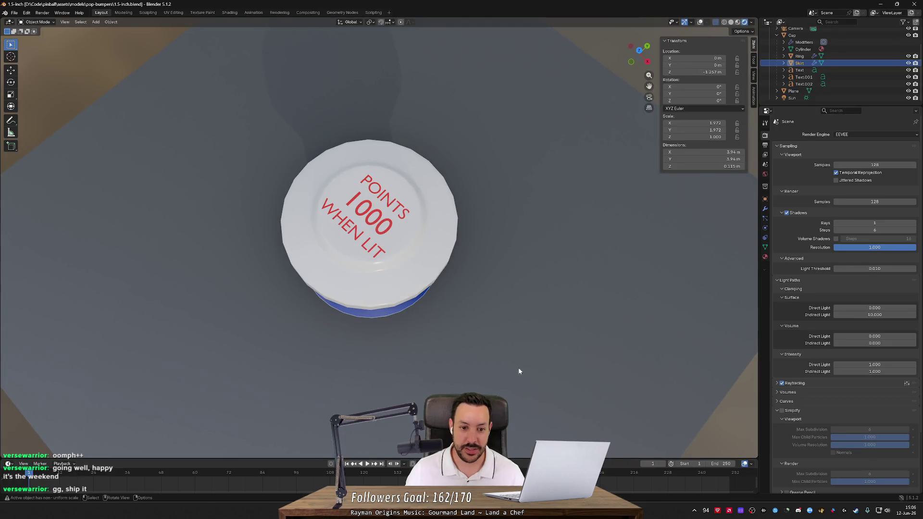
Step: Open the 3-inch.blend flipper model from the flippers folder and show it with materials
{"action": "left_click", "coordinate": [15, 13]}
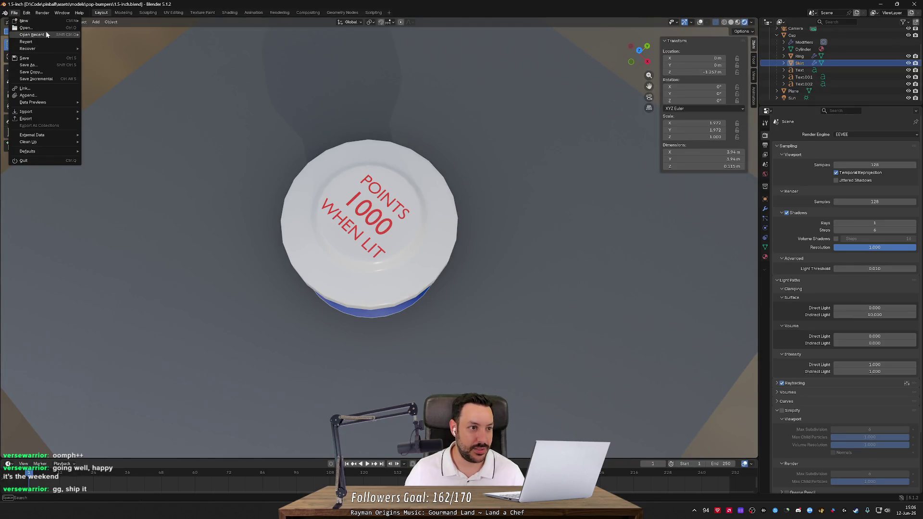
{"action": "left_click", "coordinate": [47, 27]}
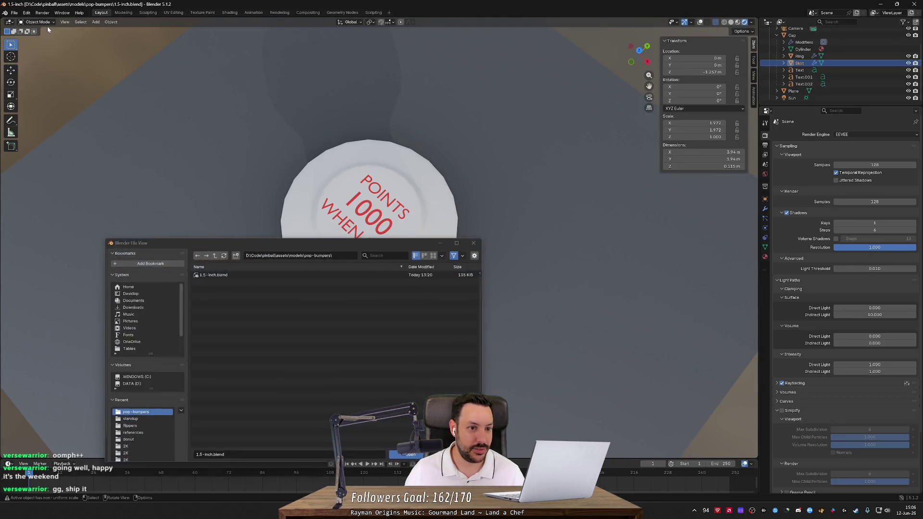
{"action": "left_click", "coordinate": [214, 254]}
{"action": "double_click", "coordinate": [211, 275]}
{"action": "double_click", "coordinate": [211, 274]}
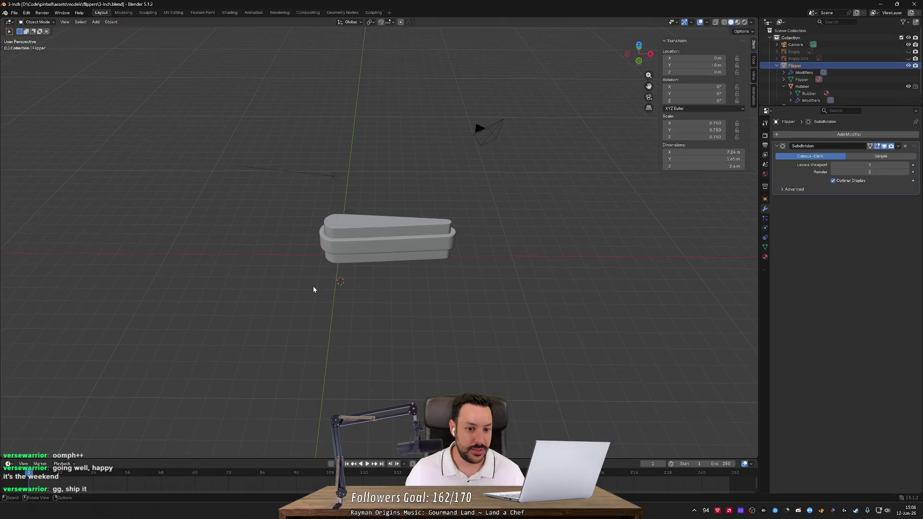
{"action": "left_click", "coordinate": [744, 22]}
Step: Select the green Rubber object and trial a vertical move, then undo it
{"action": "mouse_move", "coordinate": [481, 192]}
{"action": "left_mouse_down"}
{"action": "mouse_move", "coordinate": [450, 223]}
{"action": "mouse_move", "coordinate": [370, 204]}
{"action": "mouse_move", "coordinate": [410, 214]}
{"action": "mouse_move", "coordinate": [531, 201]}
{"action": "mouse_move", "coordinate": [399, 214]}
{"action": "left_mouse_up"}
{"action": "left_click", "coordinate": [399, 215]}
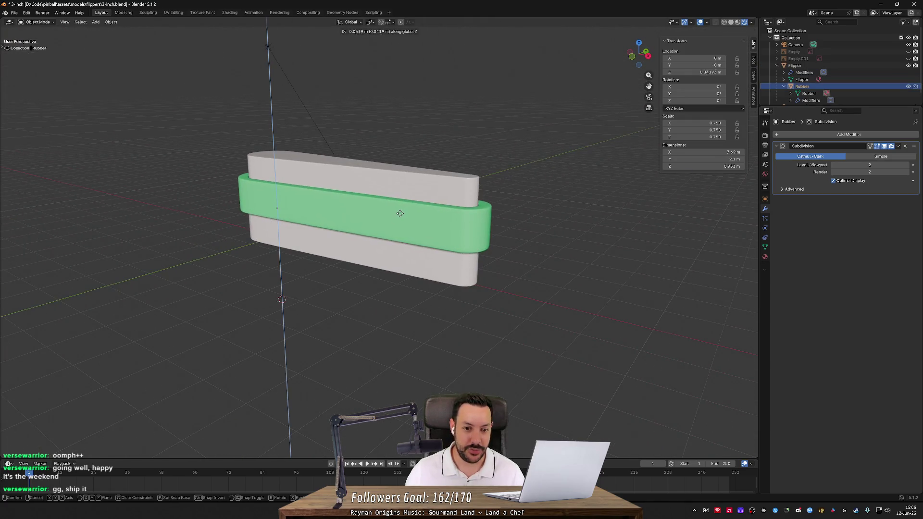
{"action": "key", "text": "g"}
{"action": "key", "text": "z"}
{"action": "left_click", "coordinate": [421, 113]}
{"action": "mouse_move", "coordinate": [421, 113]}
{"action": "left_mouse_down"}
{"action": "mouse_move", "coordinate": [370, 186]}
{"action": "mouse_move", "coordinate": [409, 153]}
{"action": "left_mouse_up"}
{"action": "key", "text": "g"}
{"action": "key", "text": "z"}
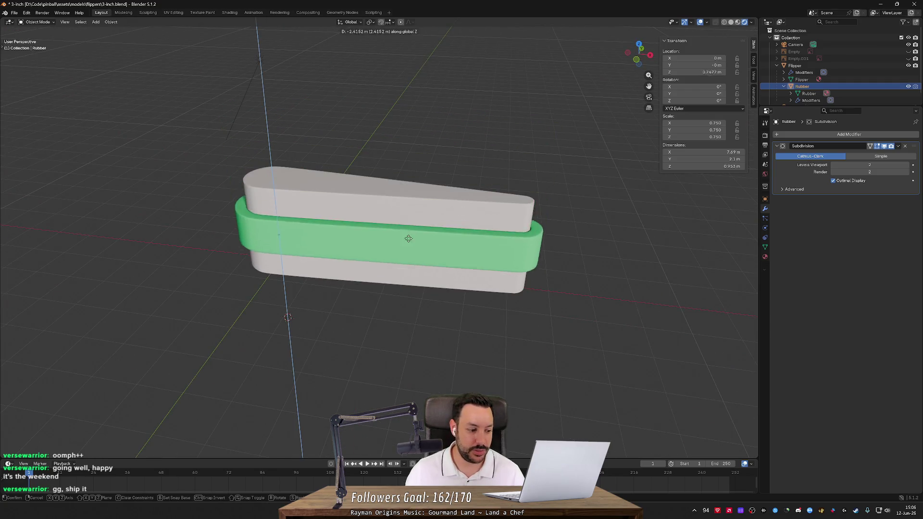
{"action": "key", "text": "Escape"}
{"action": "mouse_move", "coordinate": [445, 247]}
{"action": "left_mouse_down"}
{"action": "mouse_move", "coordinate": [367, 223]}
{"action": "mouse_move", "coordinate": [413, 216]}
{"action": "mouse_move", "coordinate": [393, 263]}
{"action": "mouse_move", "coordinate": [288, 253]}
{"action": "mouse_move", "coordinate": [302, 258]}
{"action": "mouse_move", "coordinate": [216, 280]}
{"action": "left_mouse_up"}
{"action": "key", "text": "ctrl+z"}
Step: Move the Rubber along Z and fine-tune it to sit slightly lower on the flipper body
{"action": "key", "text": "g"}
{"action": "key", "text": "z"}
{"action": "left_click", "coordinate": [391, 161]}
{"action": "scroll", "coordinate": [364, 277], "scroll_direction": "up", "scroll_amount": 5}
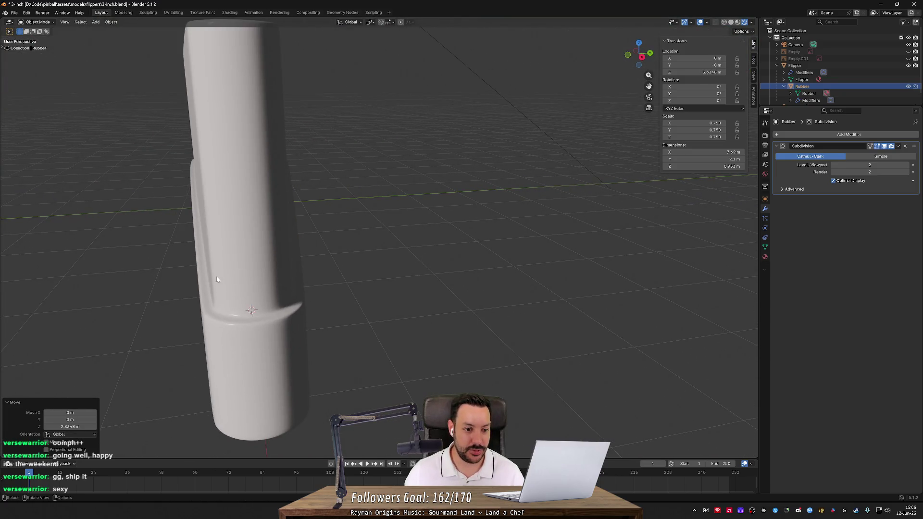
{"action": "mouse_move", "coordinate": [252, 245]}
{"action": "left_mouse_down"}
{"action": "mouse_move", "coordinate": [269, 242]}
{"action": "mouse_move", "coordinate": [281, 162]}
{"action": "left_mouse_up"}
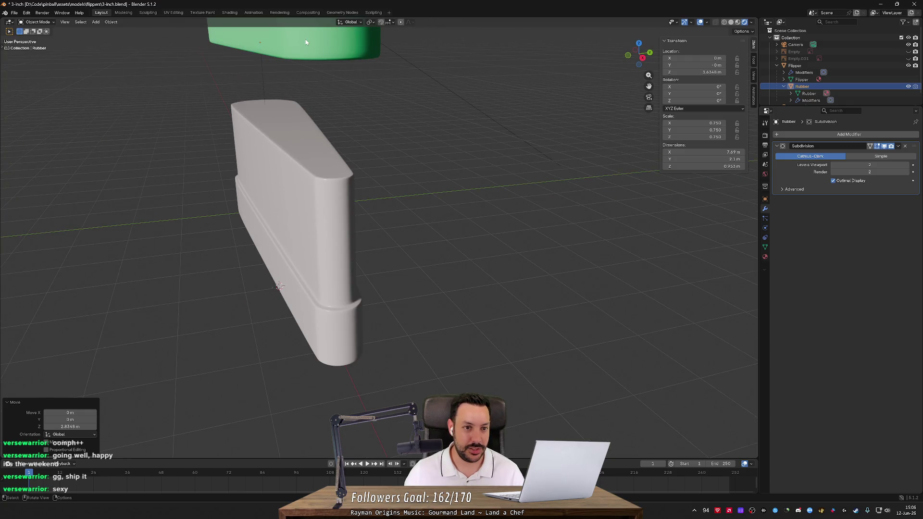
{"action": "key", "text": "g"}
{"action": "key", "text": "z"}
{"action": "left_click", "coordinate": [336, 154]}
{"action": "left_click_drag", "start_coordinate": [337, 153], "coordinate": [370, 187]}
{"action": "key", "text": "g"}
{"action": "key", "text": "z"}
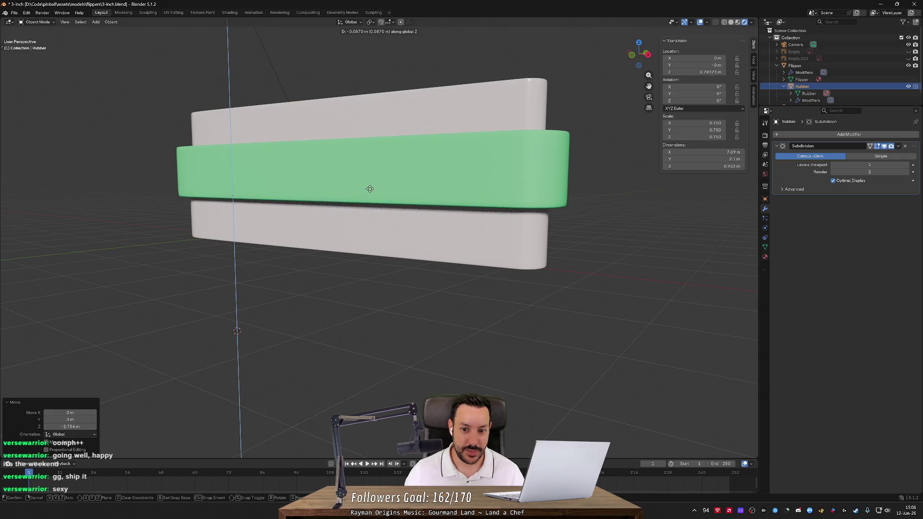
{"action": "left_click", "coordinate": [366, 189]}
{"action": "scroll", "coordinate": [356, 220], "scroll_direction": "down", "scroll_amount": 3}
{"action": "key", "text": "alt+Tab"}
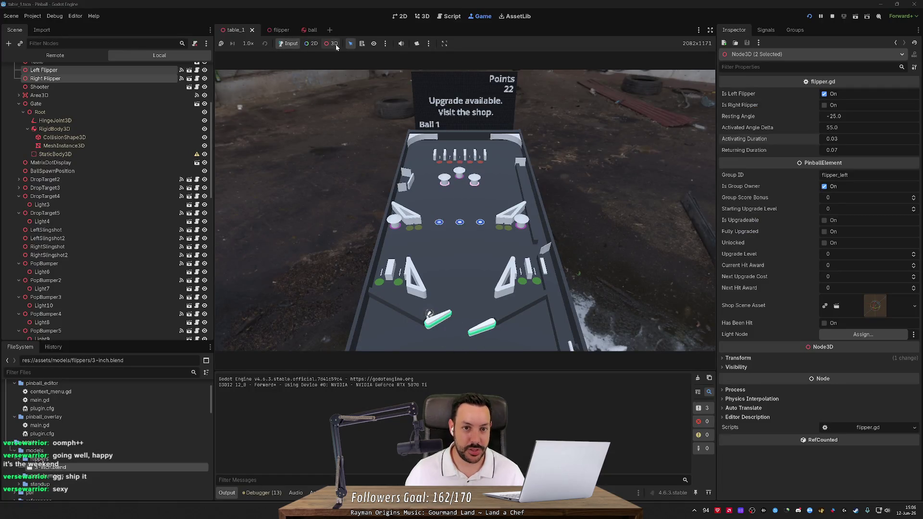
Step: Frame the flippers in the 3D view, fly around to inspect the new rubber, then stop the game
{"action": "left_click", "coordinate": [423, 16]}
{"action": "key", "text": "f"}
{"action": "key", "text": "f"}
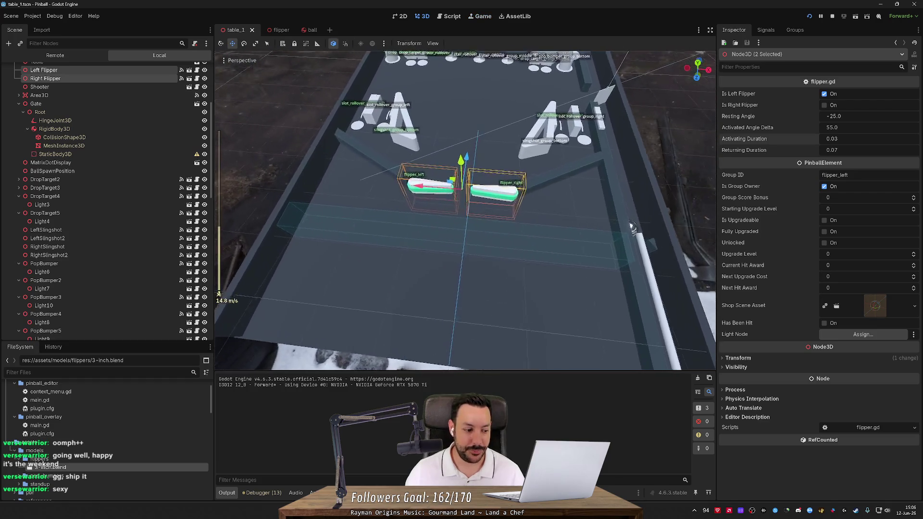
{"action": "key", "text": "w"}
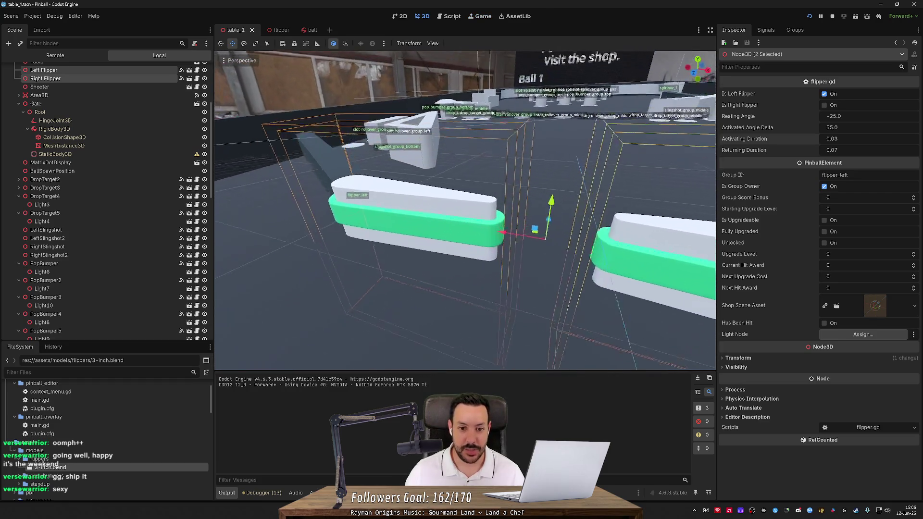
{"action": "key", "text": "w"}
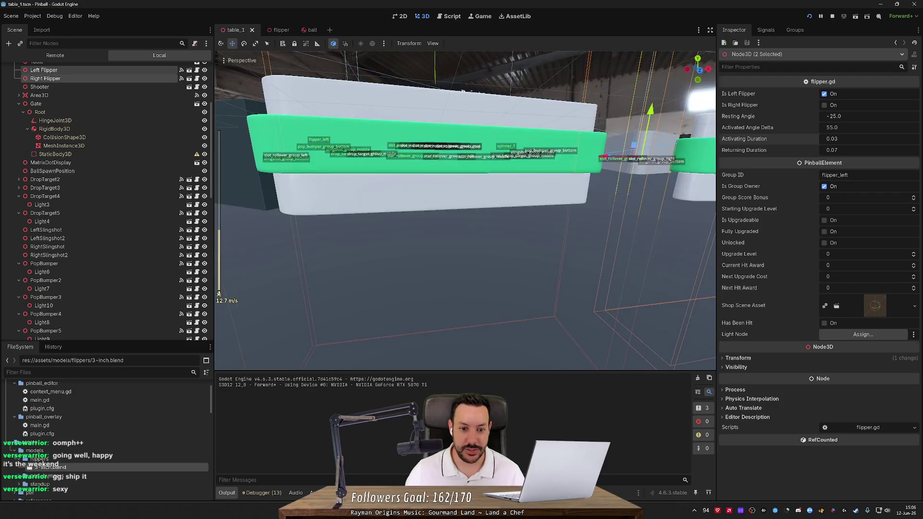
{"action": "key", "text": "w"}
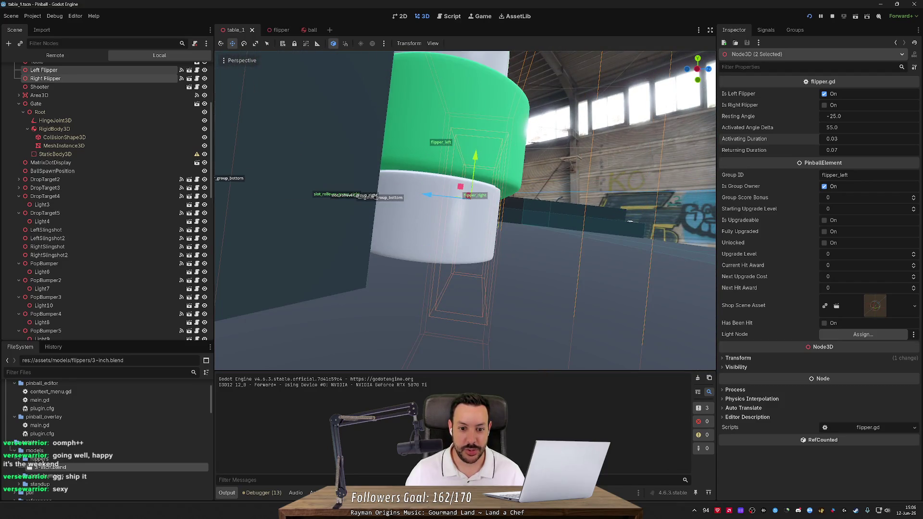
{"action": "key", "text": "w"}
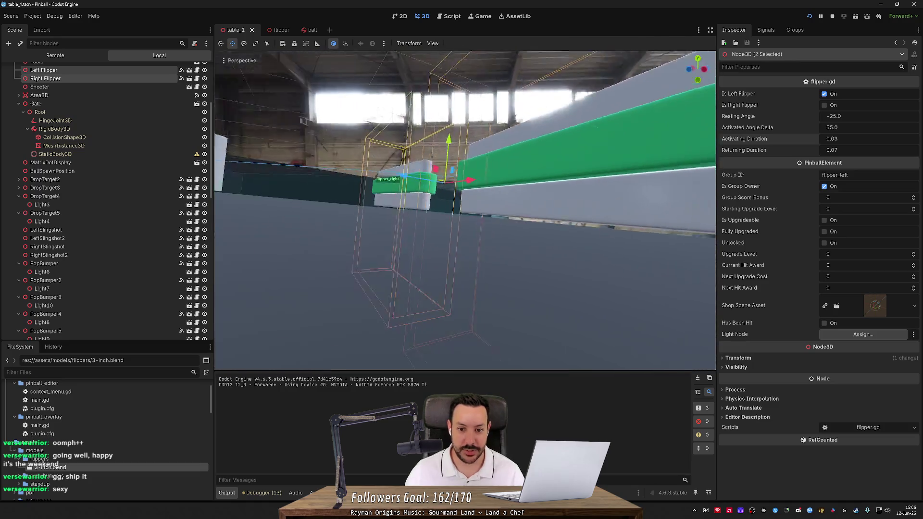
{"action": "key", "text": "s"}
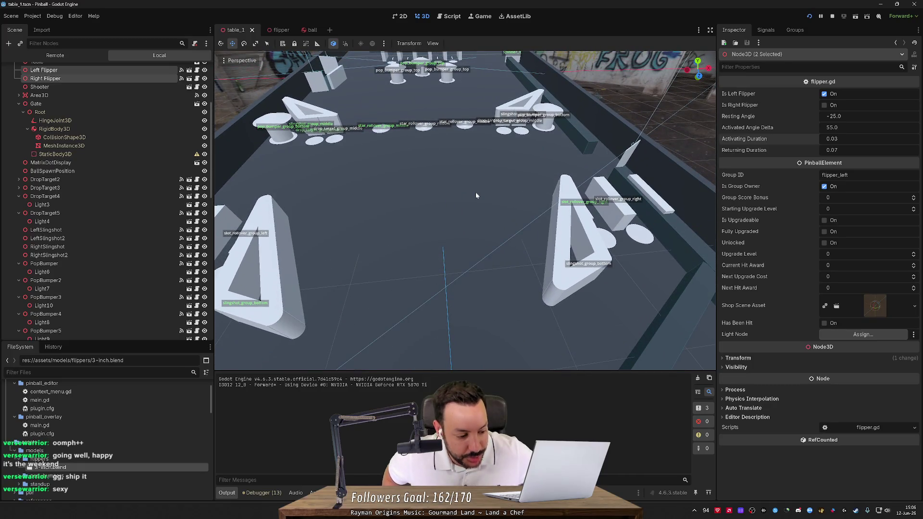
{"action": "left_click", "coordinate": [831, 16]}
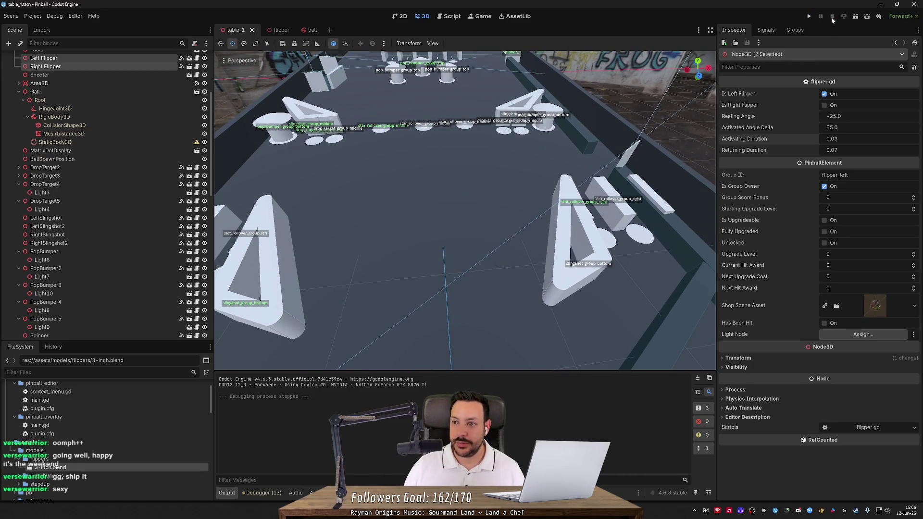
{"action": "key", "text": "alt+Tab"}
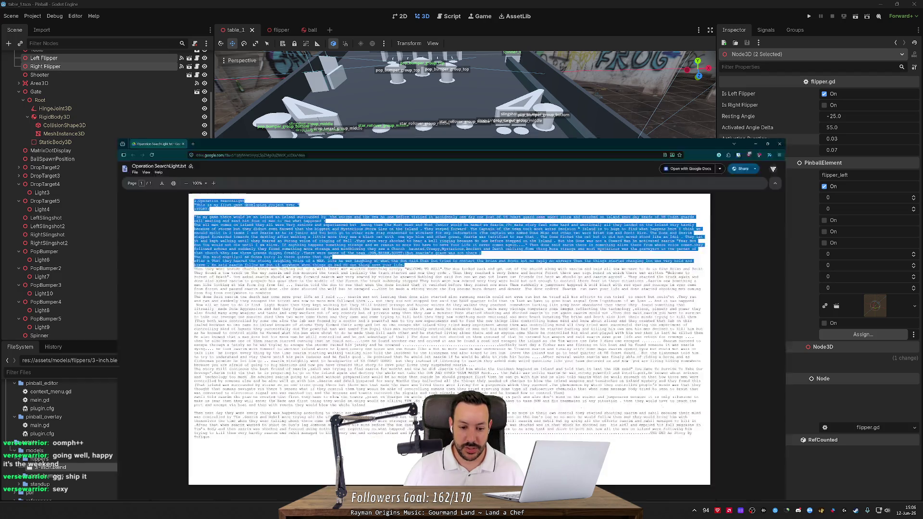
Step: In Fork, review and stage save_game.json, upgrade_table.json, flipper.gd, table_1.tscn and flipper.tscn
{"action": "key", "text": "alt+Tab"}
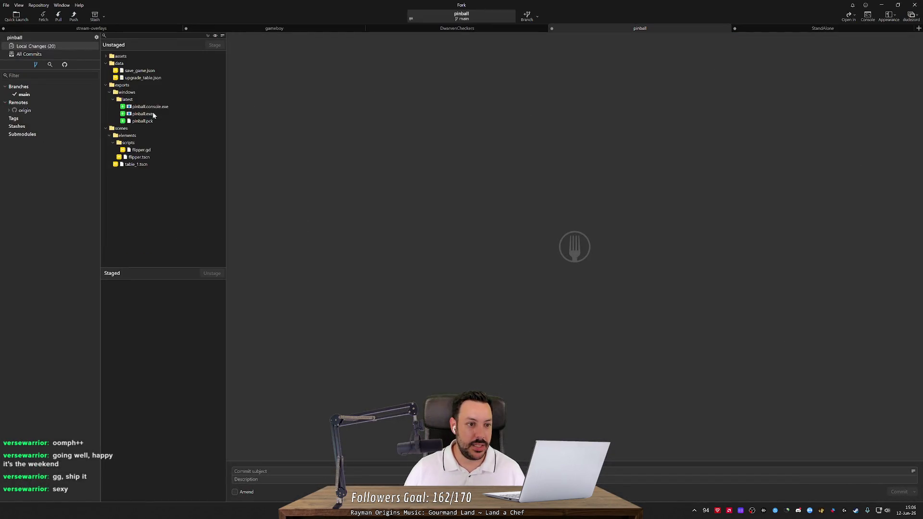
{"action": "left_click", "coordinate": [153, 71]}
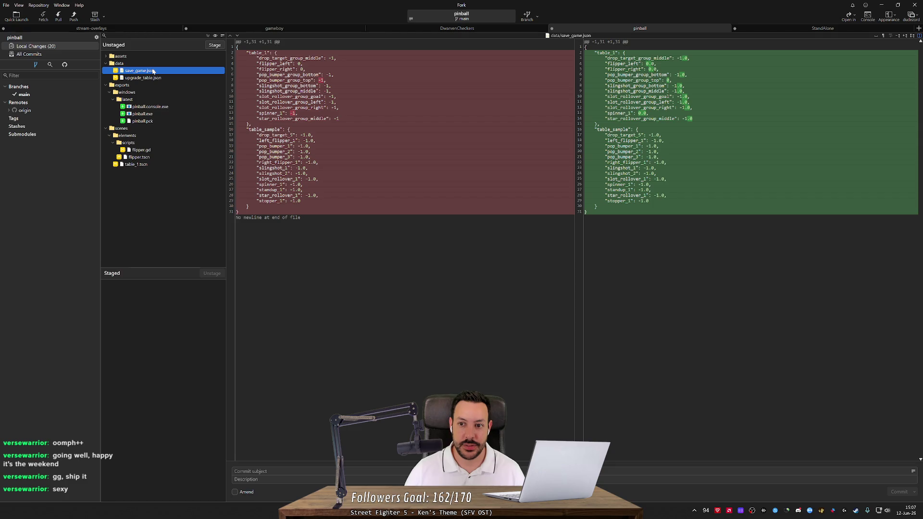
{"action": "double_click", "coordinate": [153, 71]}
{"action": "double_click", "coordinate": [153, 71]}
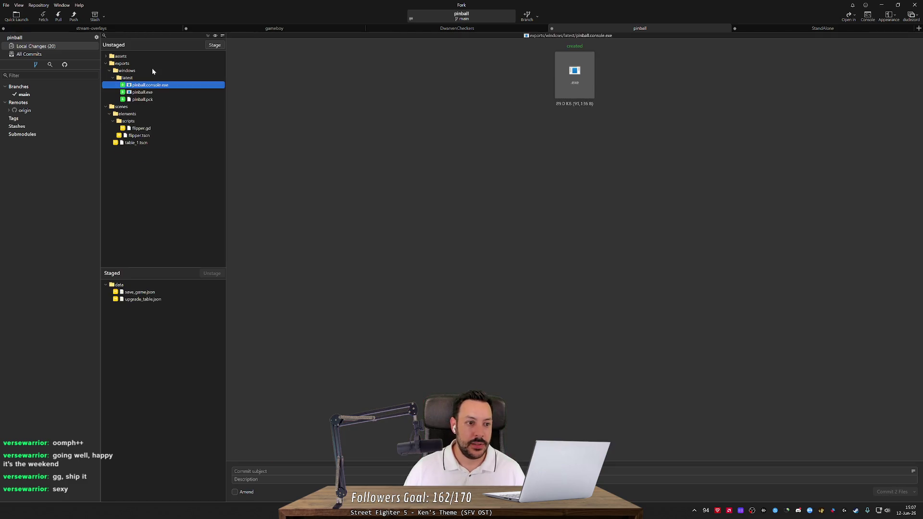
{"action": "left_click", "coordinate": [146, 128]}
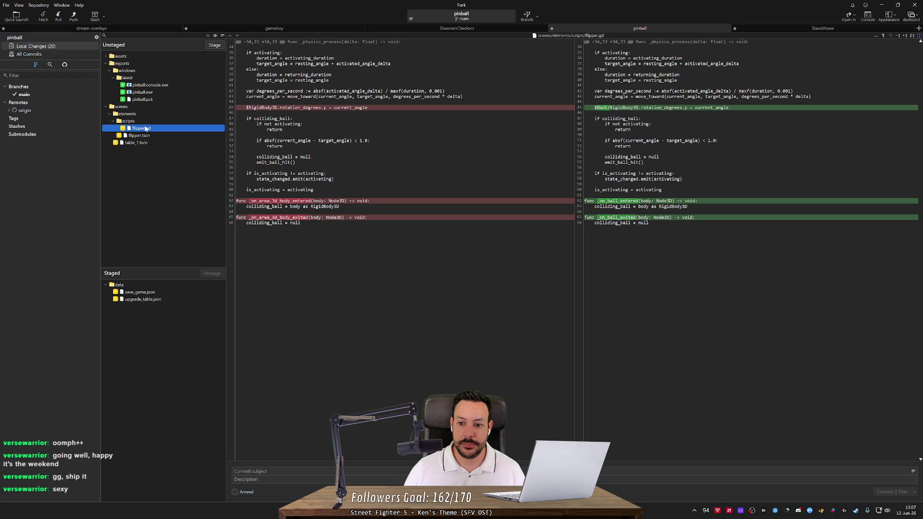
{"action": "double_click", "coordinate": [146, 128]}
{"action": "double_click", "coordinate": [144, 128]}
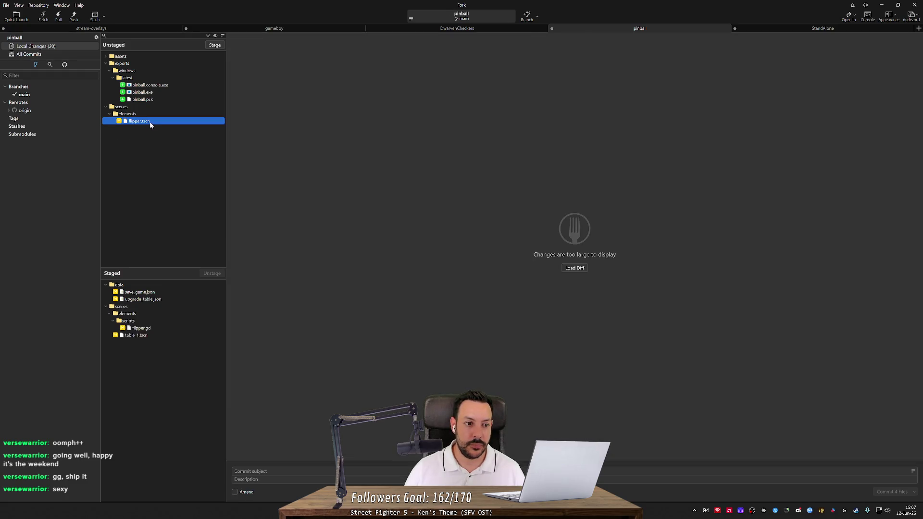
{"action": "double_click", "coordinate": [149, 122]}
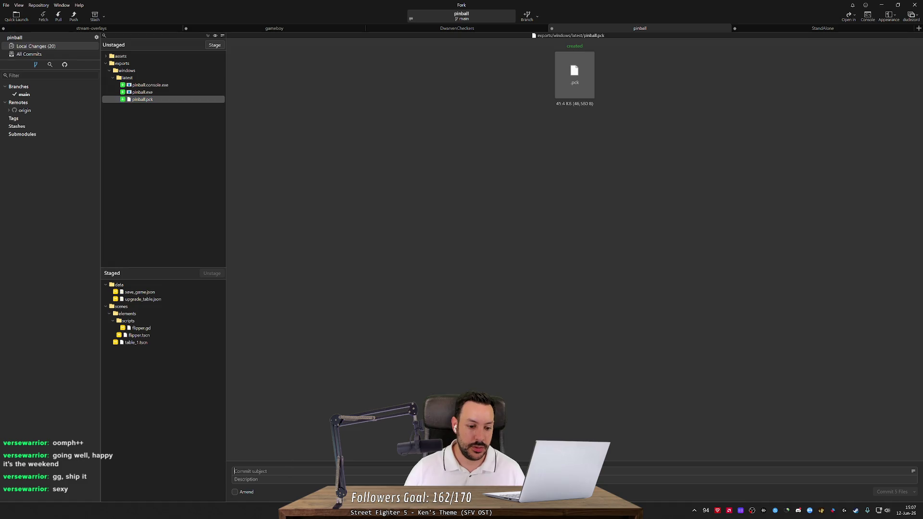
Step: Commit the staged files with subject 'Us3D mode', push main to origin, and return to Blender
{"action": "left_click", "coordinate": [283, 465]}
{"action": "type", "text": "Use fliper"}
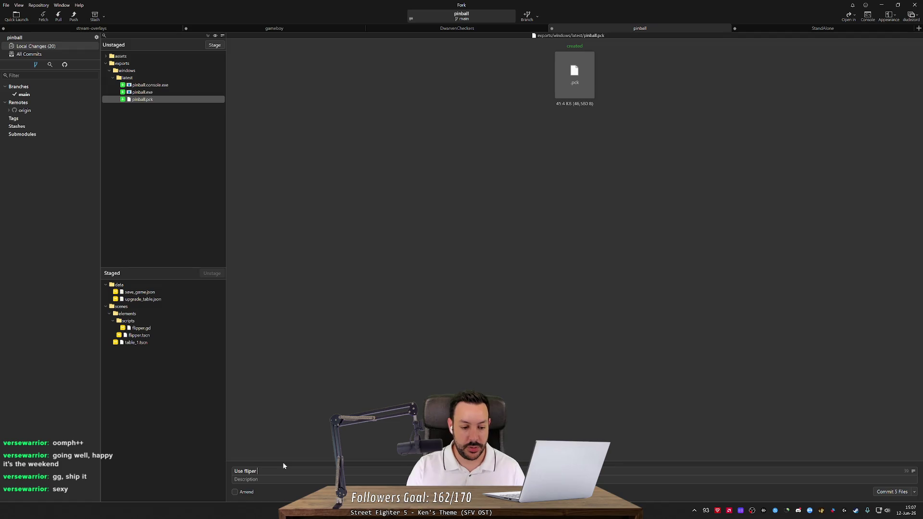
{"action": "type", "text": "3D mode"}
{"action": "key", "text": "ctrl+Return"}
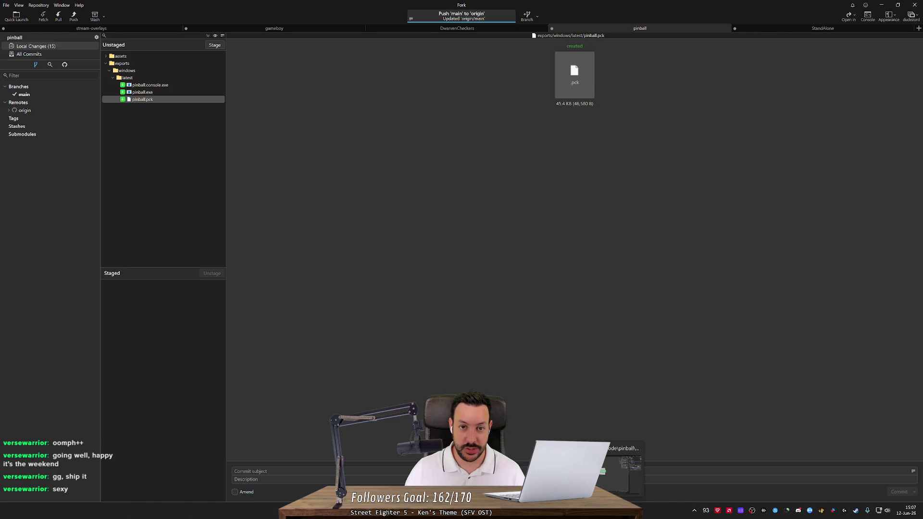
{"action": "key", "text": "alt+Tab"}
{"action": "left_click", "coordinate": [16, 13]}
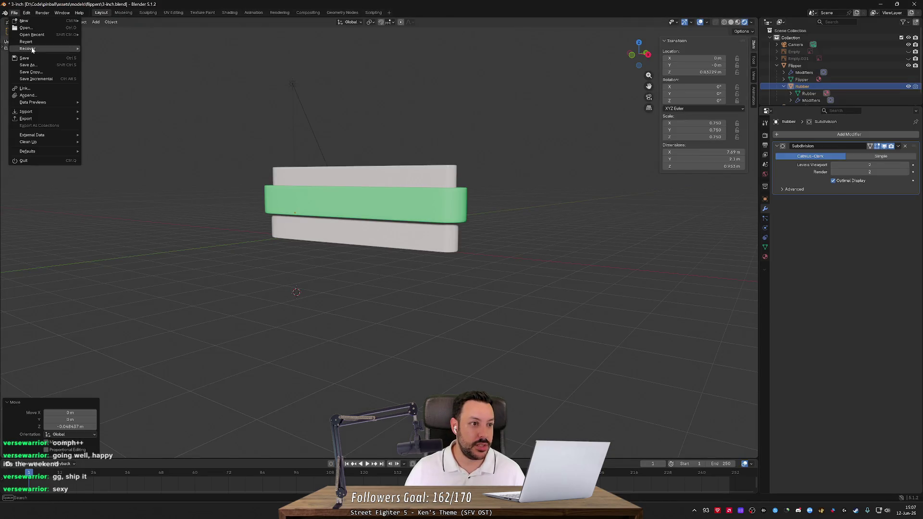
Step: Open the recent 1.5-inch.blend without saving the flipper and show it in Material Preview
{"action": "mouse_move", "coordinate": [39, 34]}
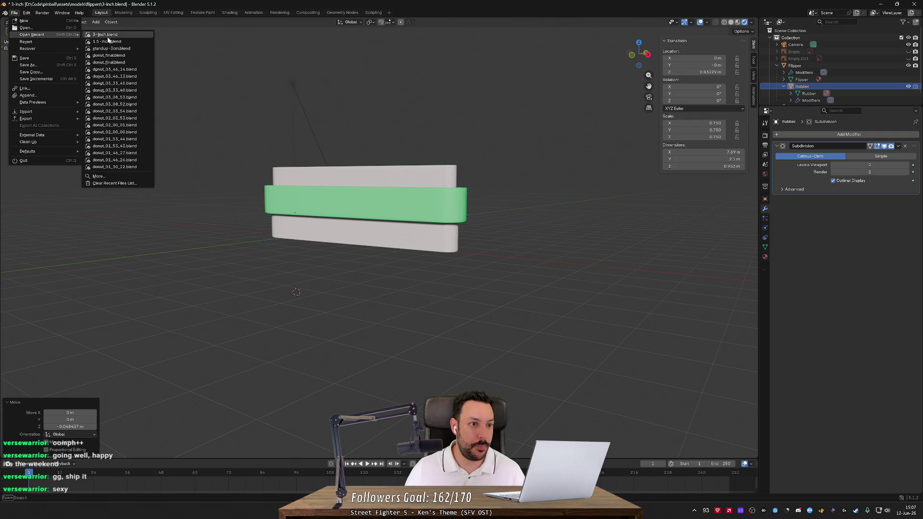
{"action": "left_click", "coordinate": [116, 42]}
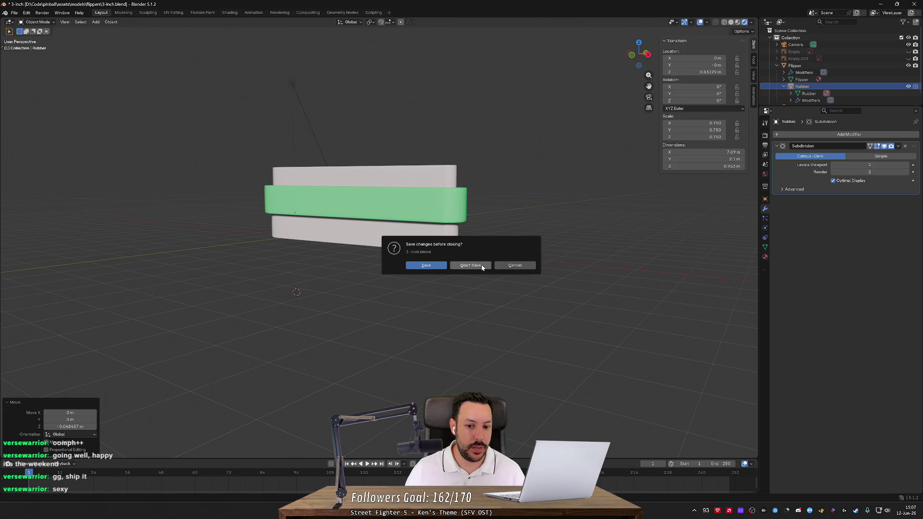
{"action": "left_click", "coordinate": [480, 264]}
{"action": "key", "text": "z"}
Step: Tilt the pop bumper's blue skirt by about 7.43 degrees from a low side view
{"action": "left_click", "coordinate": [514, 145]}
{"action": "mouse_move", "coordinate": [514, 145]}
{"action": "left_mouse_down"}
{"action": "mouse_move", "coordinate": [413, 143]}
{"action": "mouse_move", "coordinate": [512, 134]}
{"action": "mouse_move", "coordinate": [454, 136]}
{"action": "mouse_move", "coordinate": [418, 157]}
{"action": "mouse_move", "coordinate": [433, 138]}
{"action": "mouse_move", "coordinate": [472, 154]}
{"action": "mouse_move", "coordinate": [427, 148]}
{"action": "mouse_move", "coordinate": [457, 135]}
{"action": "mouse_move", "coordinate": [462, 151]}
{"action": "mouse_move", "coordinate": [527, 150]}
{"action": "mouse_move", "coordinate": [463, 168]}
{"action": "mouse_move", "coordinate": [473, 156]}
{"action": "left_mouse_up"}
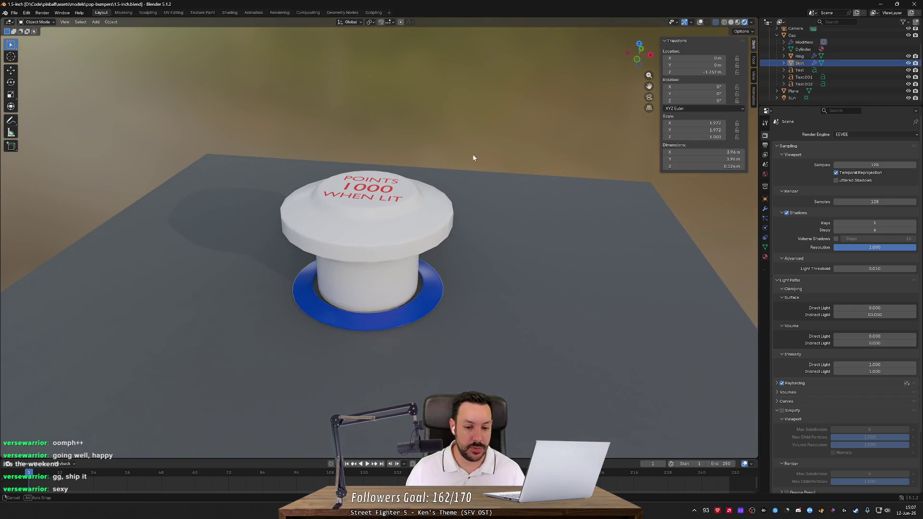
{"action": "left_click_drag", "start_coordinate": [449, 261], "coordinate": [424, 303]}
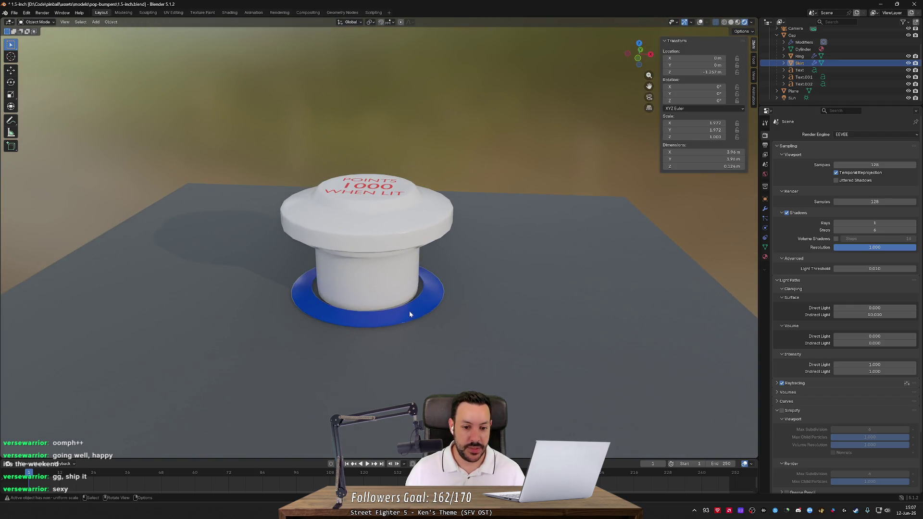
{"action": "key", "text": "r"}
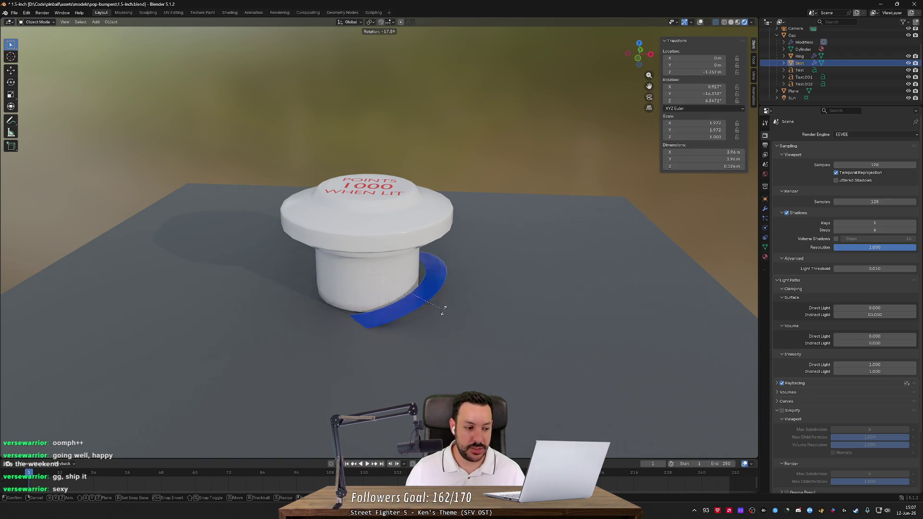
{"action": "left_click", "coordinate": [400, 316]}
Step: Select the ring under the bumper cap and move it vertically to lower it
{"action": "mouse_move", "coordinate": [400, 316]}
{"action": "left_mouse_down"}
{"action": "mouse_move", "coordinate": [407, 293]}
{"action": "mouse_move", "coordinate": [377, 301]}
{"action": "left_mouse_up"}
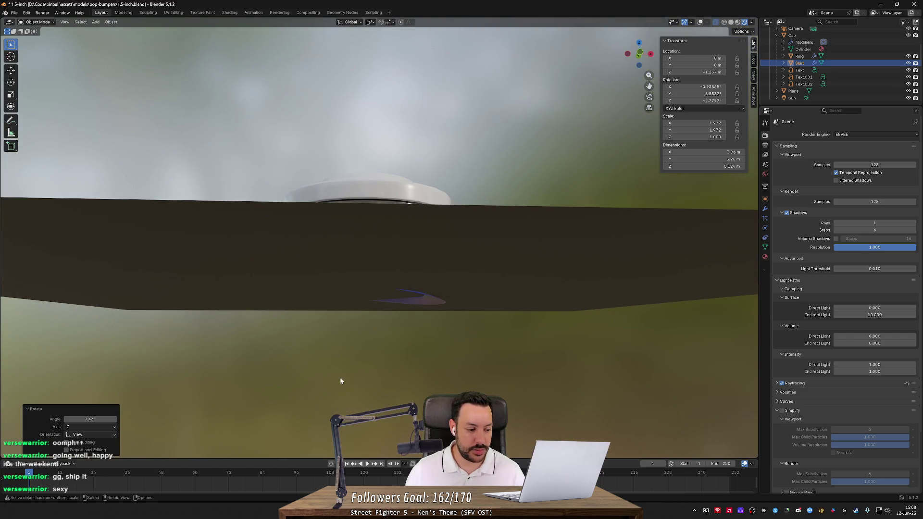
{"action": "mouse_move", "coordinate": [356, 365]}
{"action": "left_mouse_down"}
{"action": "mouse_move", "coordinate": [367, 380]}
{"action": "mouse_move", "coordinate": [376, 344]}
{"action": "left_mouse_up"}
{"action": "left_click", "coordinate": [365, 226]}
{"action": "key", "text": "g"}
{"action": "key", "text": "z"}
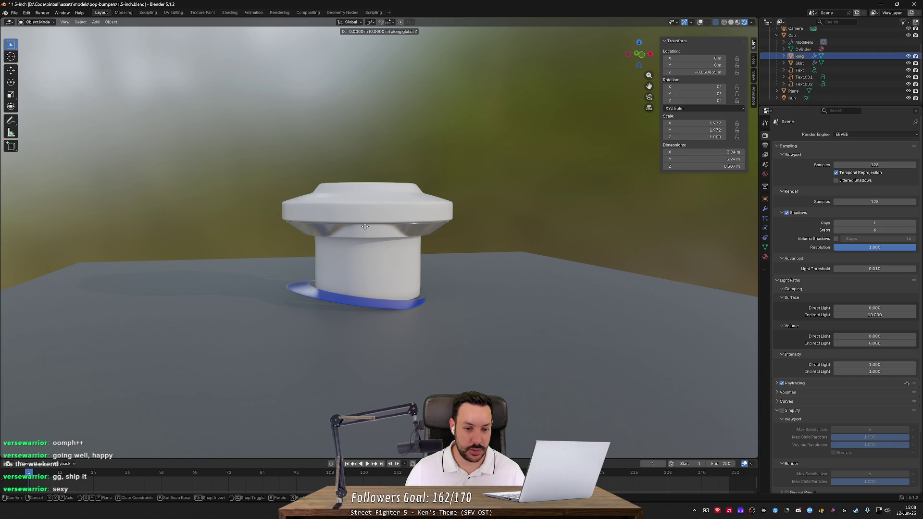
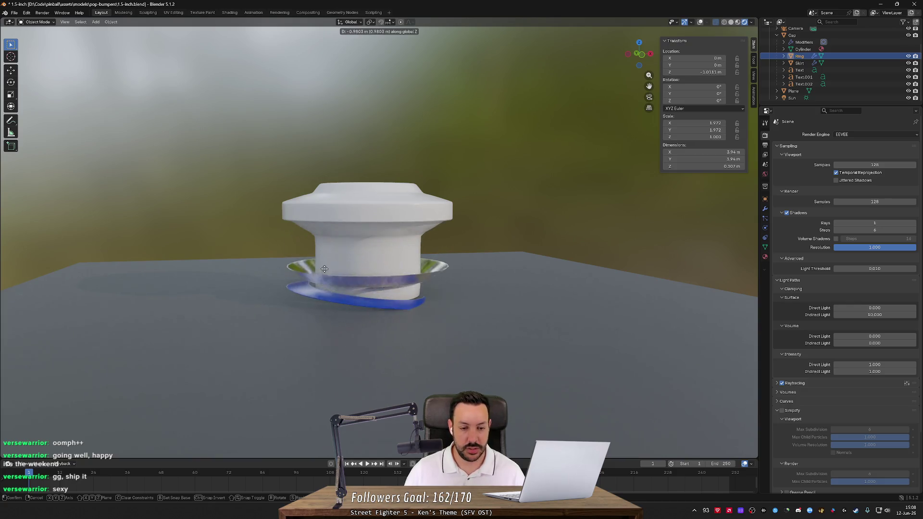
Step: Cancel the Ring's vertical move and back out of deleting the ground plane
{"action": "right_click", "coordinate": [430, 287]}
{"action": "left_click", "coordinate": [349, 309]}
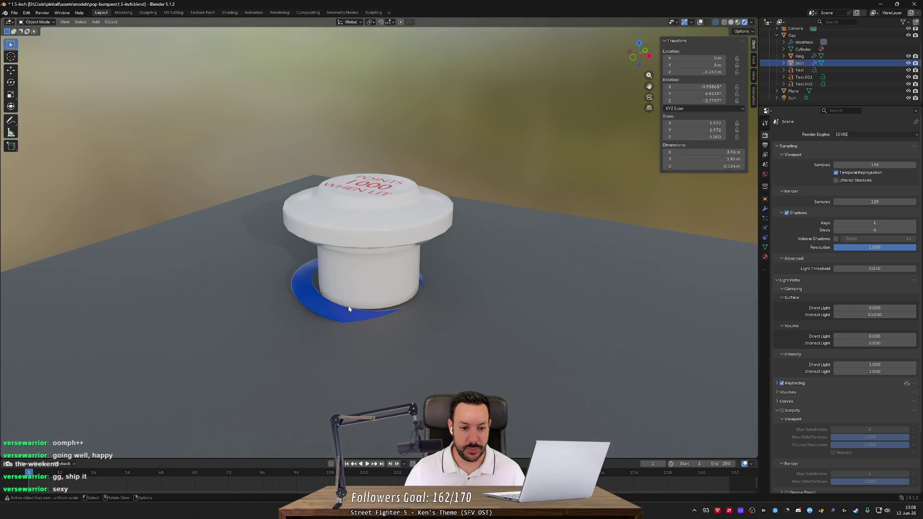
{"action": "left_click", "coordinate": [487, 319]}
{"action": "key", "text": "x"}
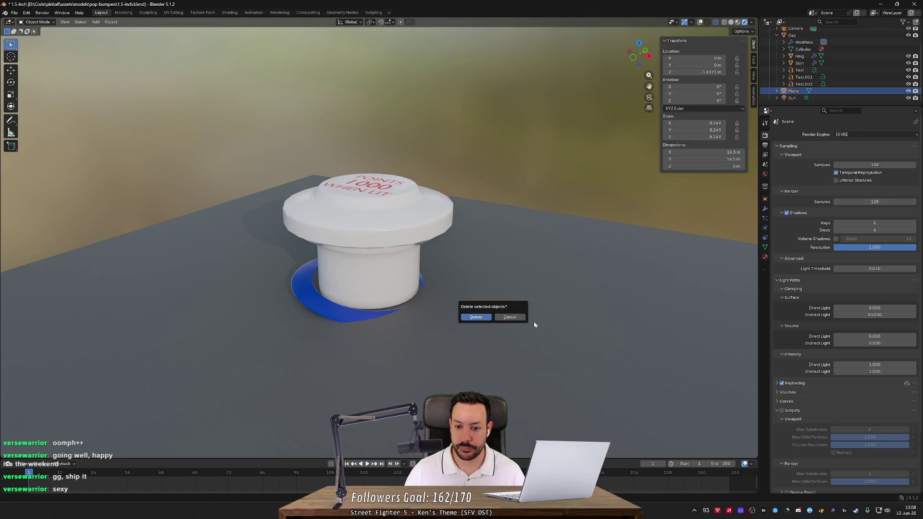
{"action": "left_click", "coordinate": [511, 318]}
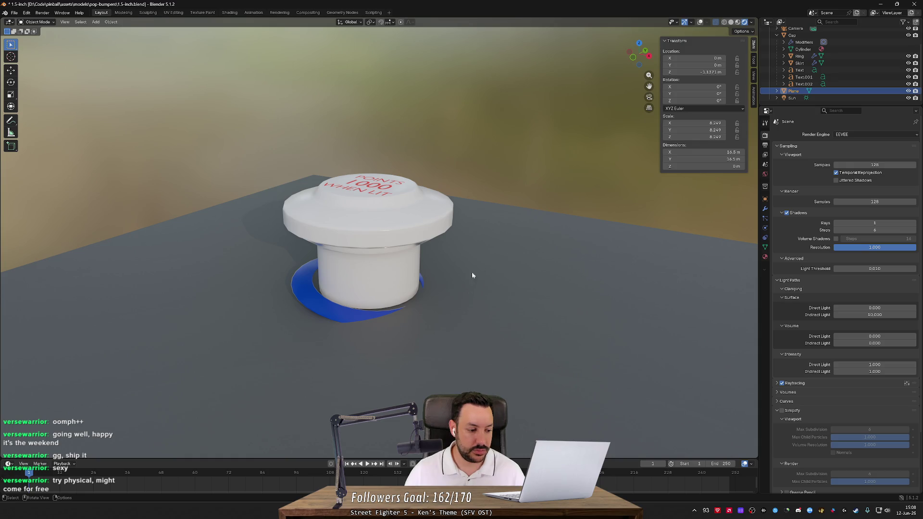
Step: Orbit the bumper through low, level and high views, then return to the Godot project
{"action": "mouse_move", "coordinate": [449, 279]}
{"action": "left_mouse_down"}
{"action": "mouse_move", "coordinate": [511, 253]}
{"action": "mouse_move", "coordinate": [514, 262]}
{"action": "left_mouse_up"}
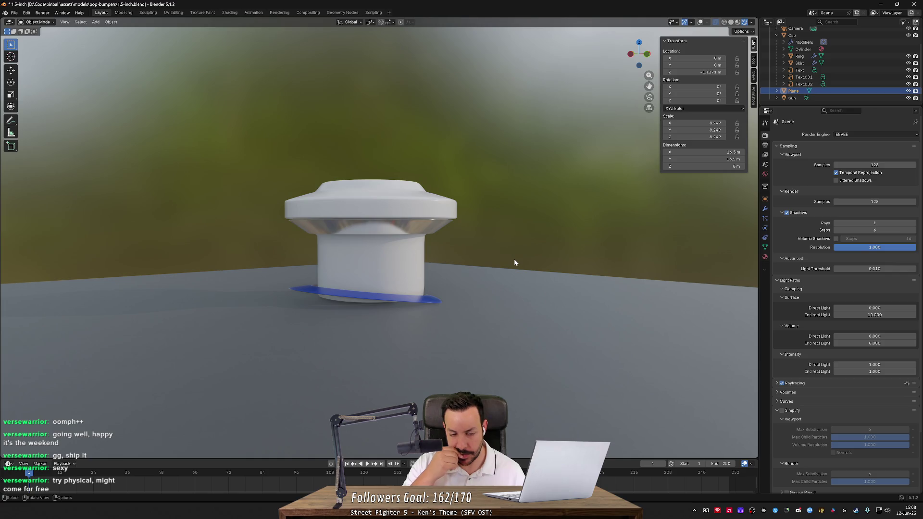
{"action": "mouse_move", "coordinate": [514, 263]}
{"action": "left_mouse_down"}
{"action": "mouse_move", "coordinate": [494, 264]}
{"action": "mouse_move", "coordinate": [480, 283]}
{"action": "mouse_move", "coordinate": [469, 261]}
{"action": "mouse_move", "coordinate": [610, 253]}
{"action": "left_mouse_up"}
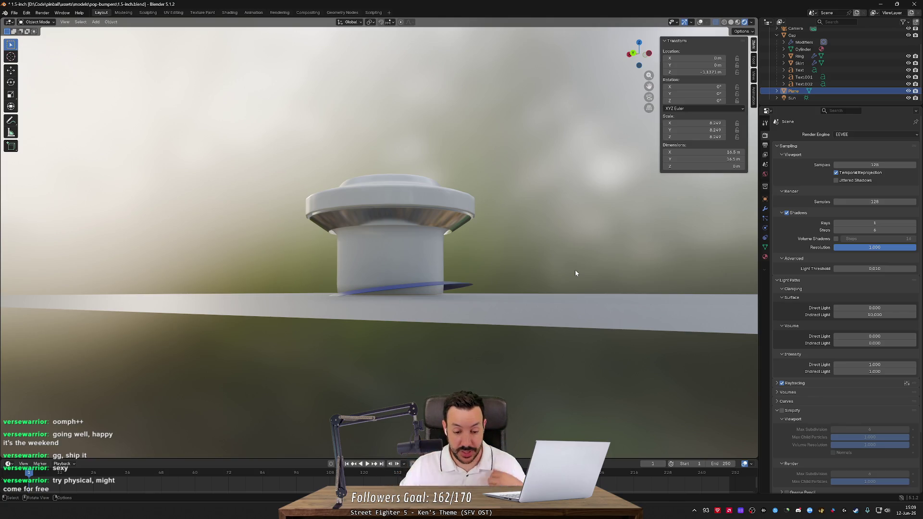
{"action": "mouse_move", "coordinate": [522, 263]}
{"action": "left_mouse_down"}
{"action": "mouse_move", "coordinate": [486, 278]}
{"action": "mouse_move", "coordinate": [537, 265]}
{"action": "mouse_move", "coordinate": [627, 277]}
{"action": "mouse_move", "coordinate": [568, 293]}
{"action": "left_mouse_up"}
{"action": "key", "text": "alt+Tab"}
{"action": "key", "text": "alt+Tab"}
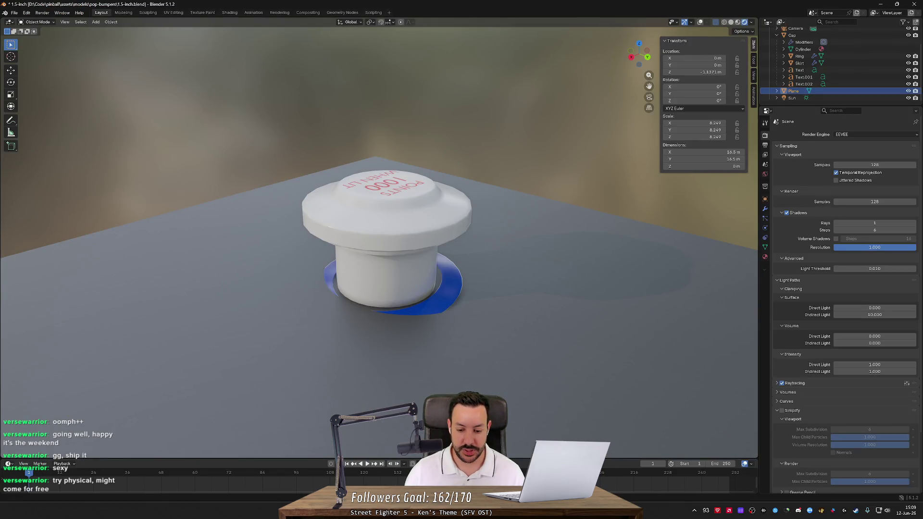
{"action": "key", "text": "alt+Tab"}
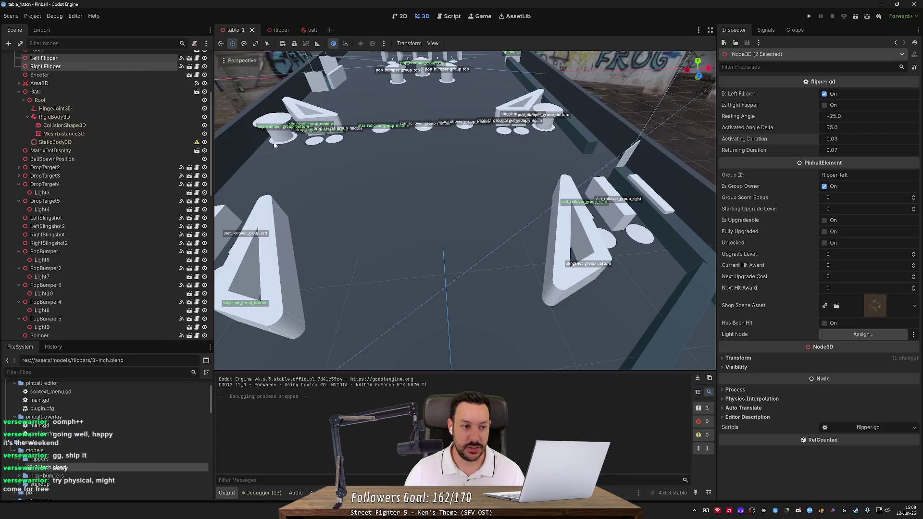
Step: Set the top PopBumper's Starting Upgrade Level to 0
{"action": "scroll", "coordinate": [412, 151], "scroll_direction": "down", "scroll_amount": 10}
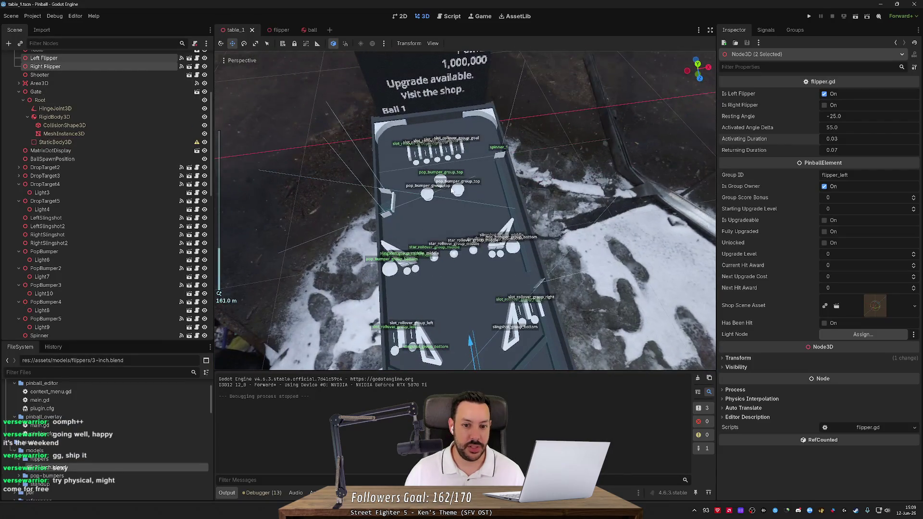
{"action": "scroll", "coordinate": [452, 190], "scroll_direction": "up", "scroll_amount": 6}
{"action": "left_click", "coordinate": [402, 135]}
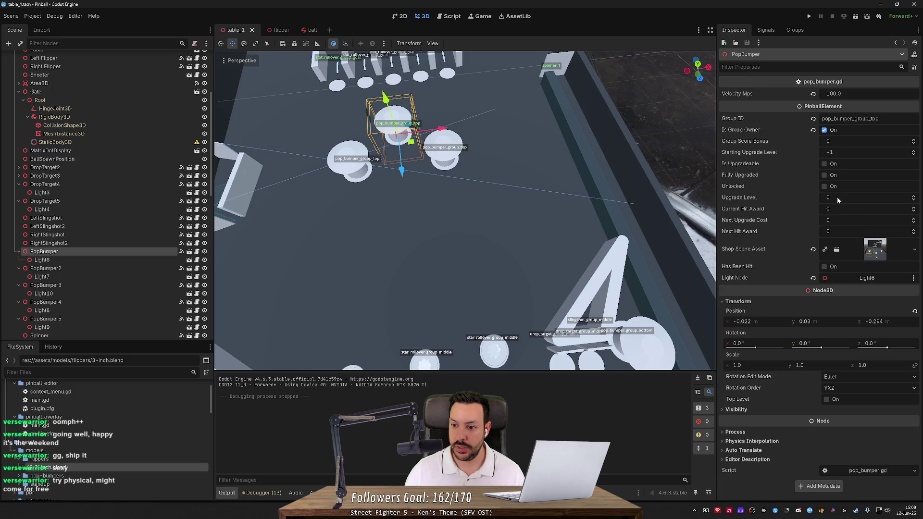
{"action": "type", "text": "0"}
{"action": "key", "text": "Return"}
Step: Run the game, launch the ball, and stop the playtest
{"action": "key", "text": "F5"}
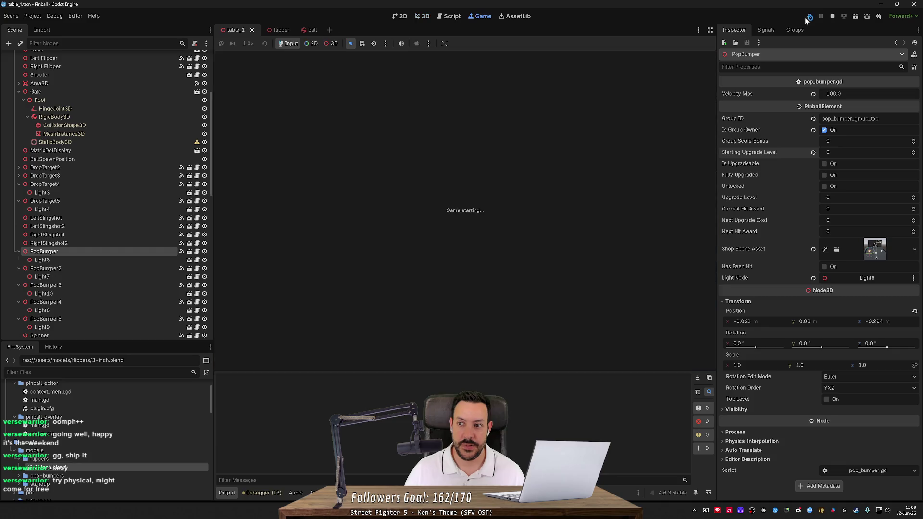
{"action": "key", "text": "space"}
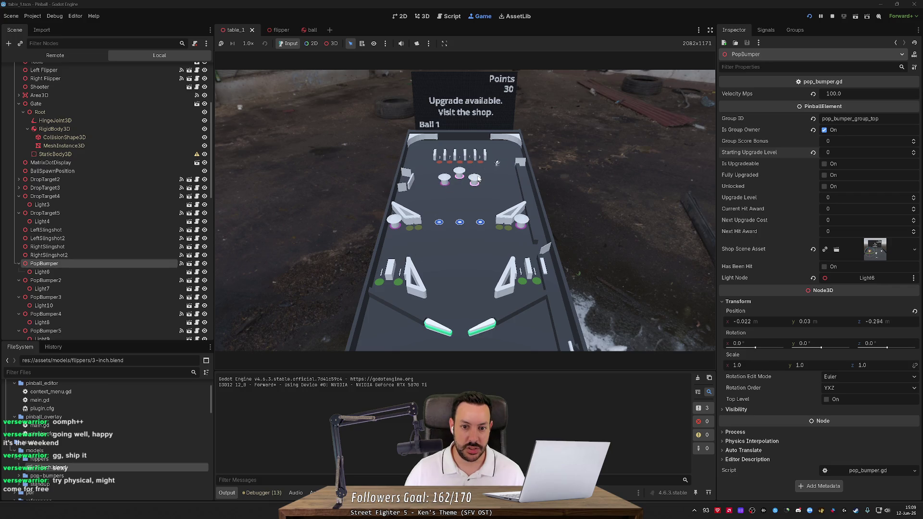
{"action": "left_click", "coordinate": [832, 16]}
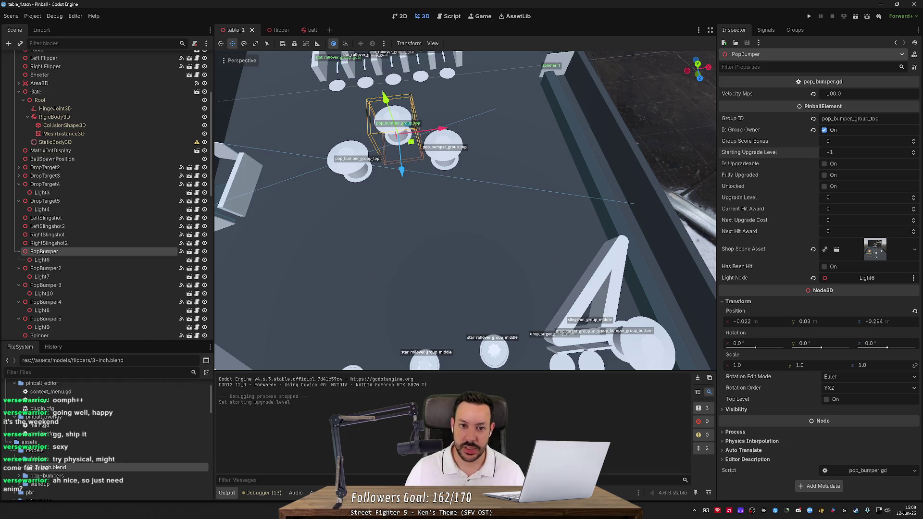
Step: In Blender, inspect the cap's POINTS 1000 text and a low side view of the bumper
{"action": "key", "text": "alt+Tab"}
{"action": "mouse_move", "coordinate": [571, 182]}
{"action": "left_mouse_down"}
{"action": "mouse_move", "coordinate": [568, 213]}
{"action": "mouse_move", "coordinate": [662, 171]}
{"action": "mouse_move", "coordinate": [541, 254]}
{"action": "left_mouse_up"}
{"action": "scroll", "coordinate": [361, 253], "scroll_direction": "up", "scroll_amount": 5}
{"action": "mouse_move", "coordinate": [359, 251]}
{"action": "left_mouse_down"}
{"action": "mouse_move", "coordinate": [344, 192]}
{"action": "mouse_move", "coordinate": [345, 227]}
{"action": "mouse_move", "coordinate": [345, 219]}
{"action": "left_mouse_up"}
{"action": "scroll", "coordinate": [345, 227], "scroll_direction": "down", "scroll_amount": 3}
{"action": "scroll", "coordinate": [345, 218], "scroll_direction": "down", "scroll_amount": 3}
Step: Orbit to a side view of the bumper and select the blue Skirt ring
{"action": "key", "text": "alt+Tab"}
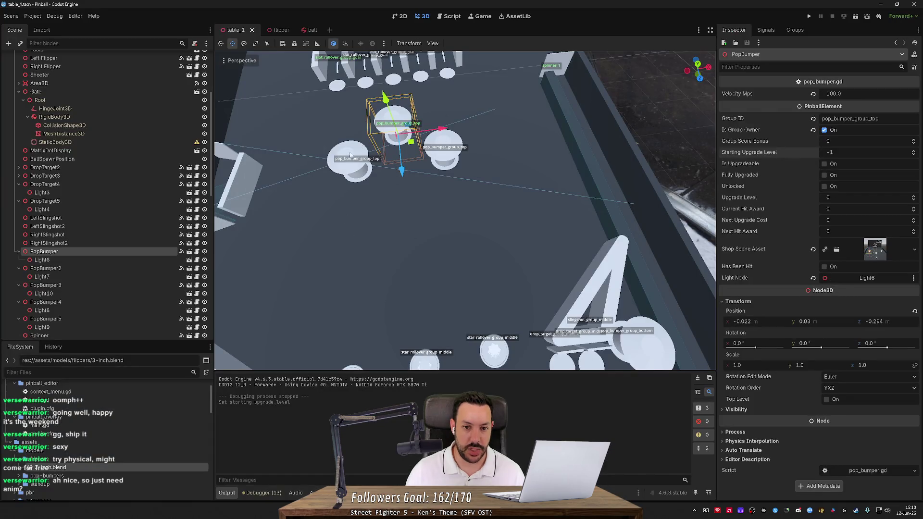
{"action": "key", "text": "alt+Tab"}
{"action": "mouse_move", "coordinate": [428, 152]}
{"action": "left_mouse_down"}
{"action": "mouse_move", "coordinate": [429, 171]}
{"action": "mouse_move", "coordinate": [446, 135]}
{"action": "mouse_move", "coordinate": [387, 287]}
{"action": "left_mouse_up"}
{"action": "left_click", "coordinate": [387, 287]}
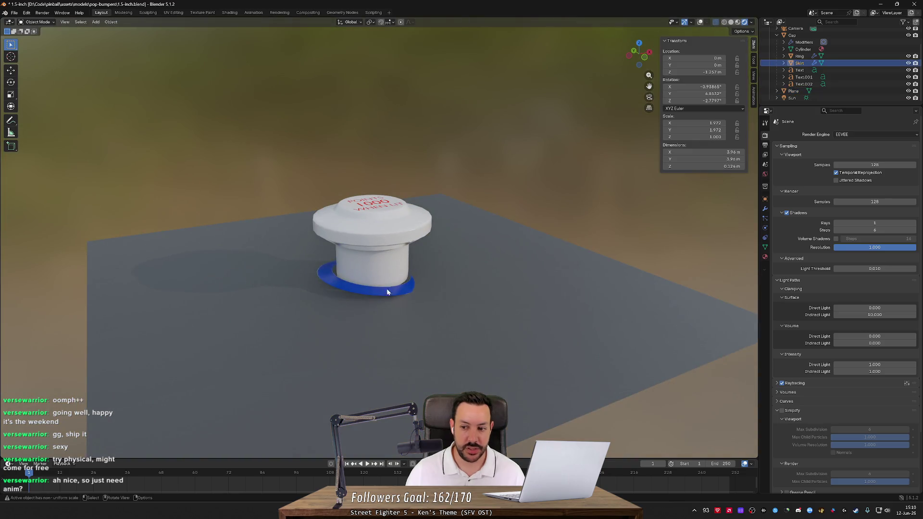
Step: Set the Skirt's X, Y and Z rotation to 0°, save the bumper file, and return to Godot
{"action": "left_click", "coordinate": [710, 87]}
{"action": "type", "text": "0"}
{"action": "key", "text": "Return"}
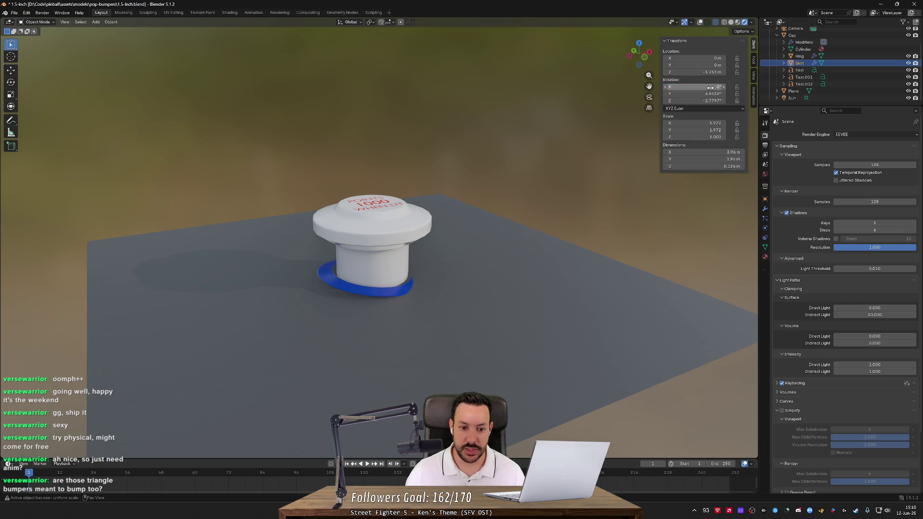
{"action": "left_click", "coordinate": [711, 94]}
{"action": "type", "text": "0"}
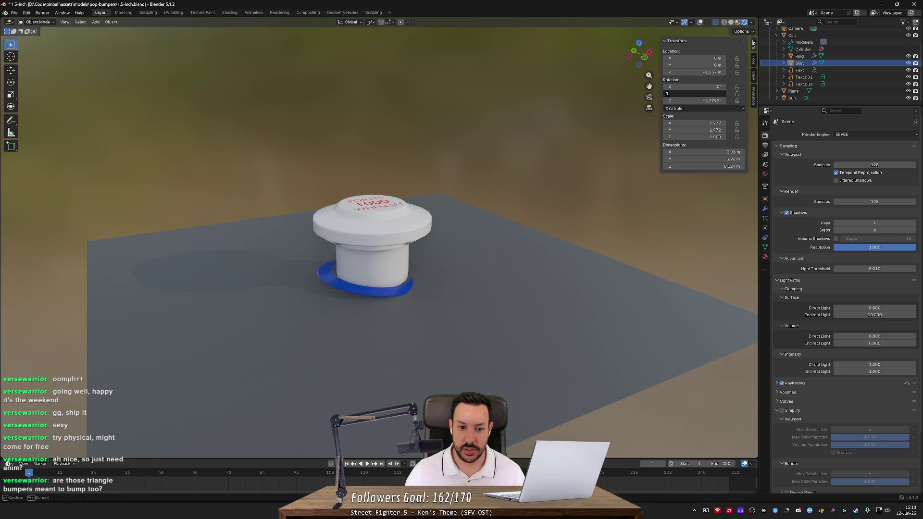
{"action": "key", "text": "Return"}
{"action": "left_click", "coordinate": [710, 100]}
{"action": "type", "text": "0"}
{"action": "key", "text": "Return"}
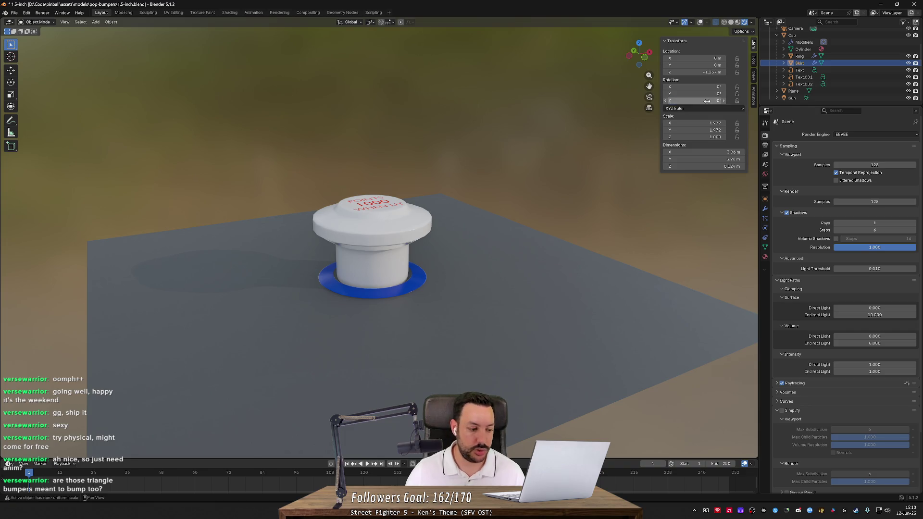
{"action": "key", "text": "ctrl+s"}
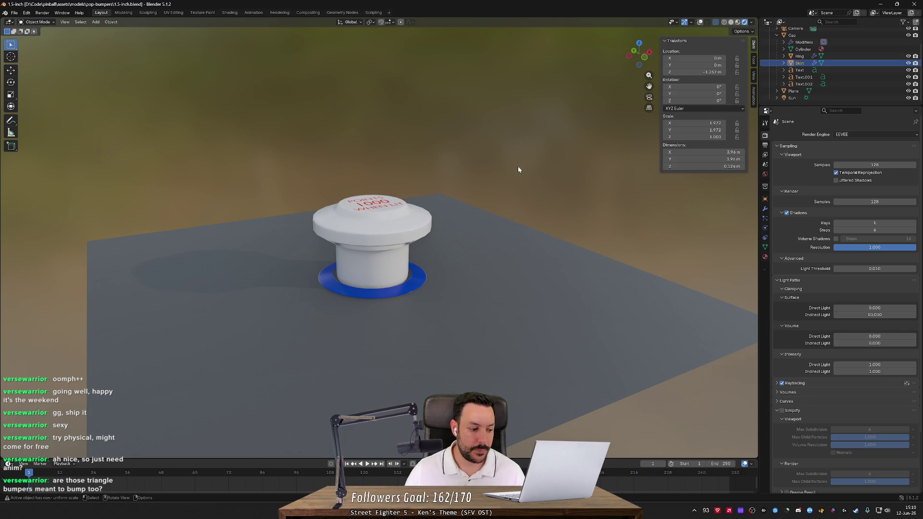
{"action": "key", "text": "alt+Tab"}
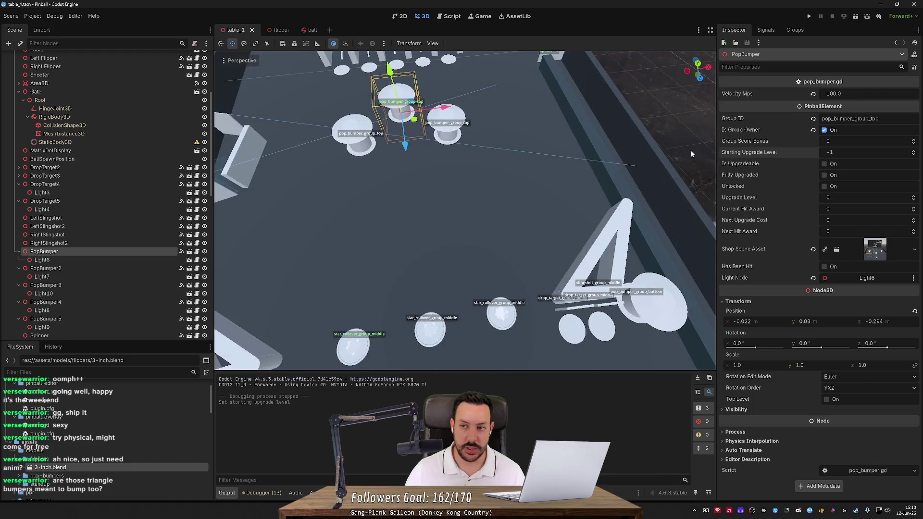
Step: Run the game, launch the ball and keep it up with the left flipper
{"action": "left_click", "coordinate": [810, 16]}
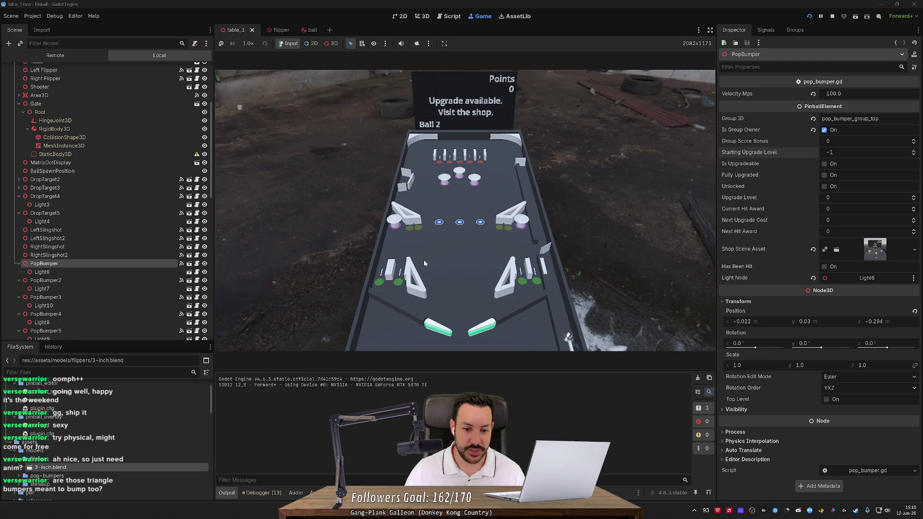
{"action": "key", "text": "Left"}
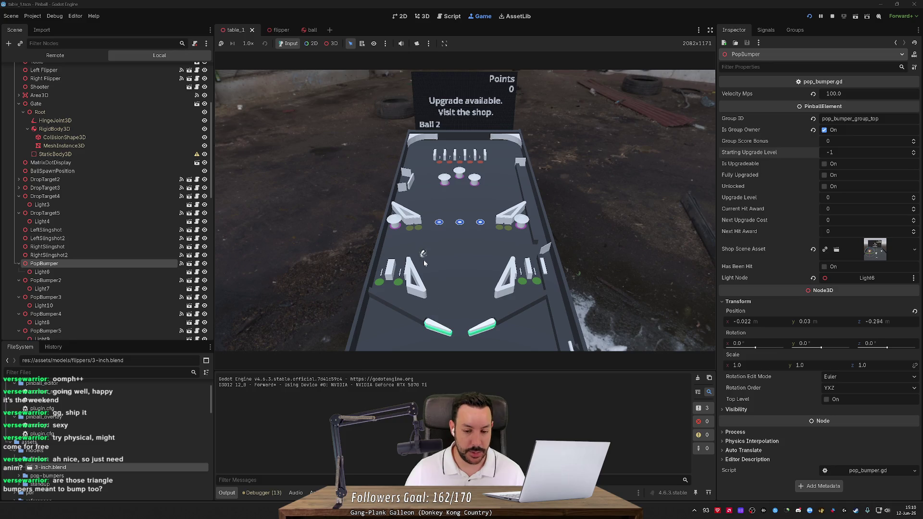
{"action": "key", "text": "Left"}
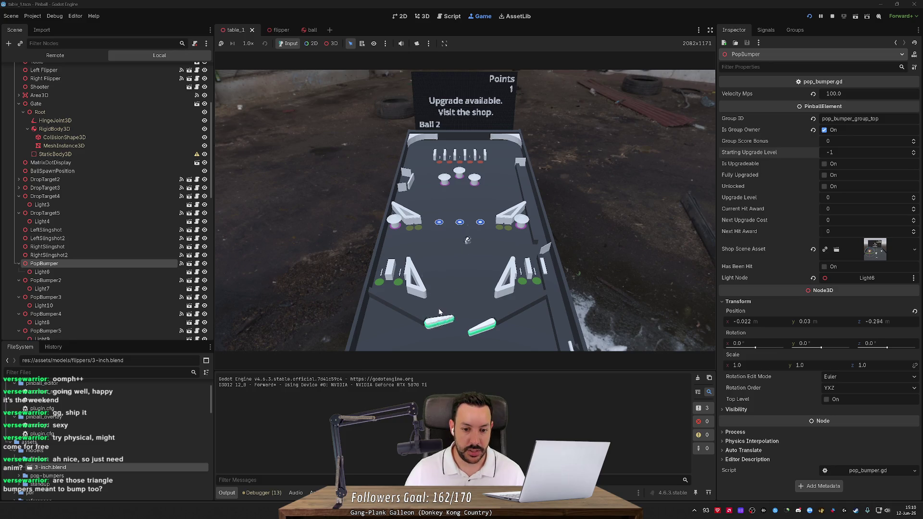
{"action": "key", "text": "Left"}
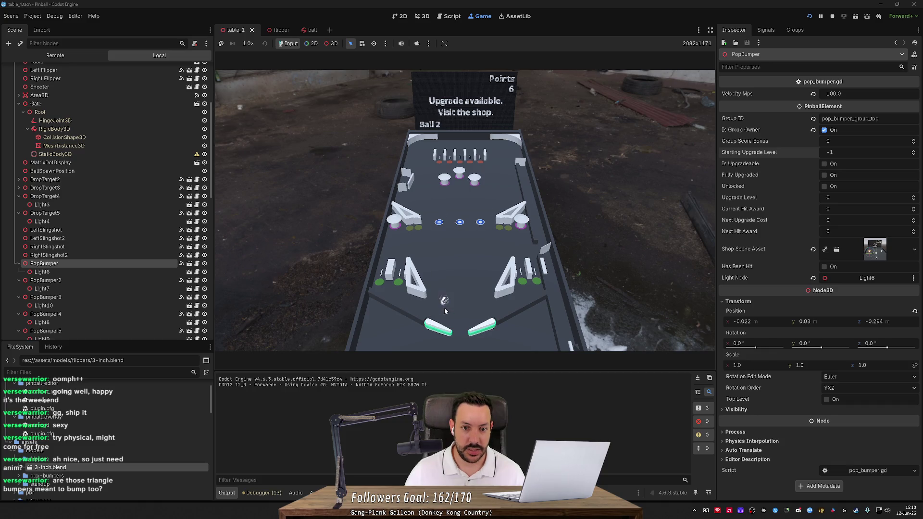
{"action": "key", "text": "Left"}
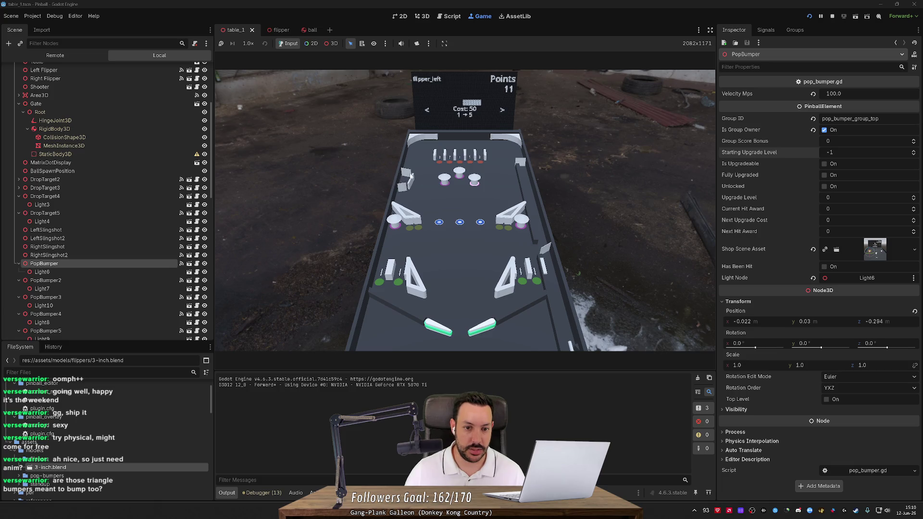
Step: Browse the shop upgrades and buy slingshot_group_bottom
{"action": "key", "text": "Left"}
{"action": "key", "text": "Right"}
{"action": "key", "text": "Right"}
{"action": "key", "text": "Right"}
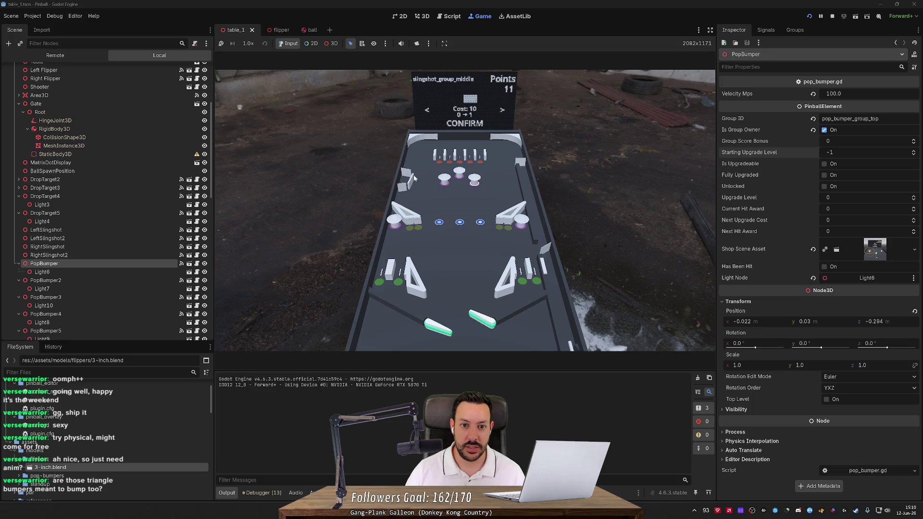
{"action": "key", "text": "Right"}
{"action": "key", "text": "Right"}
{"action": "key", "text": "Right"}
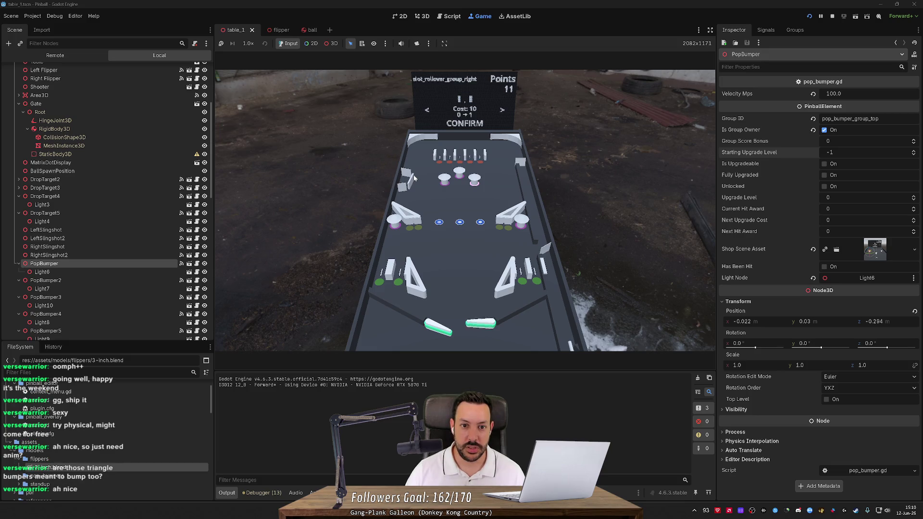
{"action": "key", "text": "Right"}
{"action": "key", "text": "Right"}
{"action": "key", "text": "Right"}
{"action": "key", "text": "Left"}
{"action": "key", "text": "Right"}
{"action": "key", "text": "Right"}
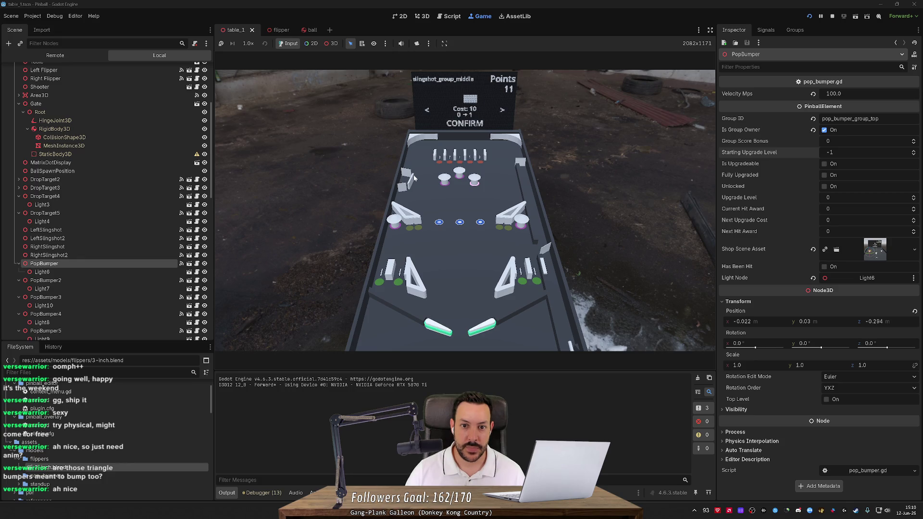
{"action": "key", "text": "Right"}
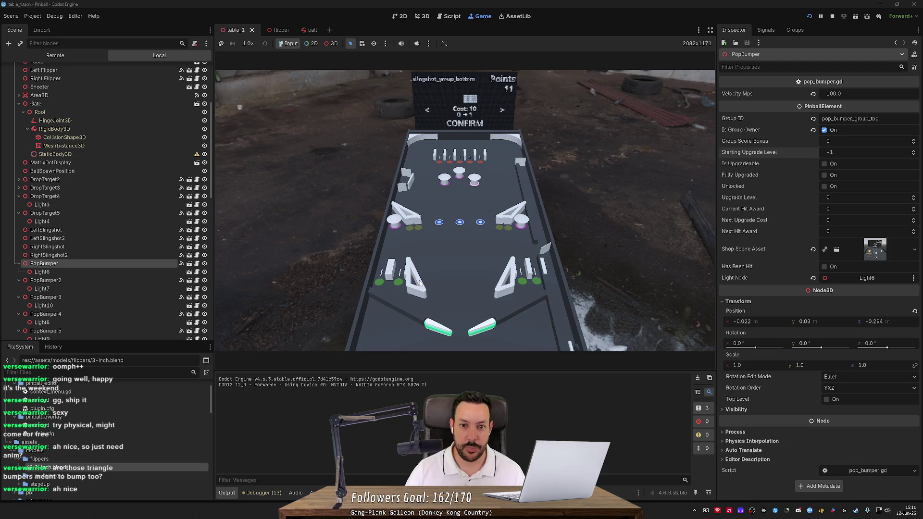
{"action": "key", "text": "Return"}
Step: Close the shop, relaunch the ball and work both flippers
{"action": "key", "text": "Left"}
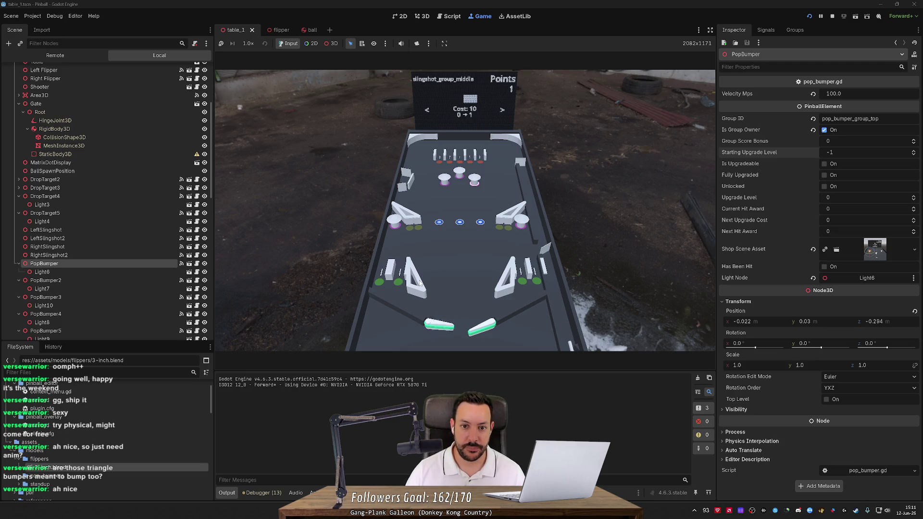
{"action": "key", "text": "Right"}
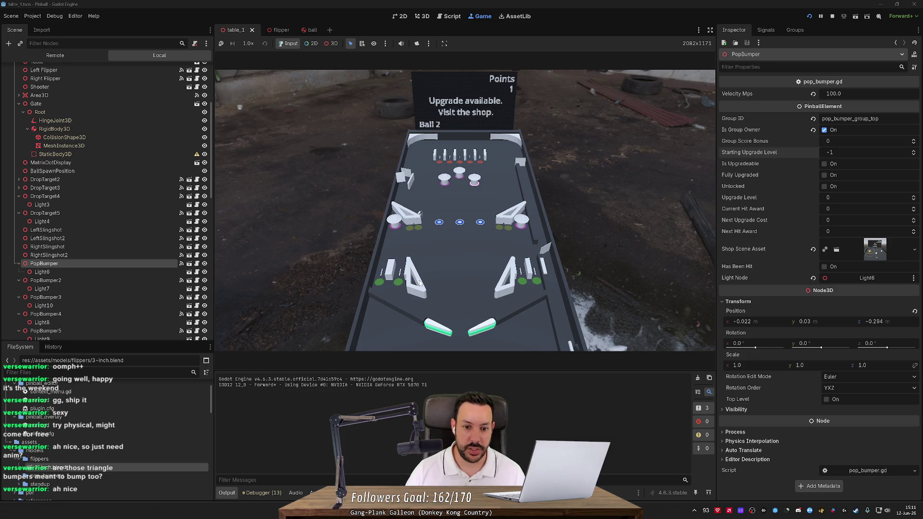
{"action": "key", "text": "Right"}
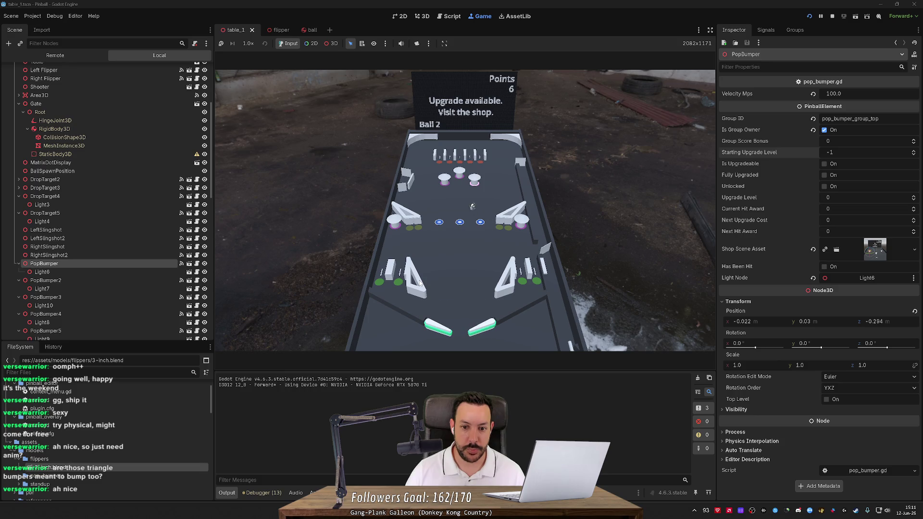
{"action": "key", "text": "Left"}
{"action": "key", "text": "Right"}
{"action": "key", "text": "Left"}
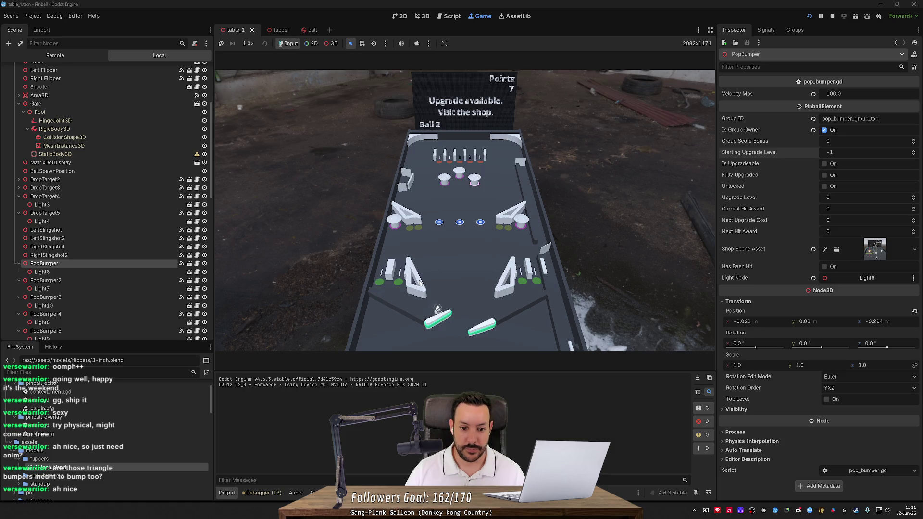
{"action": "key", "text": "Left"}
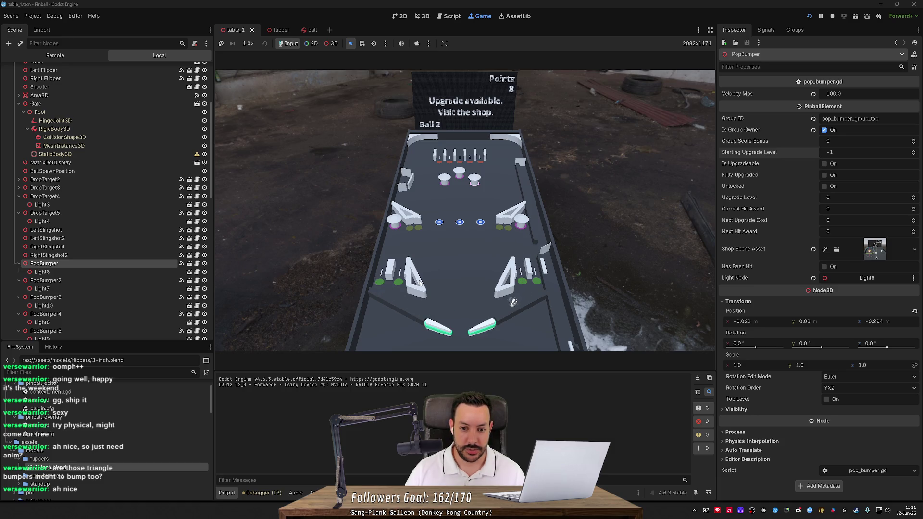
Step: Keep the ball alive until the score reaches 31 on ball 3, then return to the 3D scene
{"action": "key", "text": "Right"}
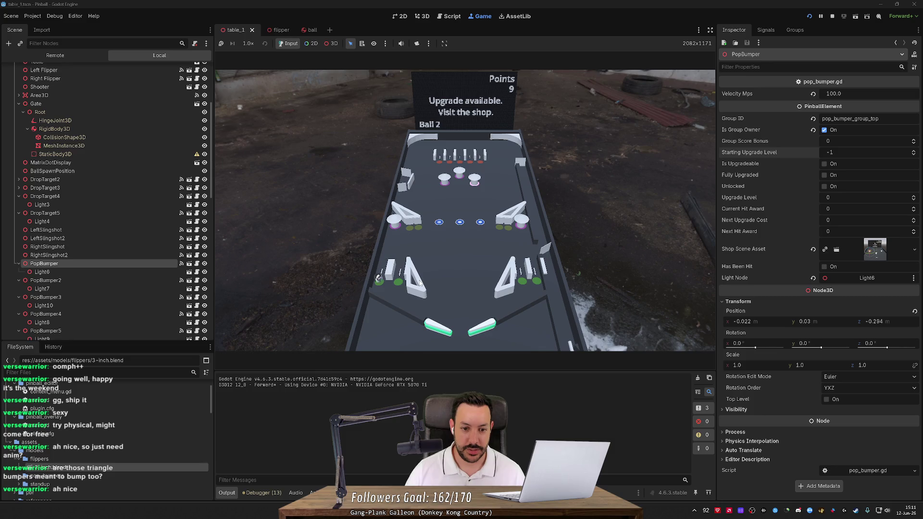
{"action": "key", "text": "Left"}
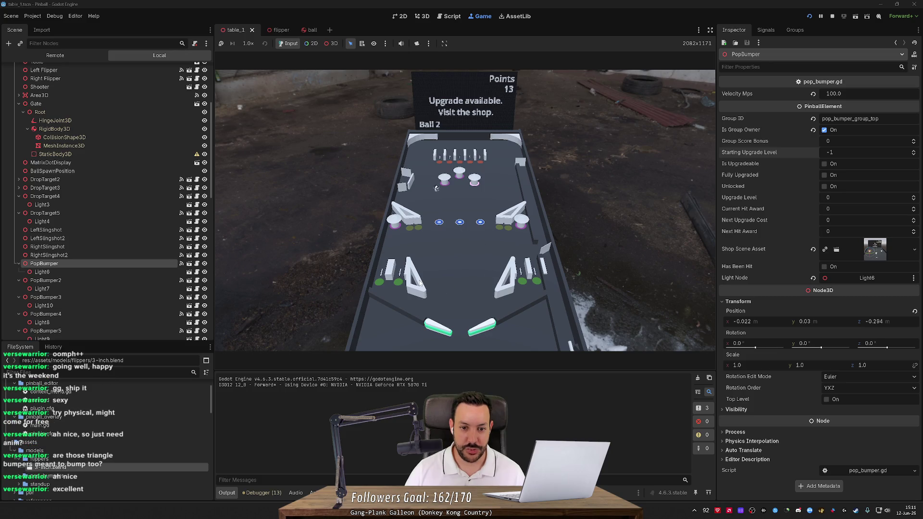
{"action": "key", "text": "Right"}
{"action": "key", "text": "Right"}
{"action": "key", "text": "Right"}
{"action": "key", "text": "Left"}
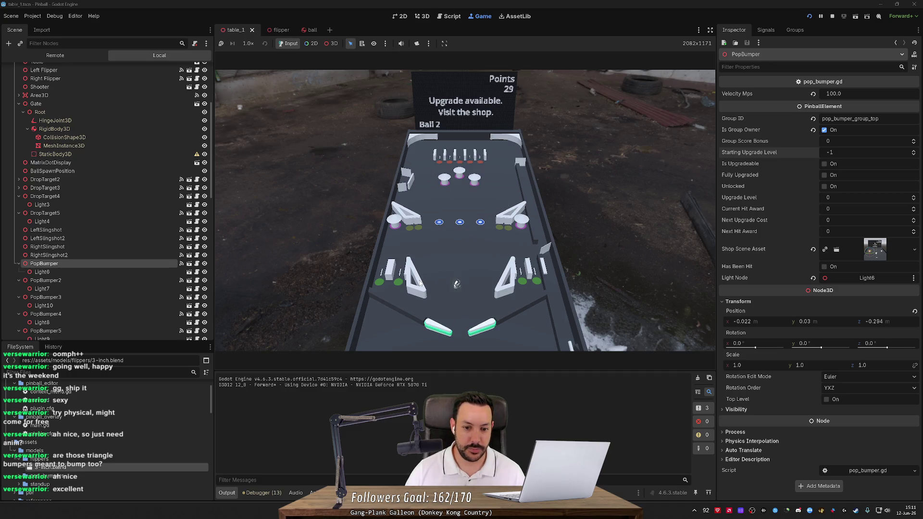
{"action": "key", "text": "Left"}
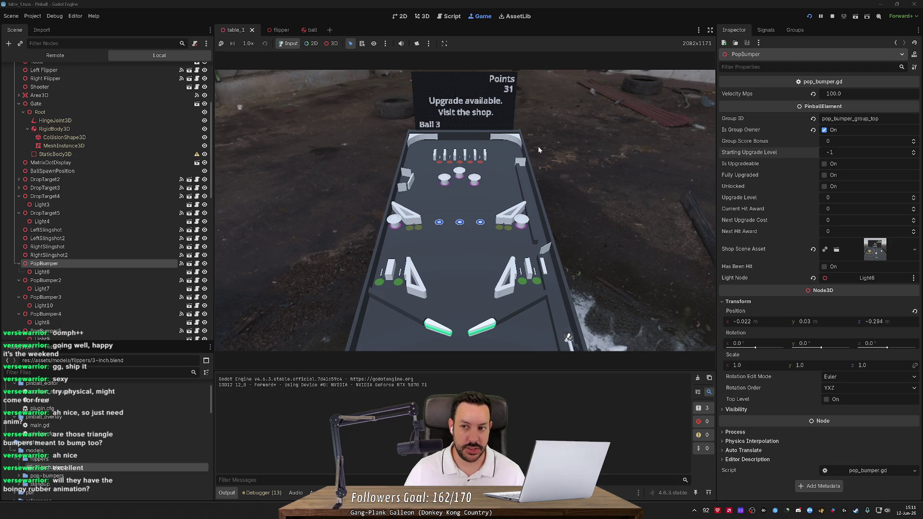
{"action": "left_click", "coordinate": [423, 16]}
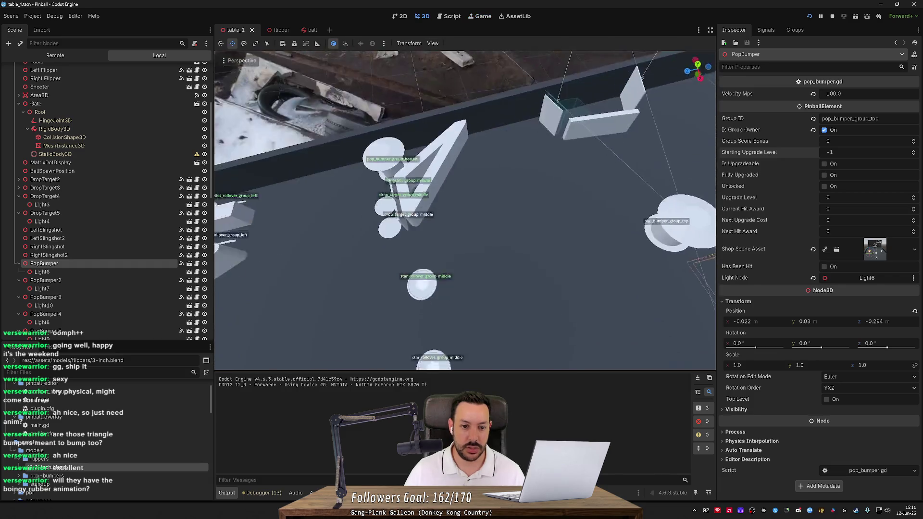
Step: Select LeftSlingshot, LeftSlingshot2, RightSlingshot and RightSlingshot2 together
{"action": "left_click", "coordinate": [420, 165]}
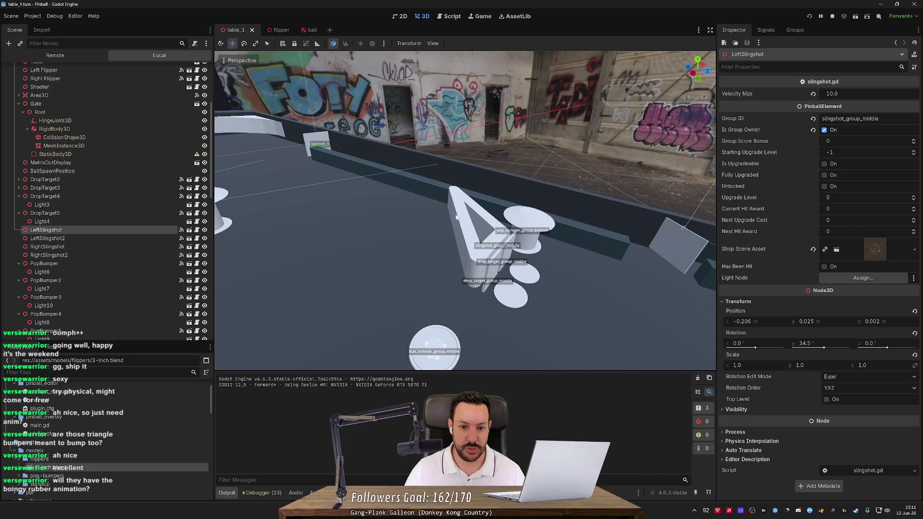
{"action": "left_click", "coordinate": [459, 220]}
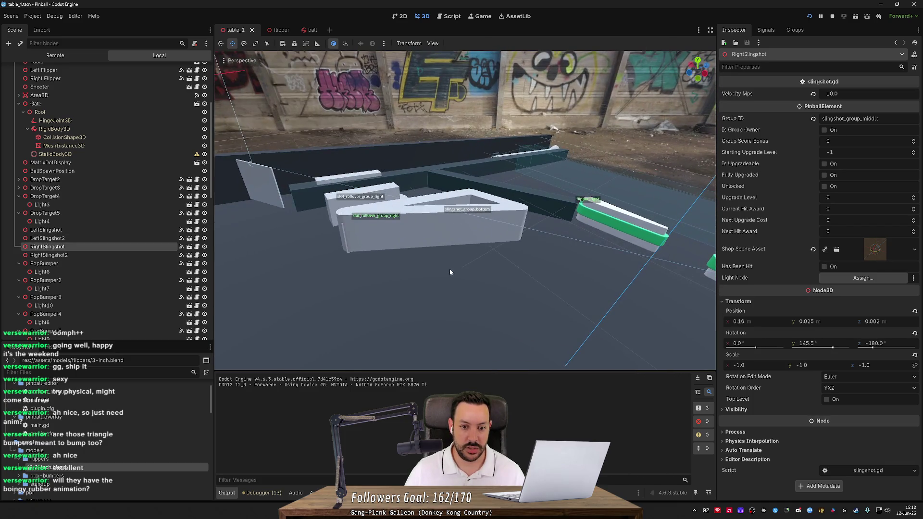
{"action": "left_click", "coordinate": [449, 269]}
{"action": "left_click", "coordinate": [451, 269]}
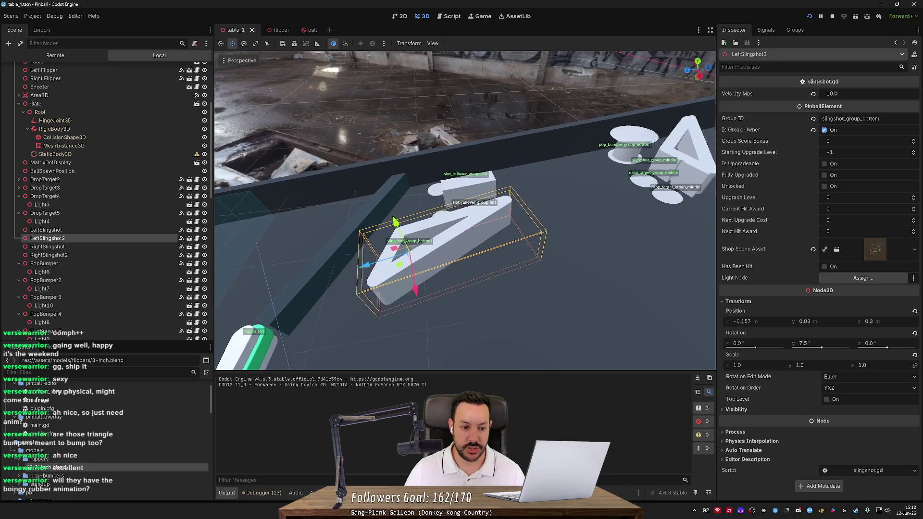
{"action": "left_click_drag", "start_coordinate": [513, 272], "coordinate": [512, 272]}
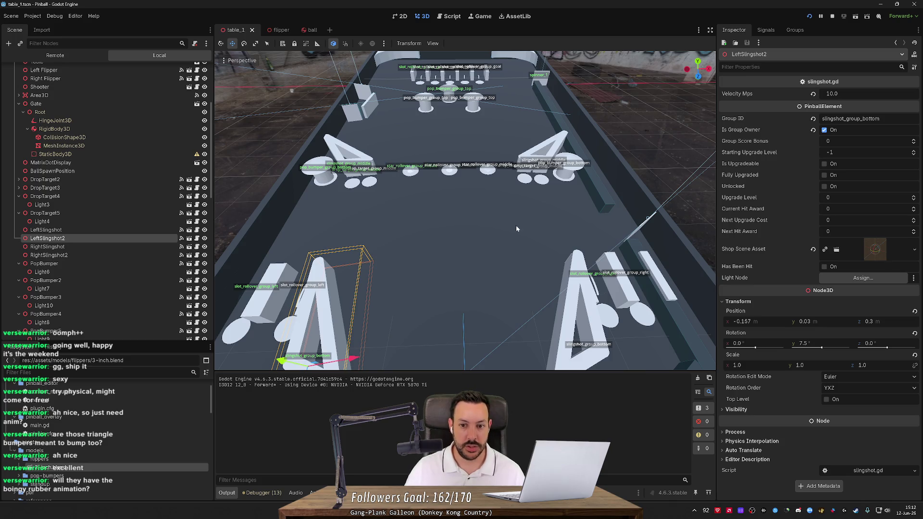
{"action": "left_click", "coordinate": [353, 156], "text": "shift"}
{"action": "left_click", "coordinate": [557, 146], "text": "shift"}
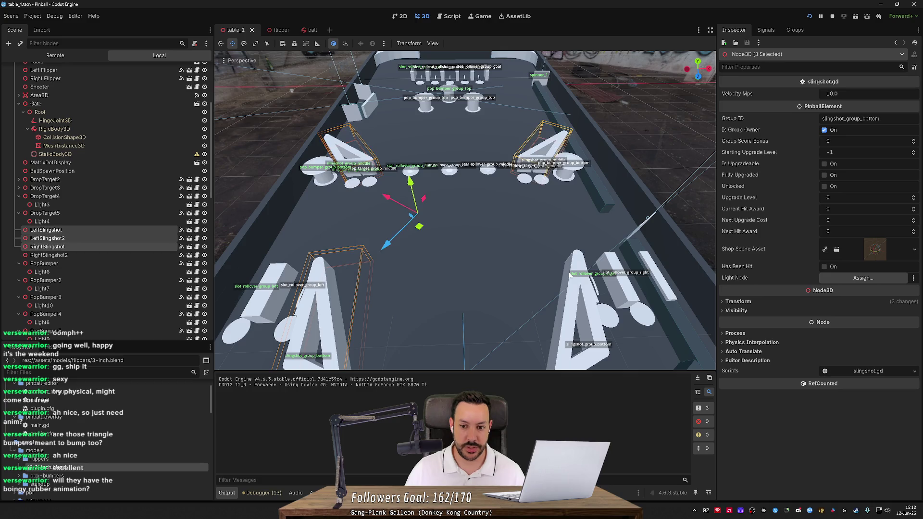
{"action": "left_click", "coordinate": [571, 301], "text": "shift"}
Step: Fly and orbit from the left flipper out to the slingshots and upper table
{"action": "key", "text": "w"}
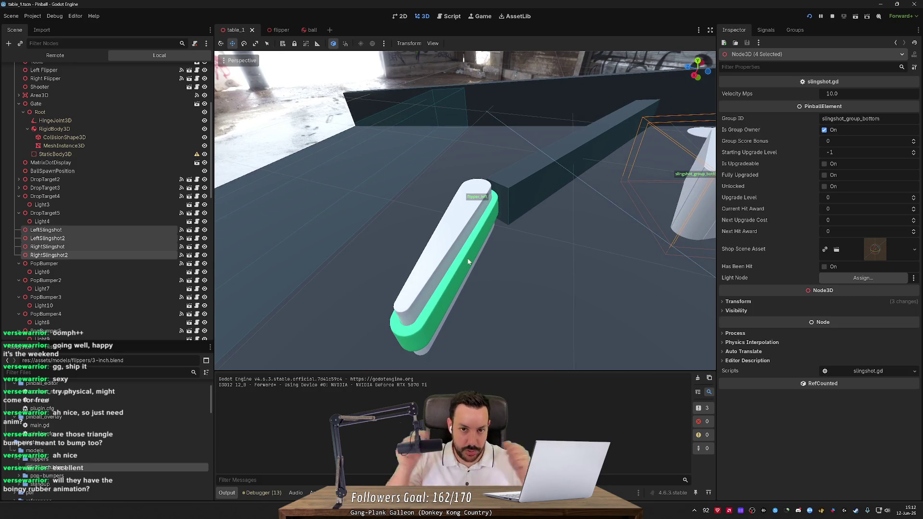
{"action": "left_click_drag", "start_coordinate": [444, 269], "coordinate": [394, 274]}
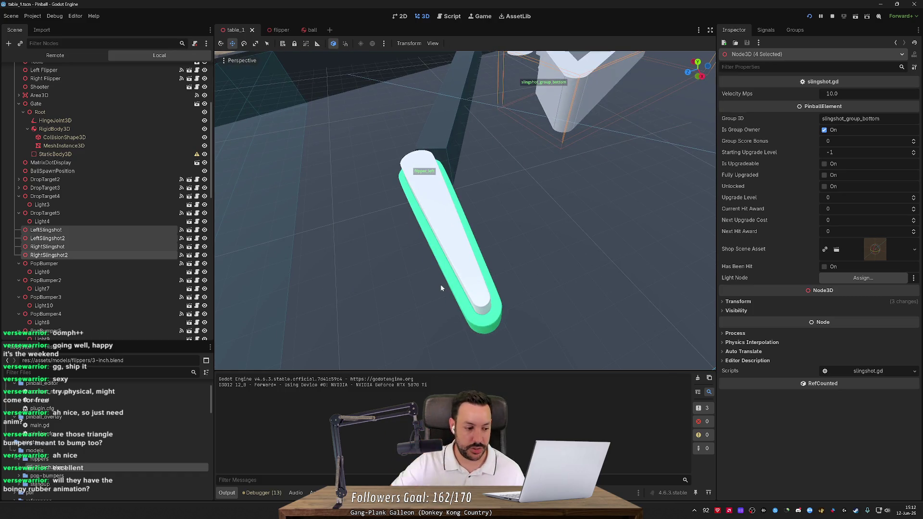
{"action": "mouse_move", "coordinate": [441, 284]}
{"action": "left_mouse_down"}
{"action": "mouse_move", "coordinate": [437, 273]}
{"action": "mouse_move", "coordinate": [408, 283]}
{"action": "mouse_move", "coordinate": [430, 293]}
{"action": "left_mouse_up"}
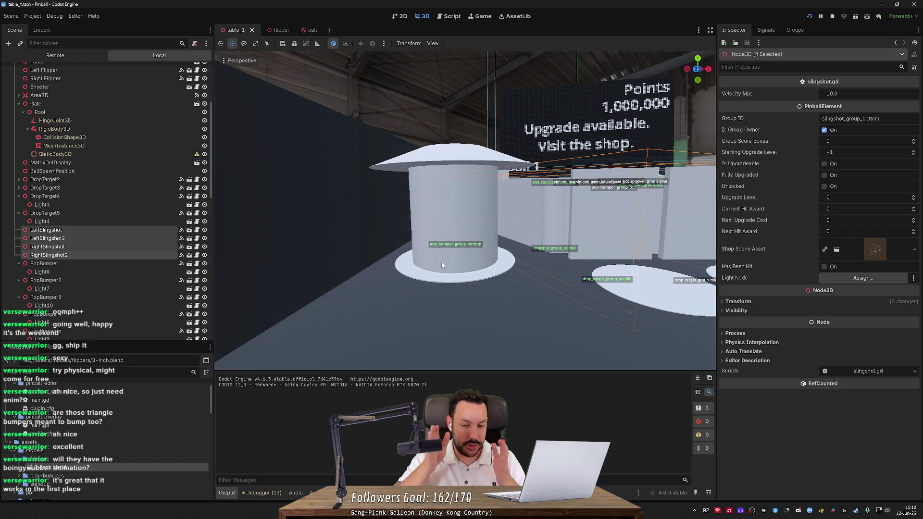
{"action": "mouse_move", "coordinate": [441, 262]}
{"action": "left_mouse_down"}
{"action": "mouse_move", "coordinate": [426, 269]}
{"action": "mouse_move", "coordinate": [446, 265]}
{"action": "left_mouse_up"}
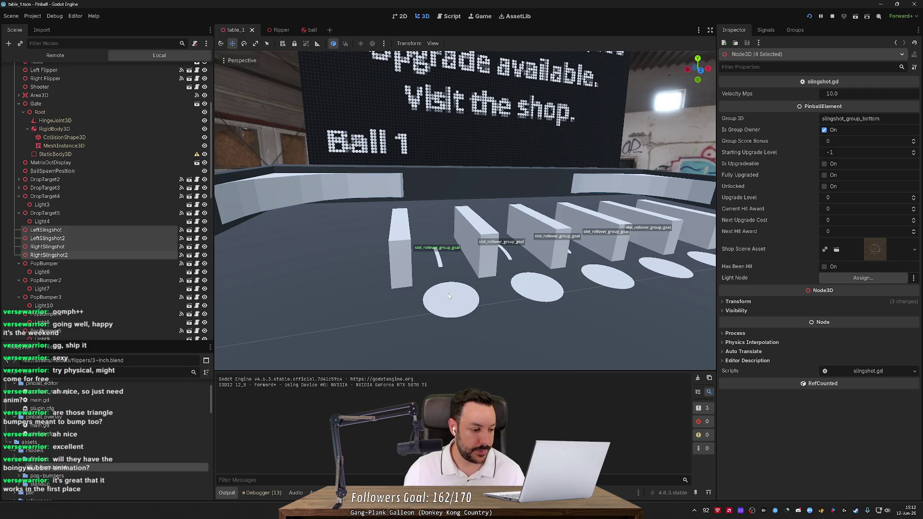
{"action": "mouse_move", "coordinate": [448, 293]}
{"action": "left_mouse_down"}
{"action": "mouse_move", "coordinate": [440, 286]}
{"action": "mouse_move", "coordinate": [661, 126]}
{"action": "left_mouse_up"}
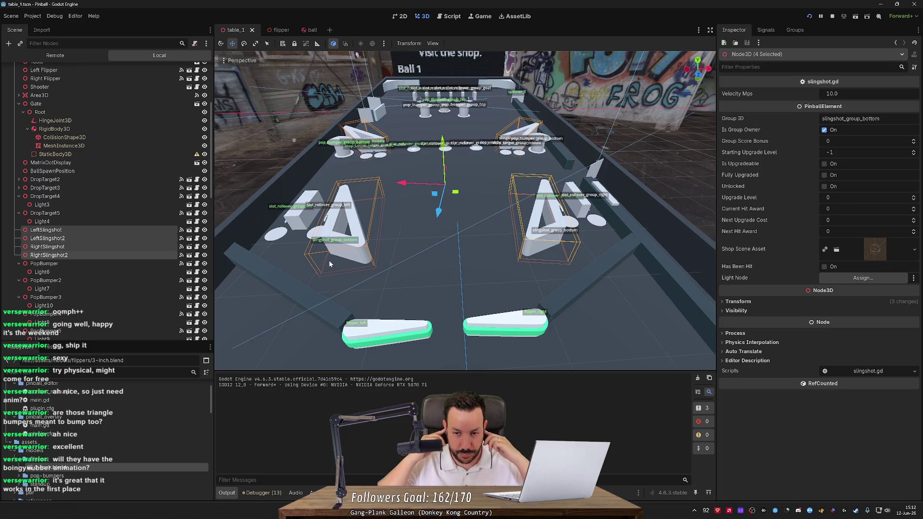
{"action": "left_click_drag", "start_coordinate": [330, 262], "coordinate": [449, 128]}
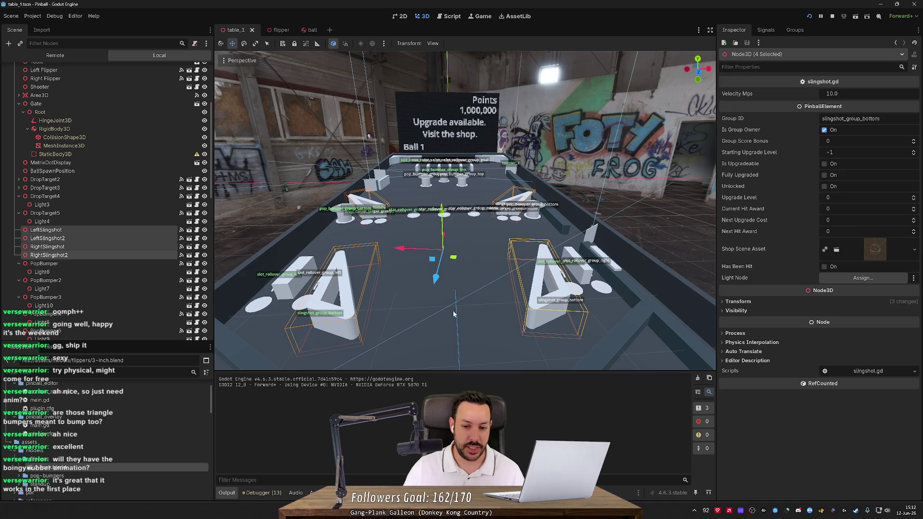
{"action": "scroll", "coordinate": [453, 314], "scroll_direction": "up", "scroll_amount": 3}
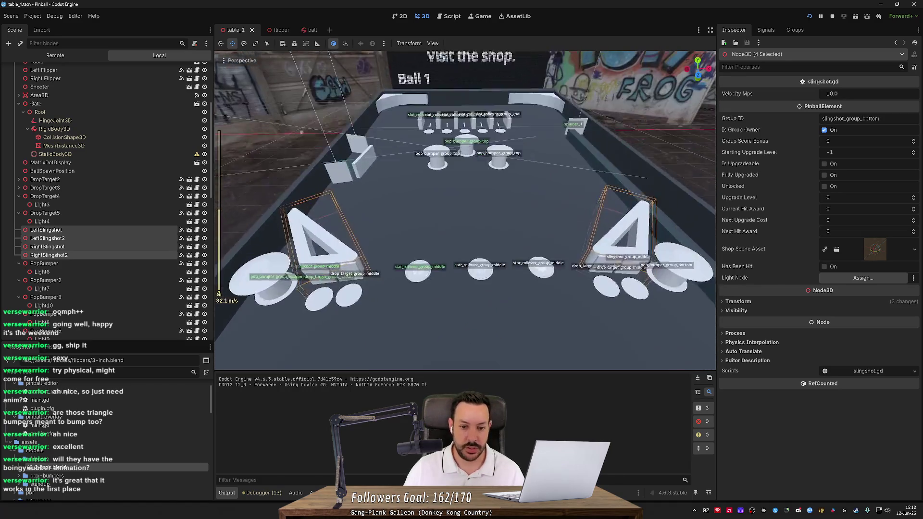
Step: Fly over the star rollovers, pop bumpers and slot rollovers, then pull back to the whole table
{"action": "key", "text": "w"}
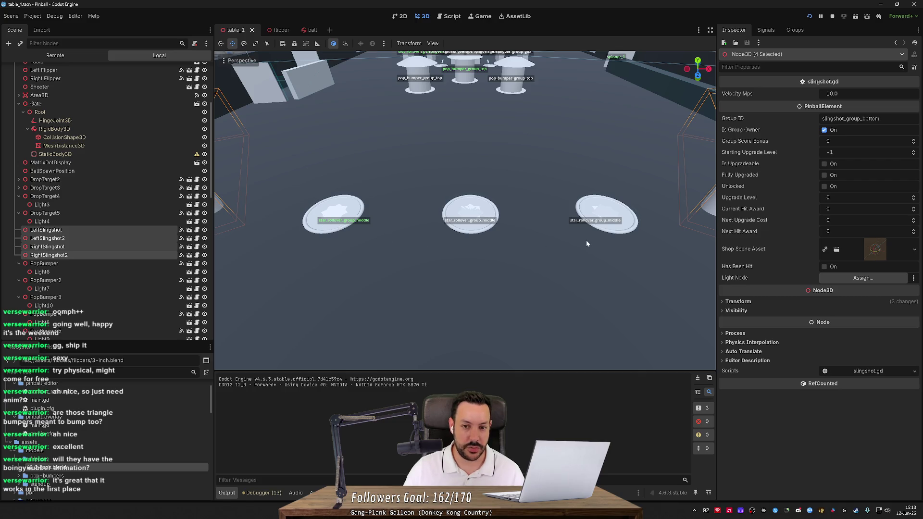
{"action": "key", "text": "s"}
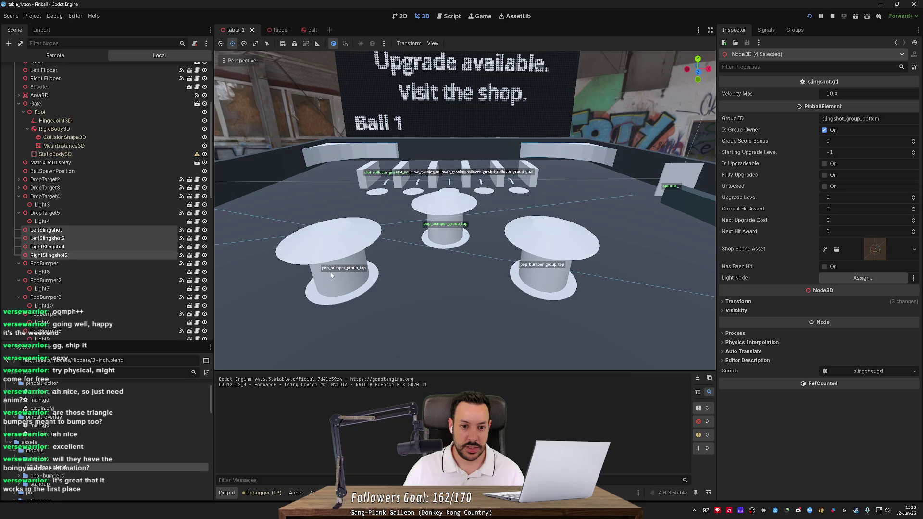
{"action": "key", "text": "w"}
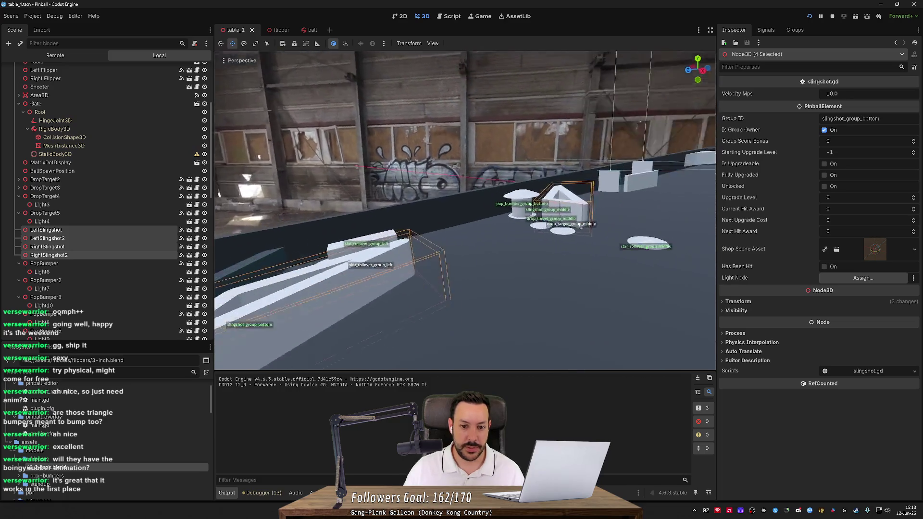
{"action": "key", "text": "s"}
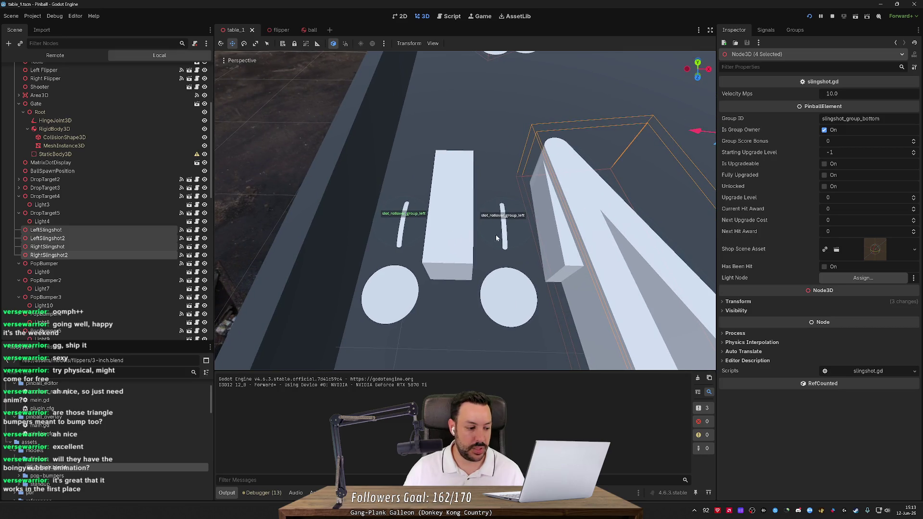
{"action": "left_click_drag", "start_coordinate": [461, 198], "coordinate": [454, 268]}
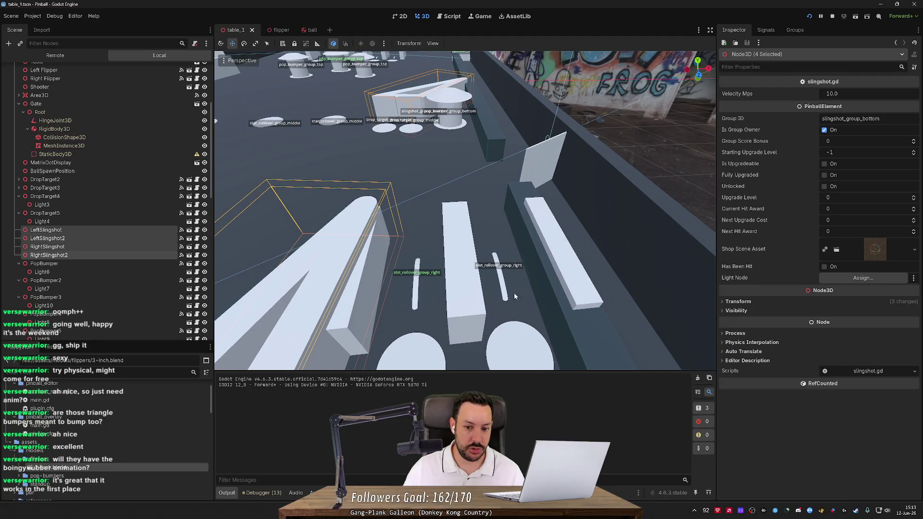
{"action": "key", "text": "s"}
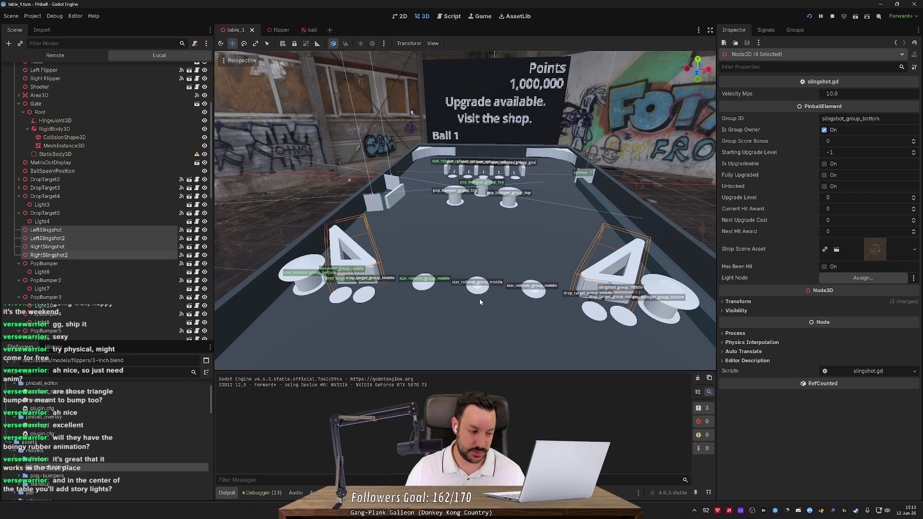
Step: Fly around the table, viewing the flippers, scoreboard and warehouse surroundings
{"action": "key", "text": "w"}
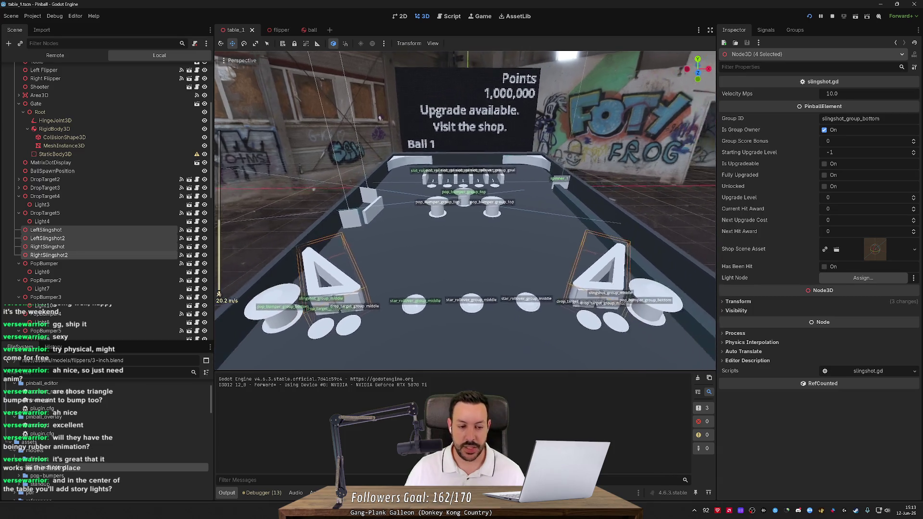
{"action": "scroll", "coordinate": [480, 301], "scroll_direction": "down", "scroll_amount": 5}
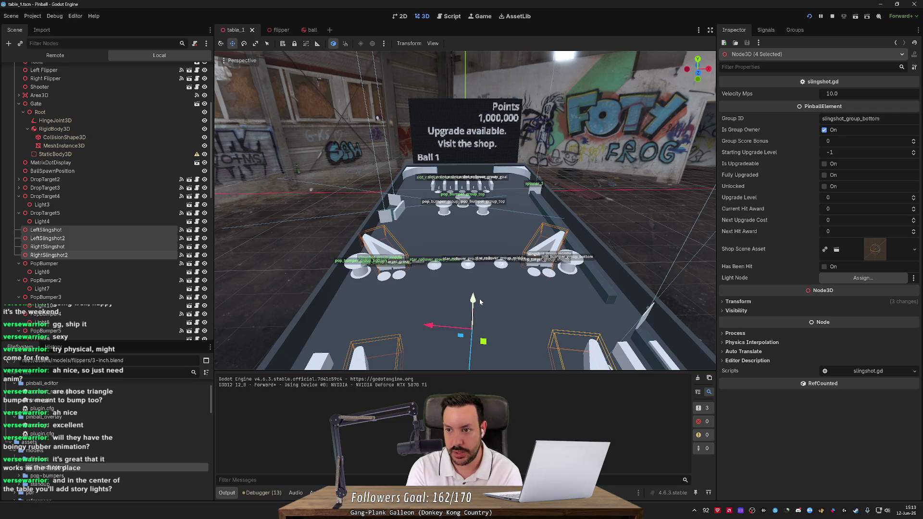
{"action": "key", "text": "w"}
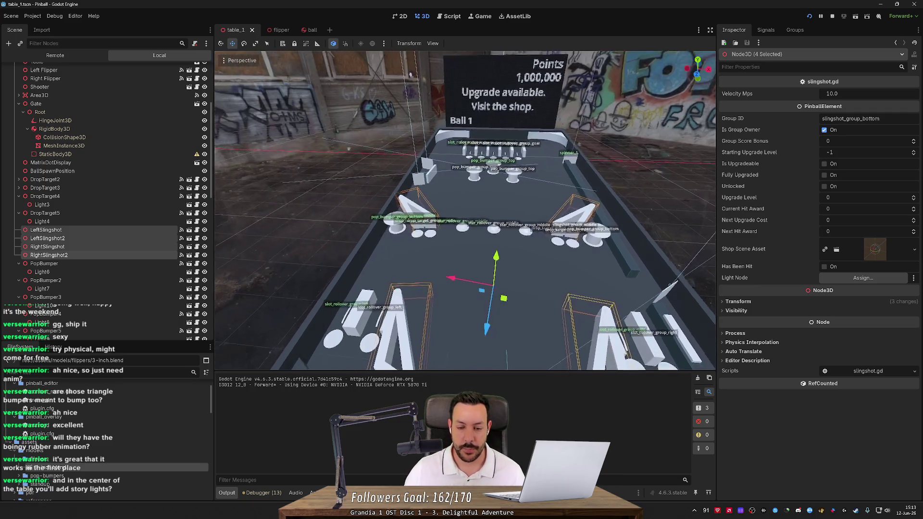
{"action": "key", "text": "s"}
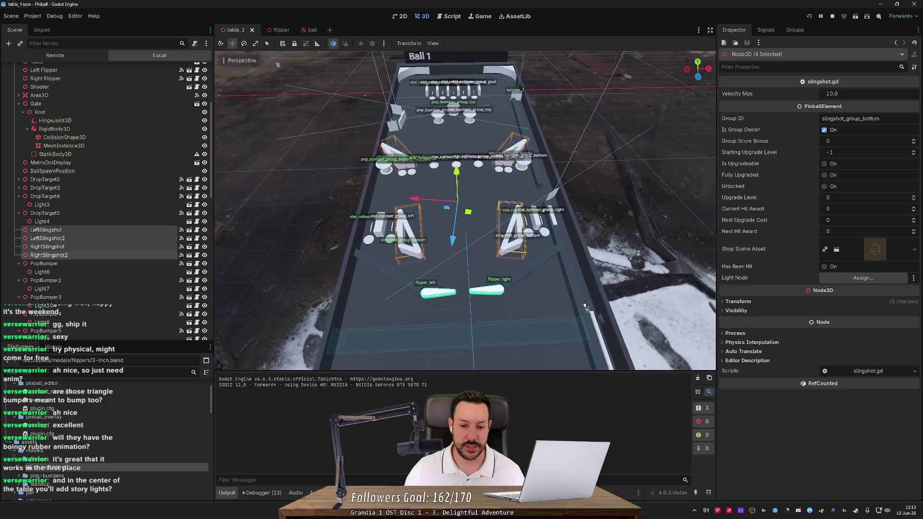
{"action": "key", "text": "s"}
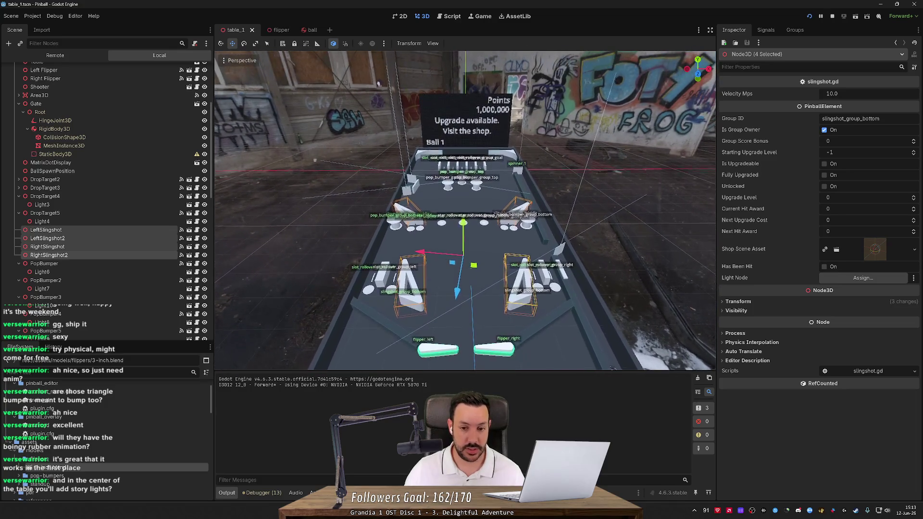
{"action": "key", "text": "w"}
{"action": "left_click_drag", "start_coordinate": [482, 244], "coordinate": [625, 229]}
{"action": "mouse_move", "coordinate": [480, 216]}
{"action": "left_mouse_down"}
{"action": "mouse_move", "coordinate": [375, 223]}
{"action": "mouse_move", "coordinate": [471, 204]}
{"action": "mouse_move", "coordinate": [384, 209]}
{"action": "mouse_move", "coordinate": [470, 204]}
{"action": "mouse_move", "coordinate": [462, 258]}
{"action": "left_mouse_up"}
{"action": "scroll", "coordinate": [464, 210], "scroll_direction": "up", "scroll_amount": 10}
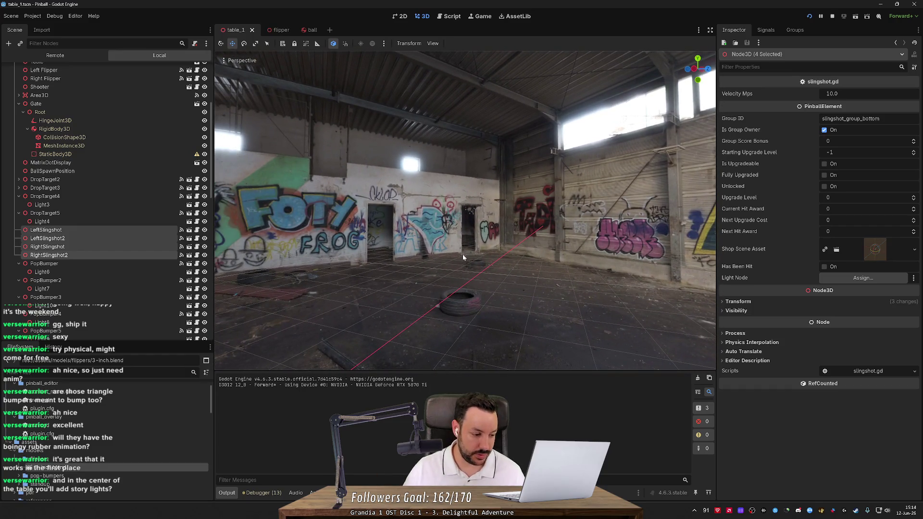
Step: Frame the four slingshots, move in close over the table, and run the project
{"action": "key", "text": "f"}
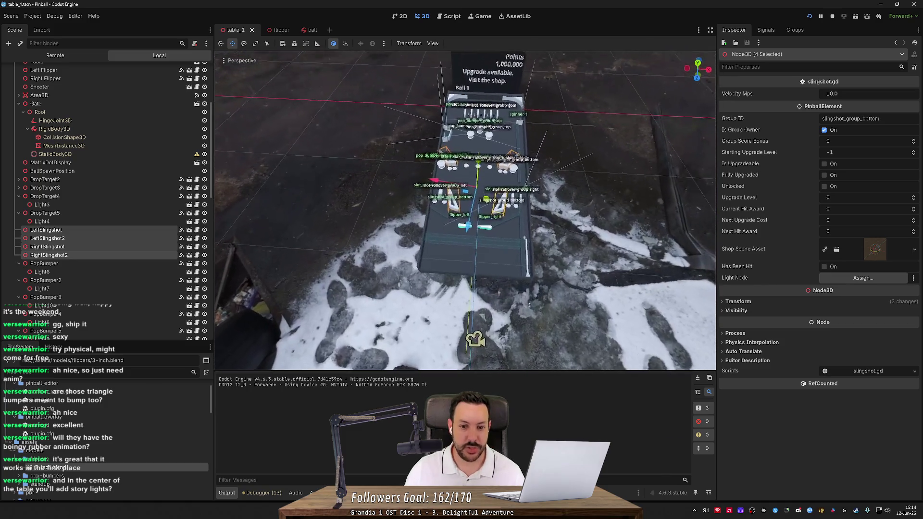
{"action": "scroll", "coordinate": [524, 237], "scroll_direction": "up", "scroll_amount": 5}
{"action": "left_click_drag", "start_coordinate": [524, 237], "coordinate": [712, 324]}
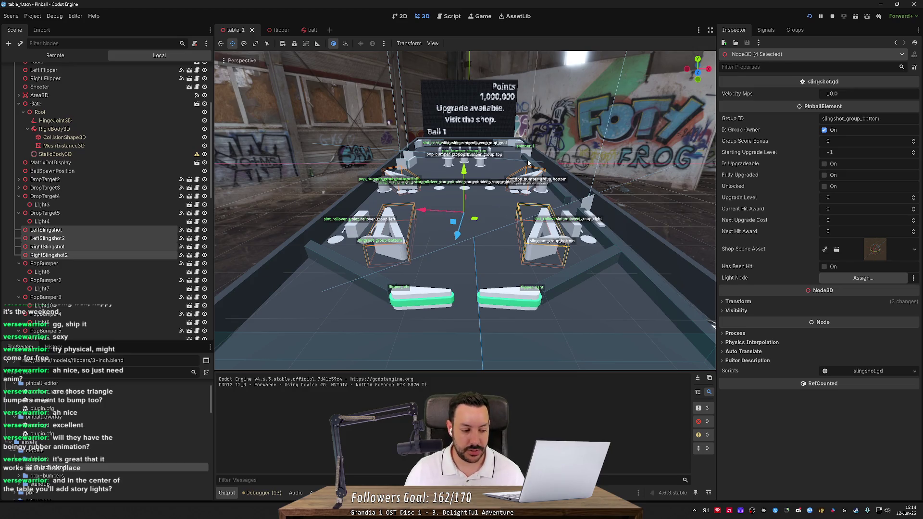
{"action": "left_click", "coordinate": [809, 16]}
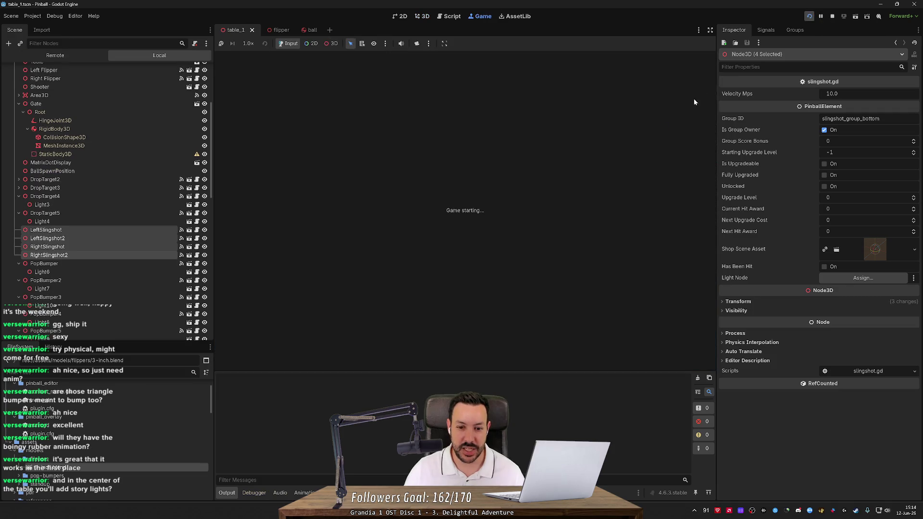
Step: Put the ball into play and flip it until 12 points on Ball 2, then return to the 3D view
{"action": "left_click", "coordinate": [437, 309]}
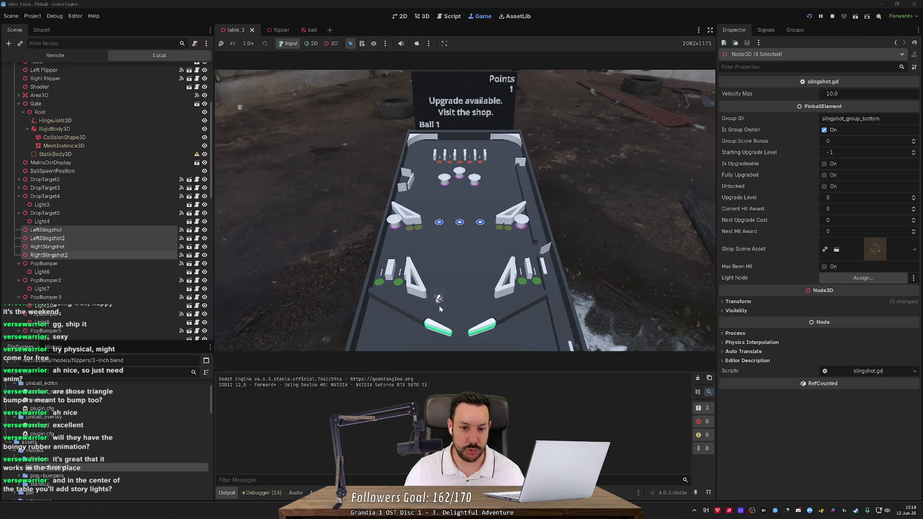
{"action": "mouse_move", "coordinate": [439, 307]}
{"action": "left_mouse_down"}
{"action": "mouse_move", "coordinate": [454, 240]}
{"action": "mouse_move", "coordinate": [423, 144]}
{"action": "left_mouse_up"}
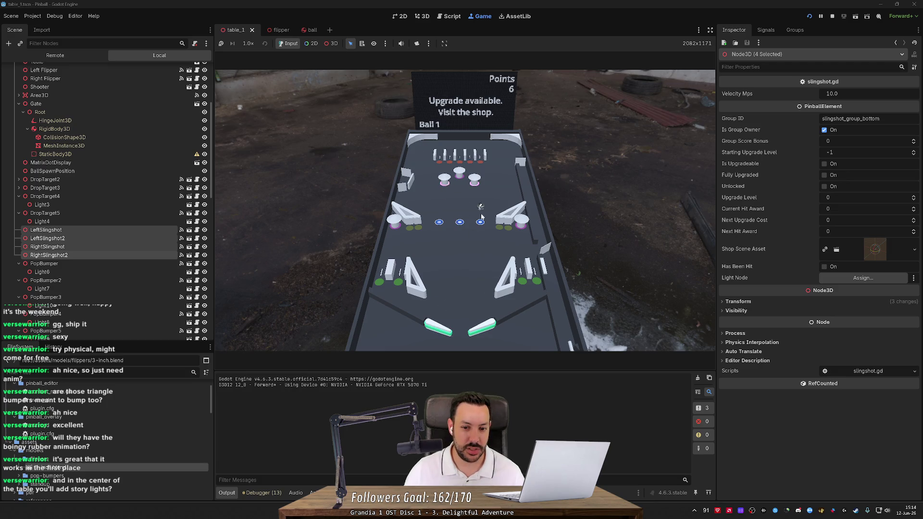
{"action": "key", "text": "Left"}
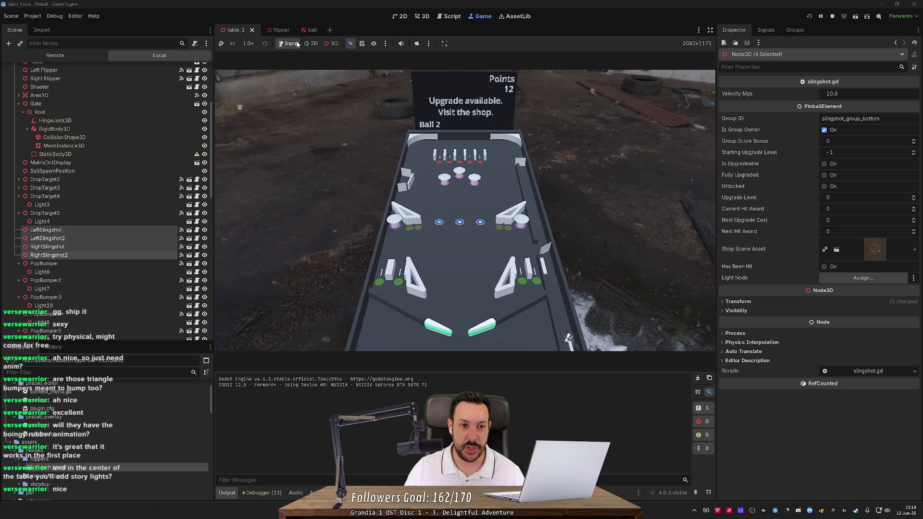
{"action": "left_click", "coordinate": [422, 16]}
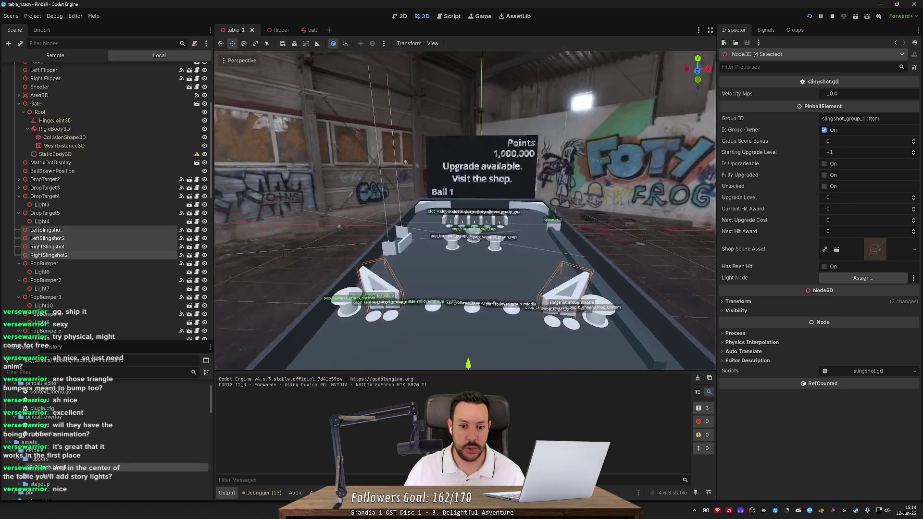
Step: Zoom in and out on the top slot rollover lanes, then switch to the web browser
{"action": "scroll", "coordinate": [405, 163], "scroll_direction": "up", "scroll_amount": 10}
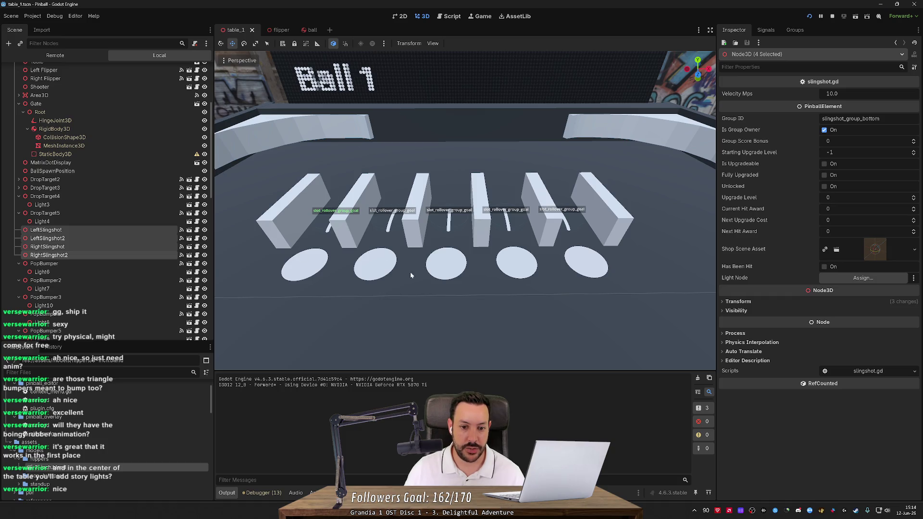
{"action": "scroll", "coordinate": [576, 245], "scroll_direction": "down", "scroll_amount": 3}
{"action": "scroll", "coordinate": [567, 250], "scroll_direction": "up", "scroll_amount": 3}
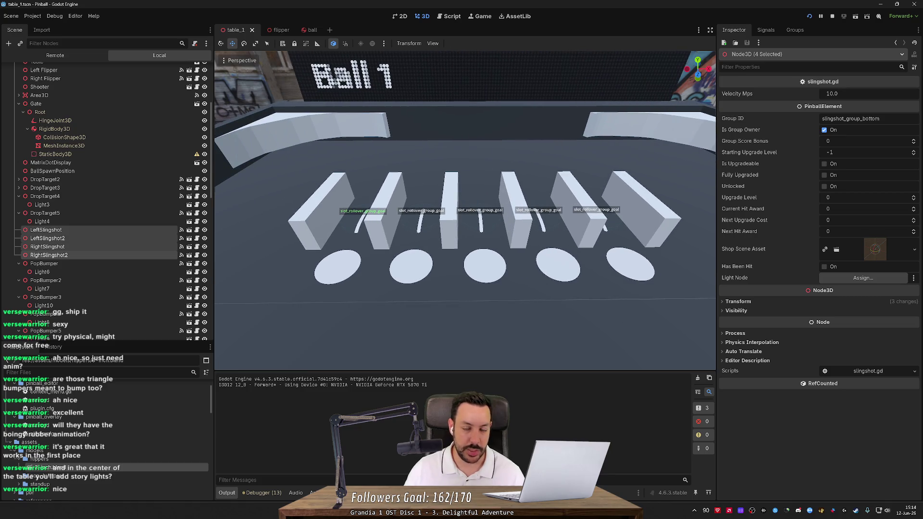
{"action": "scroll", "coordinate": [465, 215], "scroll_direction": "down", "scroll_amount": 3}
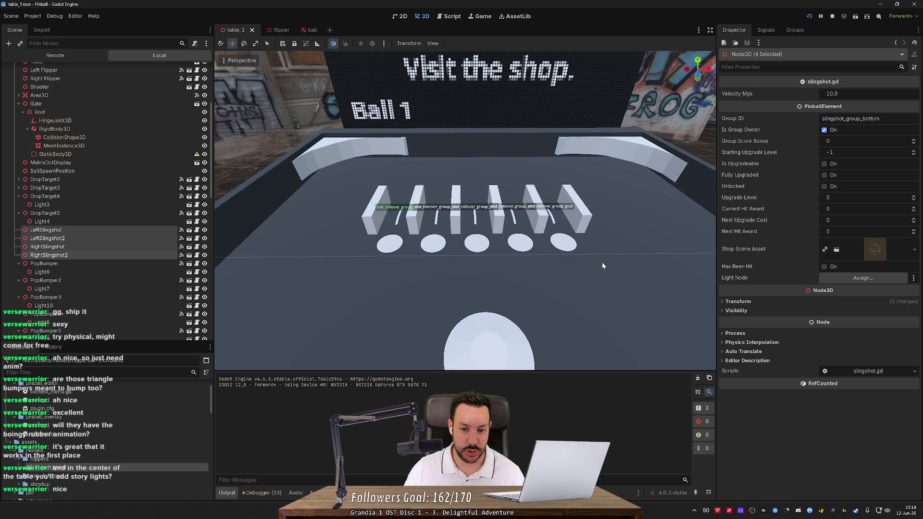
{"action": "scroll", "coordinate": [602, 265], "scroll_direction": "down", "scroll_amount": 5}
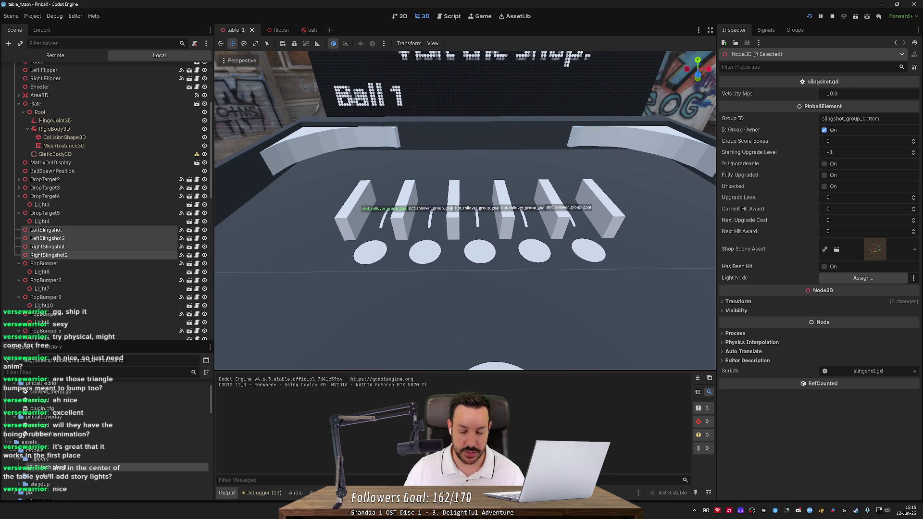
{"action": "scroll", "coordinate": [465, 211], "scroll_direction": "up", "scroll_amount": 5}
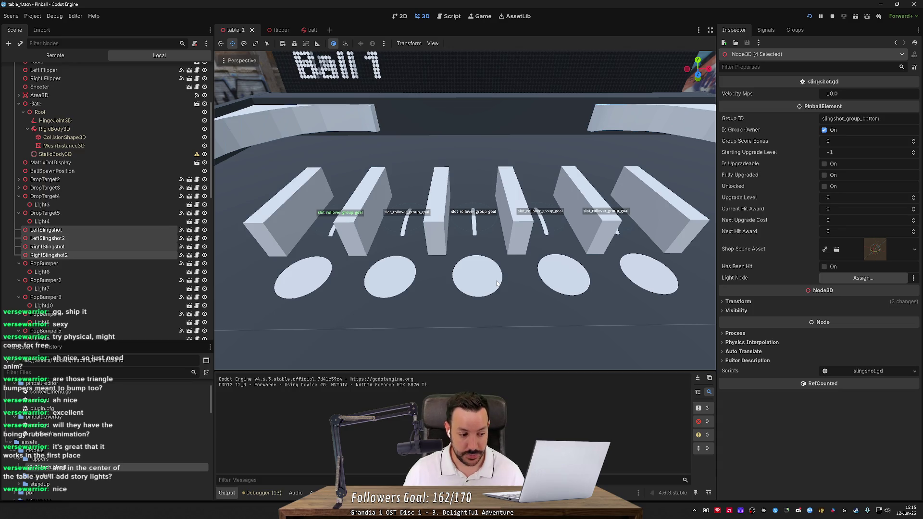
{"action": "scroll", "coordinate": [497, 284], "scroll_direction": "down", "scroll_amount": 5}
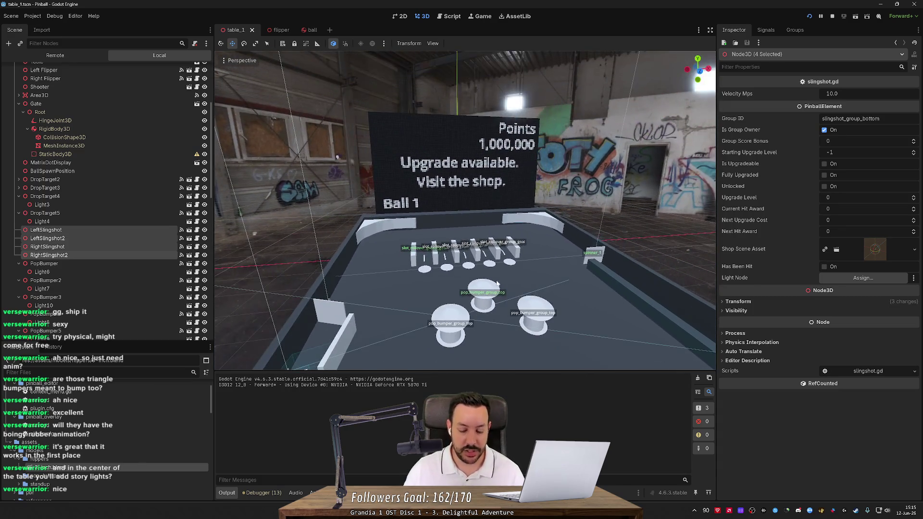
{"action": "key", "text": "alt+Tab"}
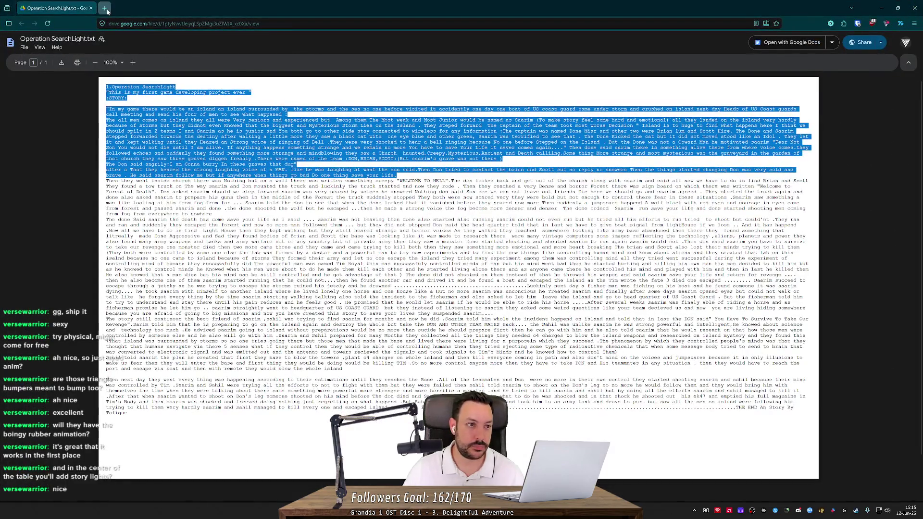
Step: Search Google in a new tab for 'toy figure 50s'
{"action": "left_click", "coordinate": [106, 10]}
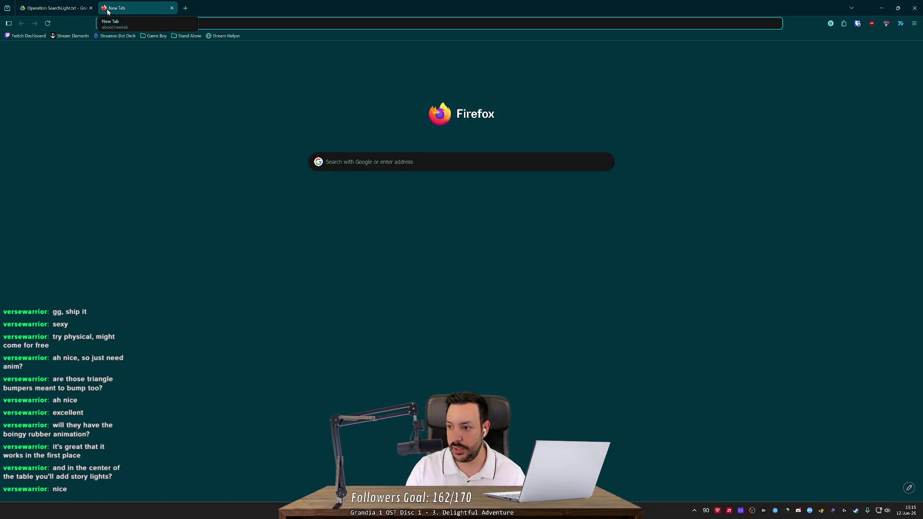
{"action": "type", "text": "wooden t"}
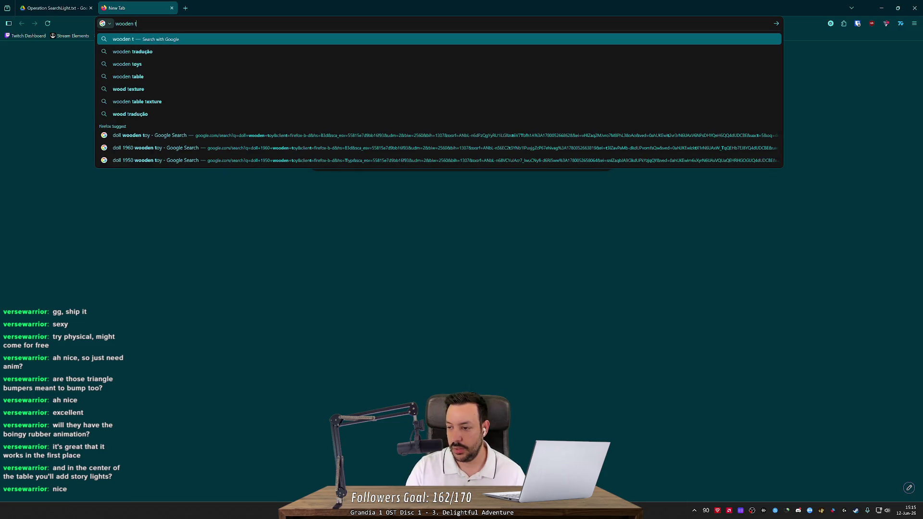
{"action": "key", "text": "ctrl+a"}
{"action": "type", "text": "to"}
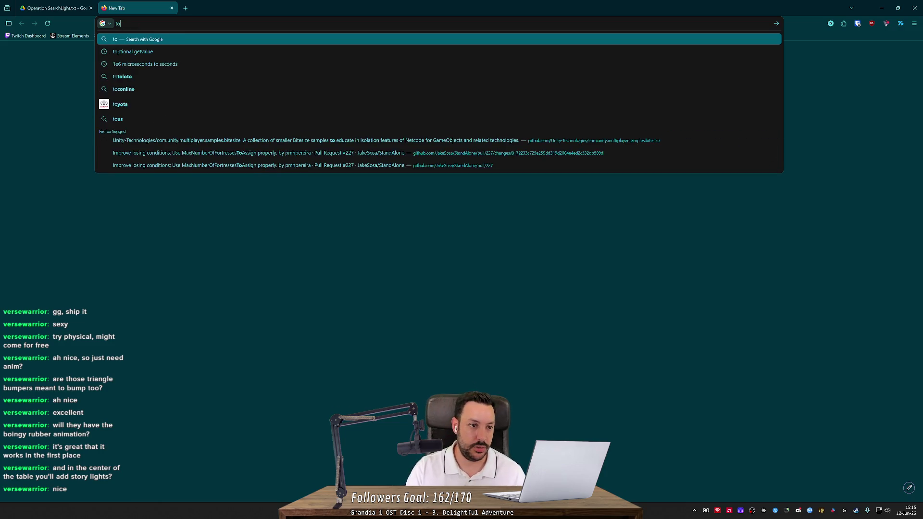
{"action": "type", "text": "y figure 50s"}
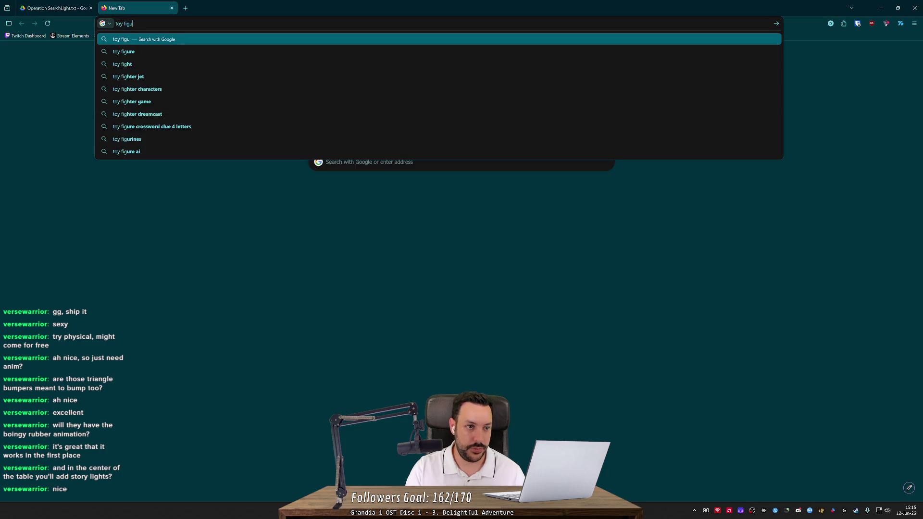
{"action": "key", "text": "Return"}
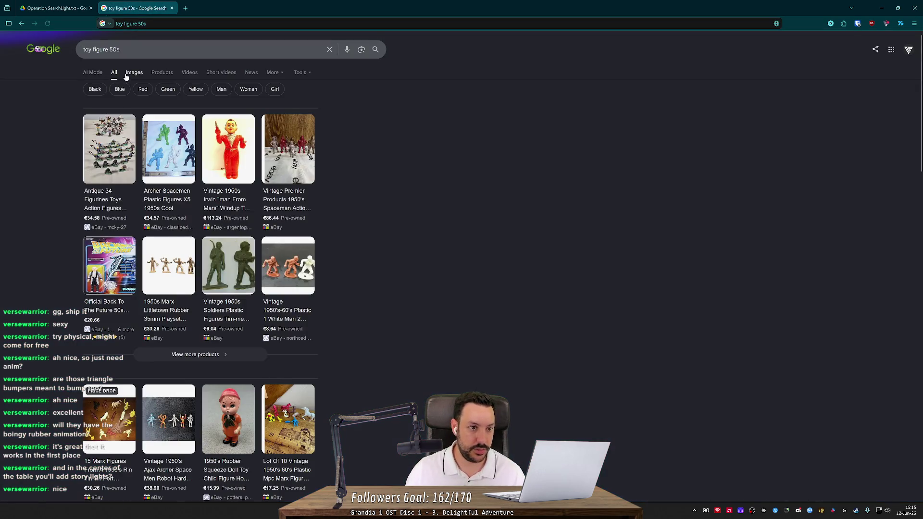
Step: Show image results, open the red tin robot preview, and return to Godot
{"action": "left_click", "coordinate": [134, 72]}
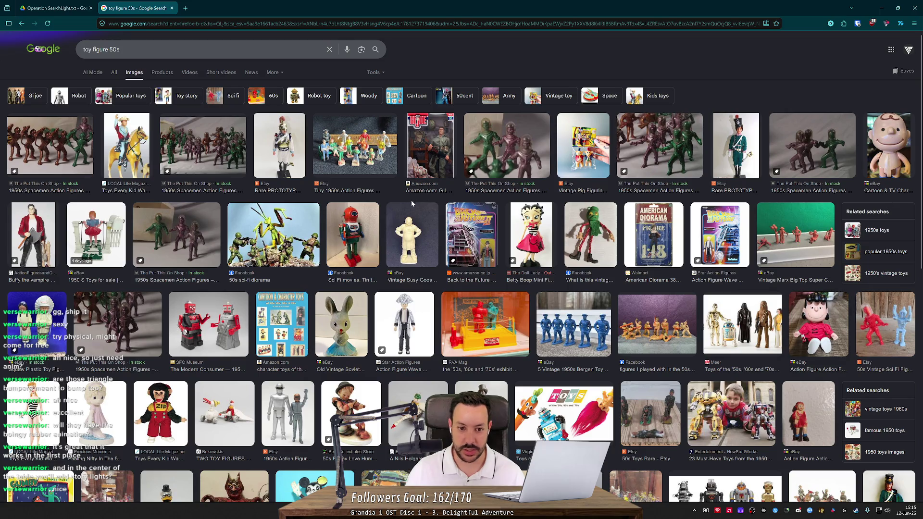
{"action": "left_click", "coordinate": [367, 231]}
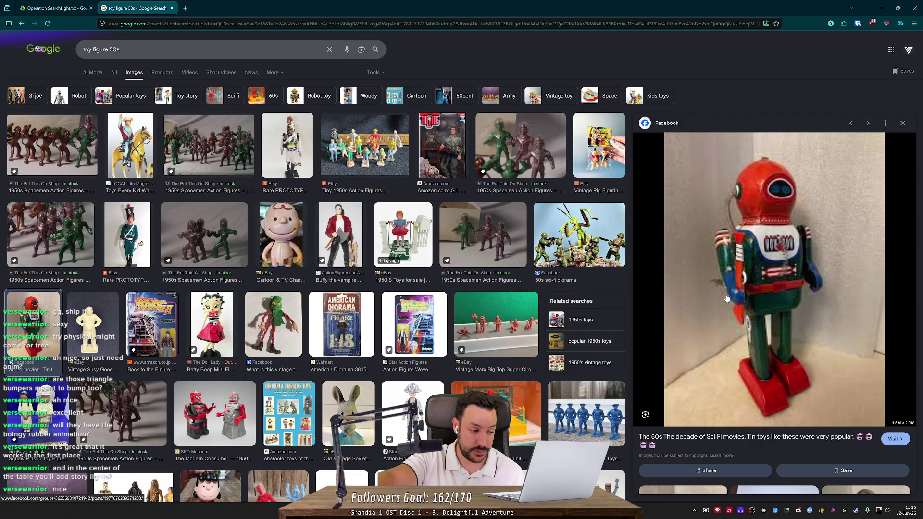
{"action": "key", "text": "alt+Tab"}
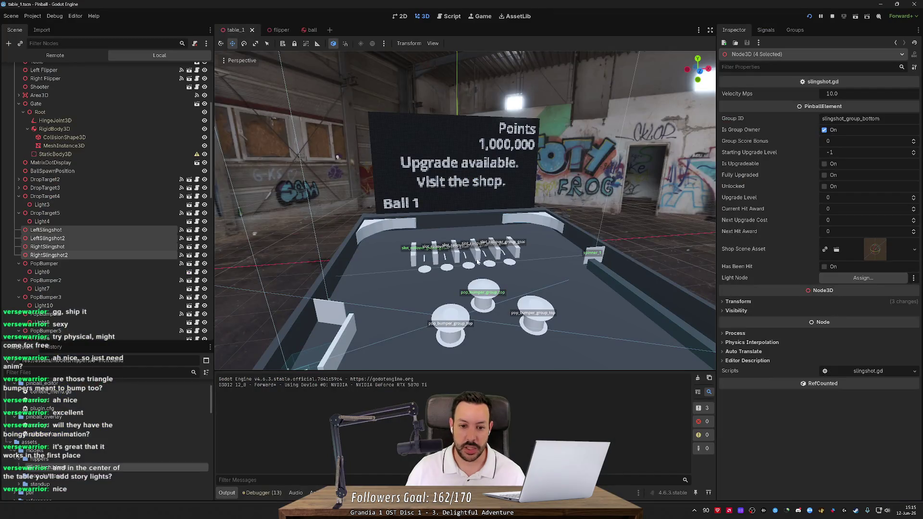
Step: Check the robot reference image and orbit to a high top-down view of the table
{"action": "scroll", "coordinate": [465, 210], "scroll_direction": "up", "scroll_amount": 5}
{"action": "scroll", "coordinate": [284, 236], "scroll_direction": "up", "scroll_amount": 3}
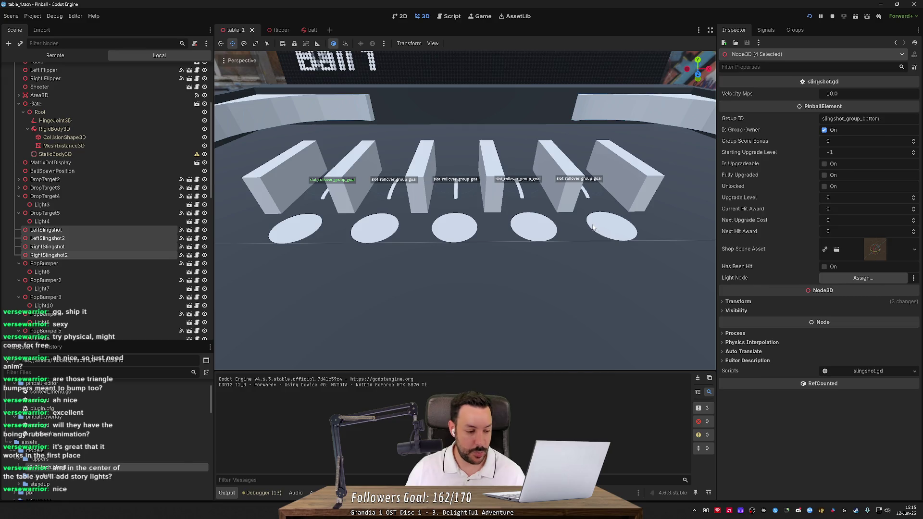
{"action": "key", "text": "alt+Tab"}
{"action": "key", "text": "alt+Tab"}
{"action": "scroll", "coordinate": [465, 210], "scroll_direction": "down", "scroll_amount": 3}
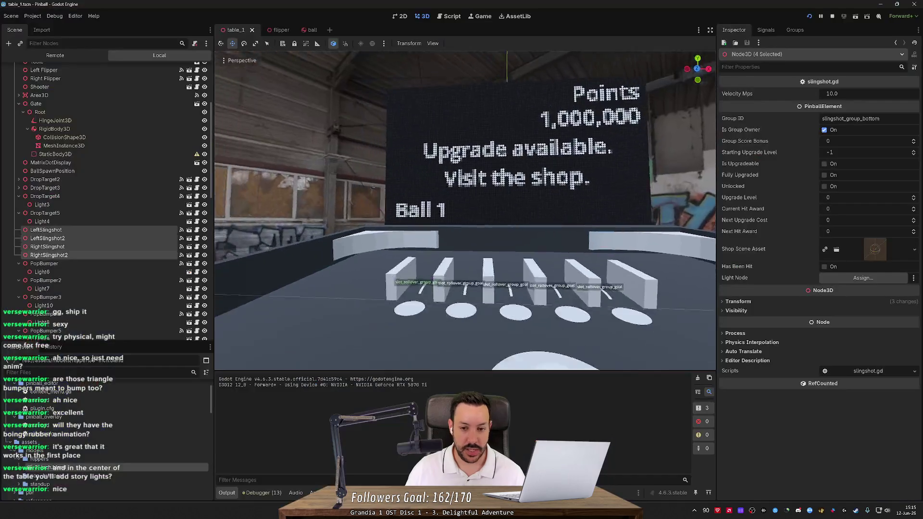
{"action": "scroll", "coordinate": [432, 240], "scroll_direction": "down", "scroll_amount": 5}
{"action": "mouse_move", "coordinate": [432, 240]}
{"action": "left_mouse_down", "text": "alt"}
{"action": "mouse_move", "coordinate": [432, 316]}
{"action": "mouse_move", "coordinate": [432, 216]}
{"action": "left_mouse_up", "text": "alt"}
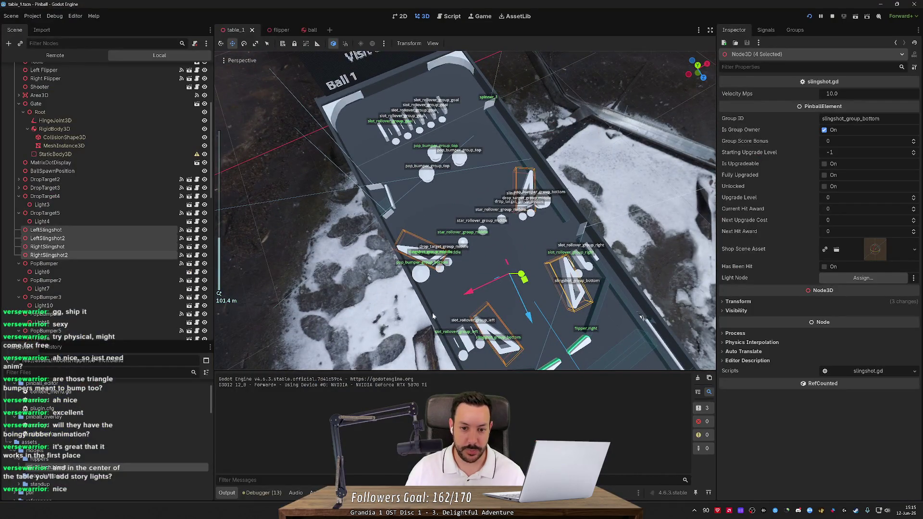
{"action": "scroll", "coordinate": [432, 217], "scroll_direction": "up", "scroll_amount": 3}
{"action": "key", "text": "alt+Tab"}
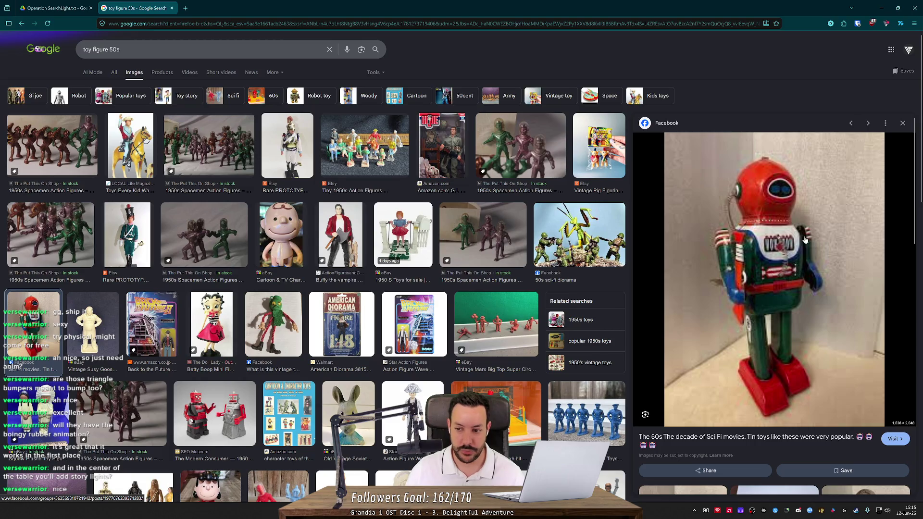
{"action": "key", "text": "alt+Tab"}
Step: Tilt the view toward the upgrade sign and select the SlotRollover2 target
{"action": "scroll", "coordinate": [597, 53], "scroll_direction": "up", "scroll_amount": 5}
{"action": "scroll", "coordinate": [481, 216], "scroll_direction": "down", "scroll_amount": 5}
{"action": "scroll", "coordinate": [433, 241], "scroll_direction": "up", "scroll_amount": 5}
{"action": "left_click_drag", "start_coordinate": [376, 288], "coordinate": [376, 254]}
{"action": "scroll", "coordinate": [376, 255], "scroll_direction": "down", "scroll_amount": 2}
{"action": "left_click", "coordinate": [450, 256]}
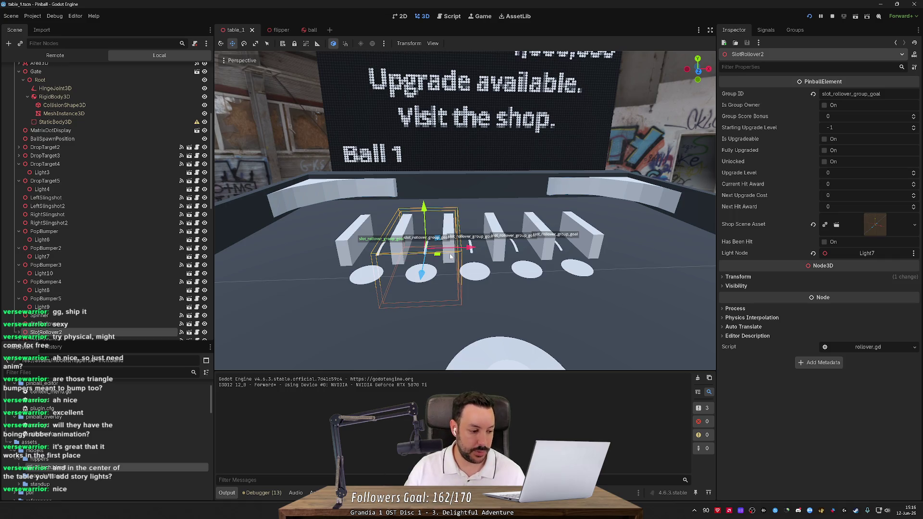
Step: Select and frame the Table node, then compare it with the 'toy figure 50s' image results
{"action": "left_click", "coordinate": [496, 294]}
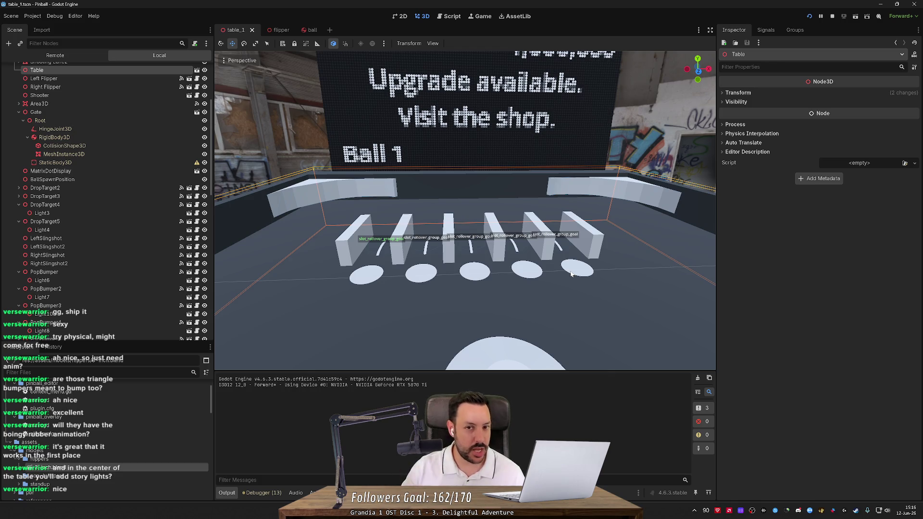
{"action": "key", "text": "f"}
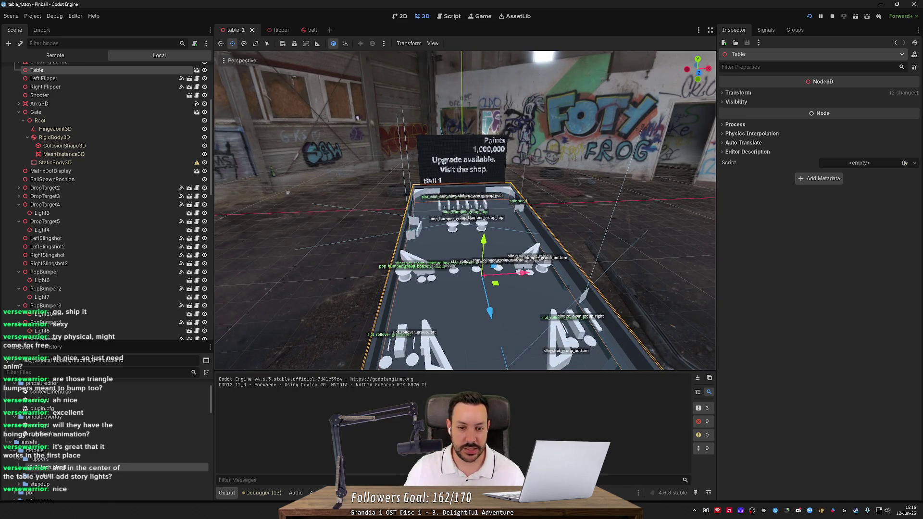
{"action": "key", "text": "alt+Tab"}
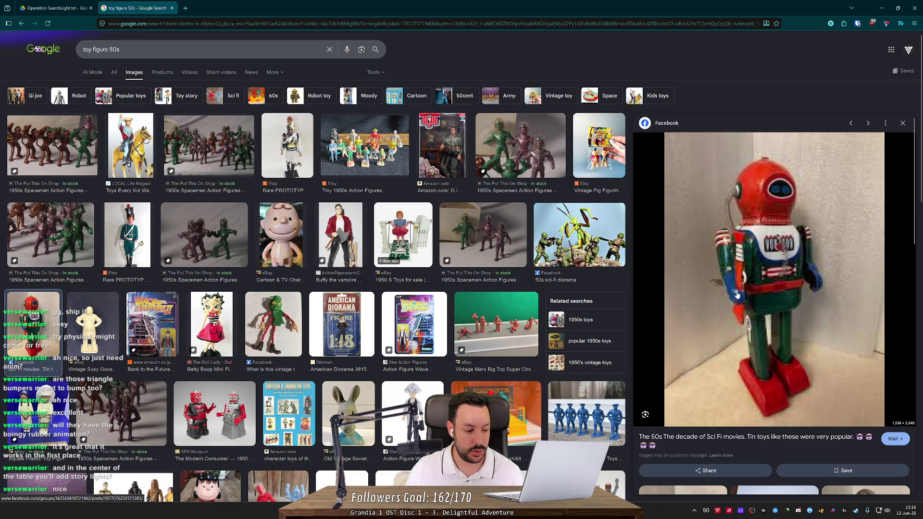
{"action": "key", "text": "alt+Tab"}
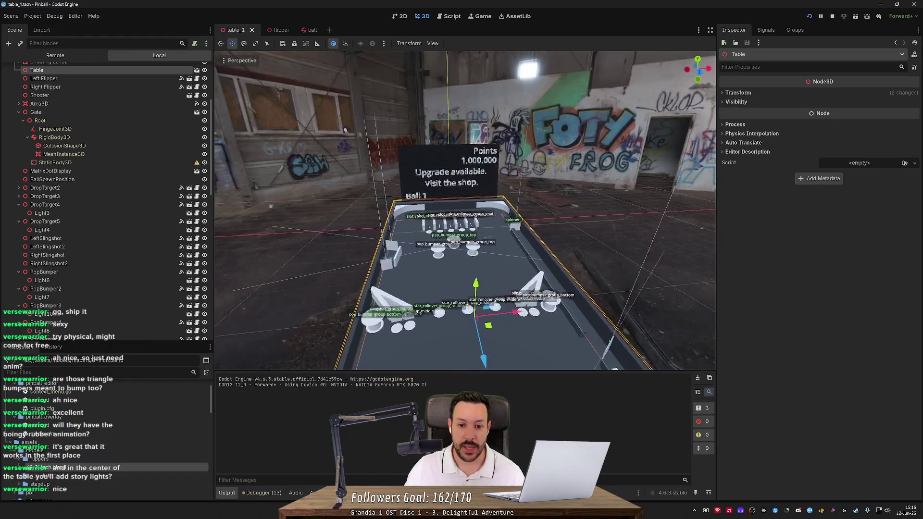
{"action": "scroll", "coordinate": [459, 262], "scroll_direction": "up", "scroll_amount": 5}
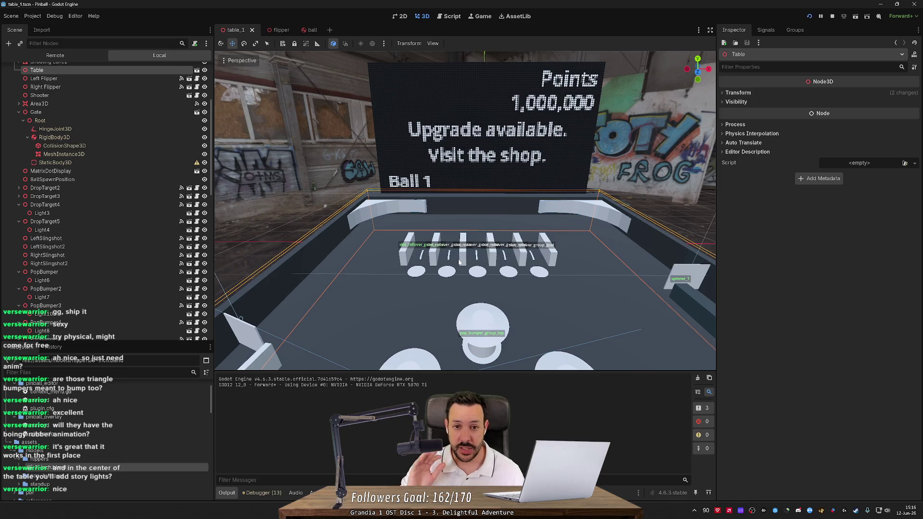
{"action": "key", "text": "alt+Tab"}
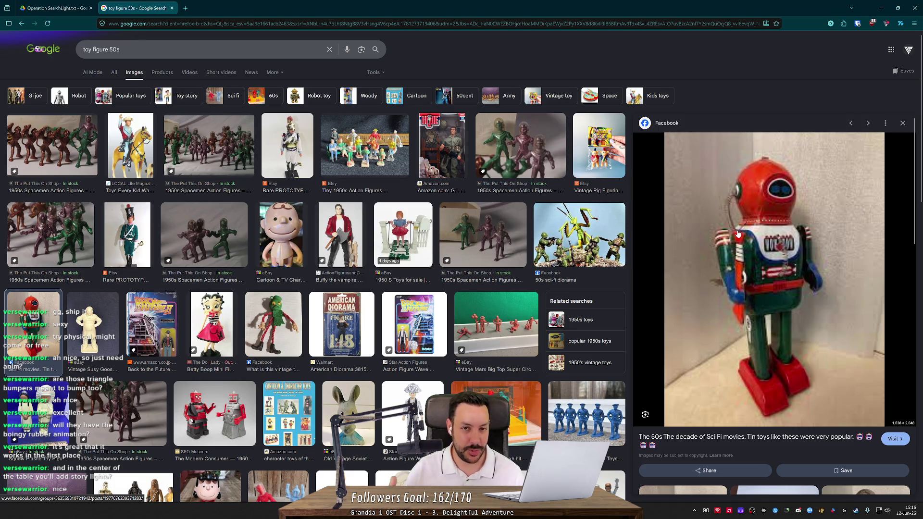
Step: Orbit and zoom the pinball table to view it more from above
{"action": "key", "text": "alt+Tab"}
{"action": "scroll", "coordinate": [409, 93], "scroll_direction": "down", "scroll_amount": 5}
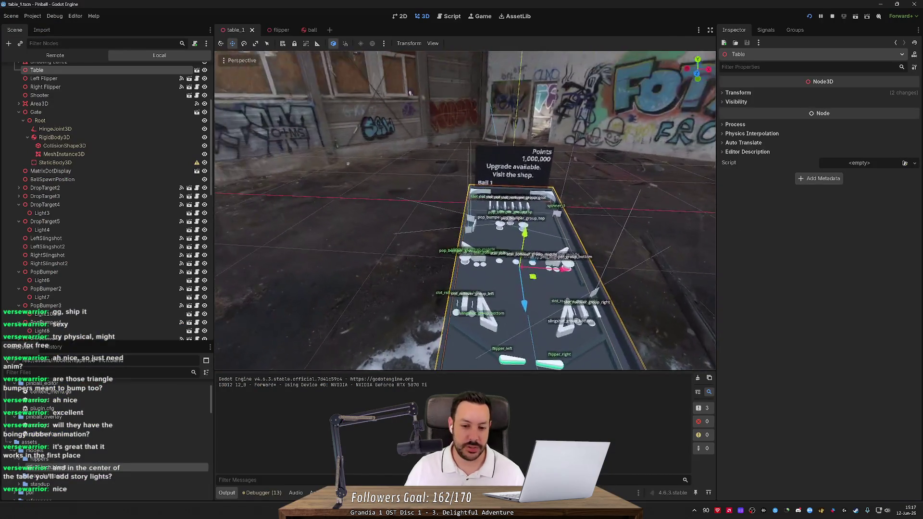
{"action": "left_click_drag", "start_coordinate": [410, 93], "coordinate": [445, 329]}
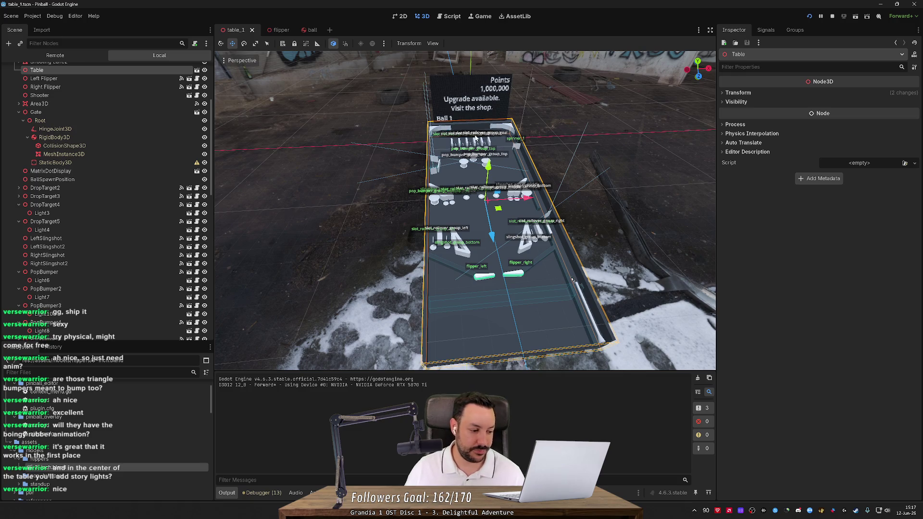
{"action": "scroll", "coordinate": [476, 138], "scroll_direction": "up", "scroll_amount": 5}
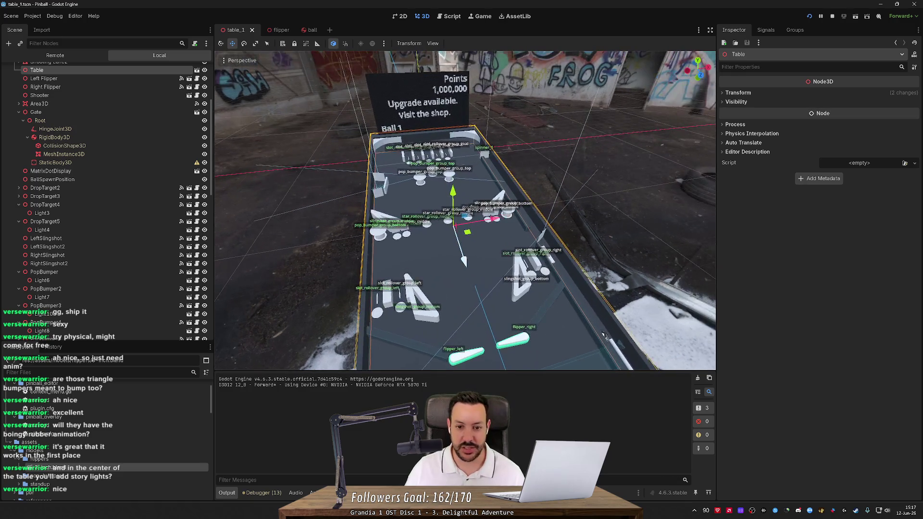
{"action": "key", "text": "alt+Tab"}
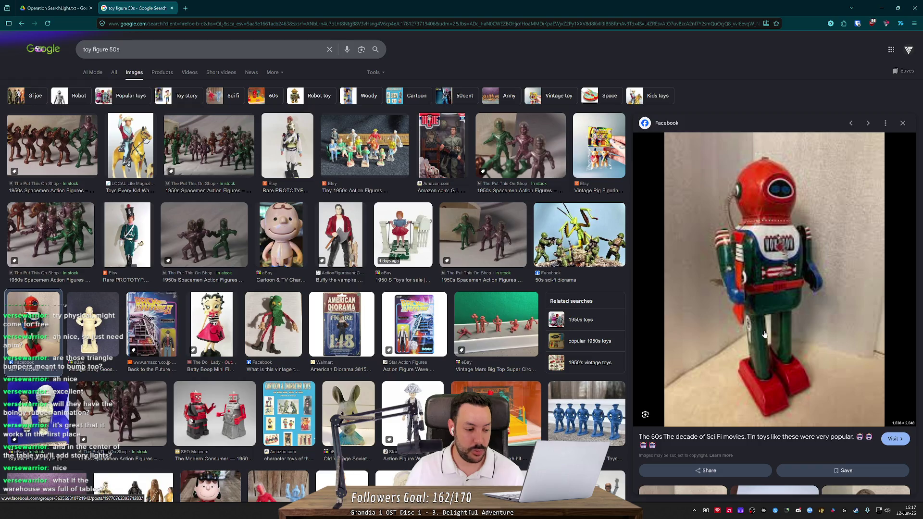
Step: Tilt in on the flippers and settle on a straight, centred view of the table
{"action": "key", "text": "alt+Tab"}
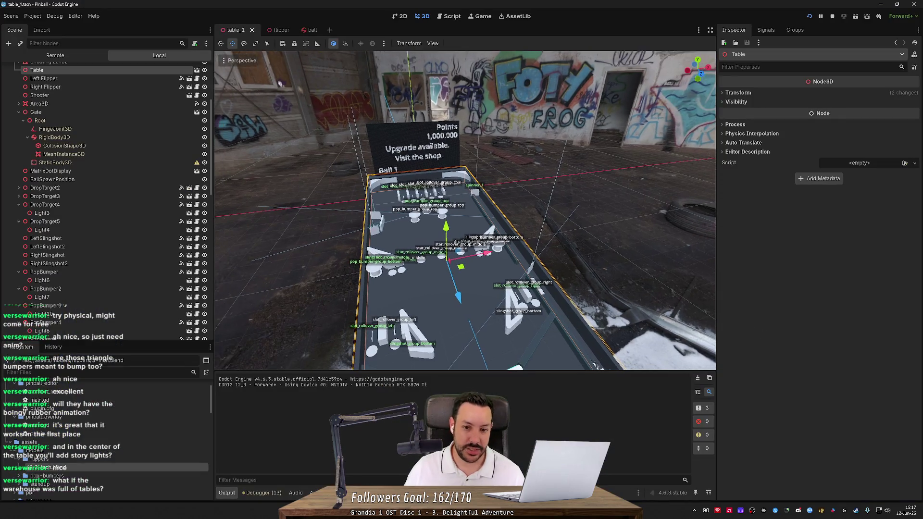
{"action": "left_click_drag", "start_coordinate": [596, 365], "coordinate": [597, 336]}
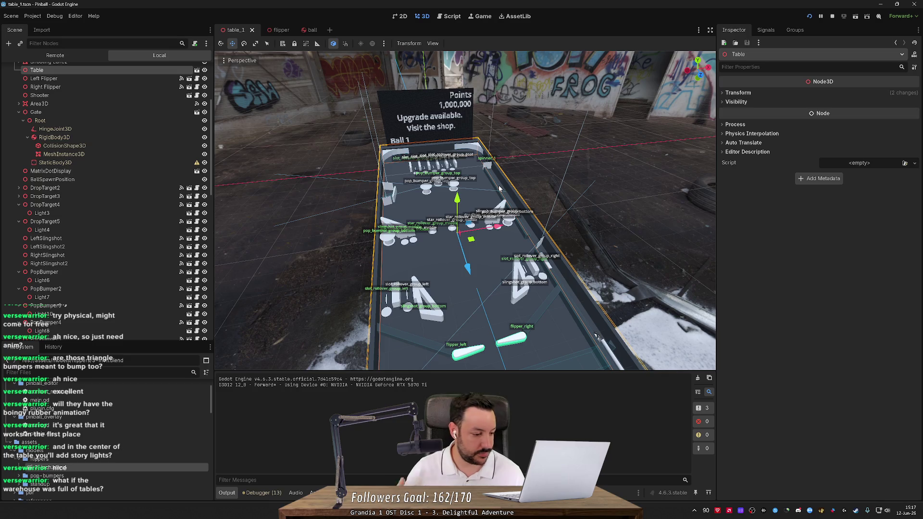
{"action": "mouse_move", "coordinate": [499, 188]}
{"action": "left_mouse_down"}
{"action": "mouse_move", "coordinate": [545, 270]}
{"action": "mouse_move", "coordinate": [553, 265]}
{"action": "left_mouse_up"}
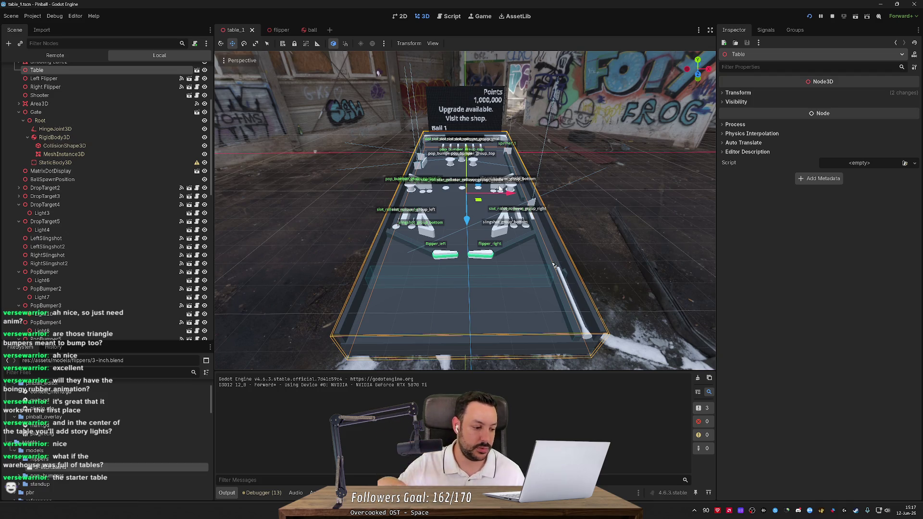
{"action": "scroll", "coordinate": [553, 265], "scroll_direction": "up", "scroll_amount": 3}
{"action": "scroll", "coordinate": [567, 273], "scroll_direction": "down", "scroll_amount": 1}
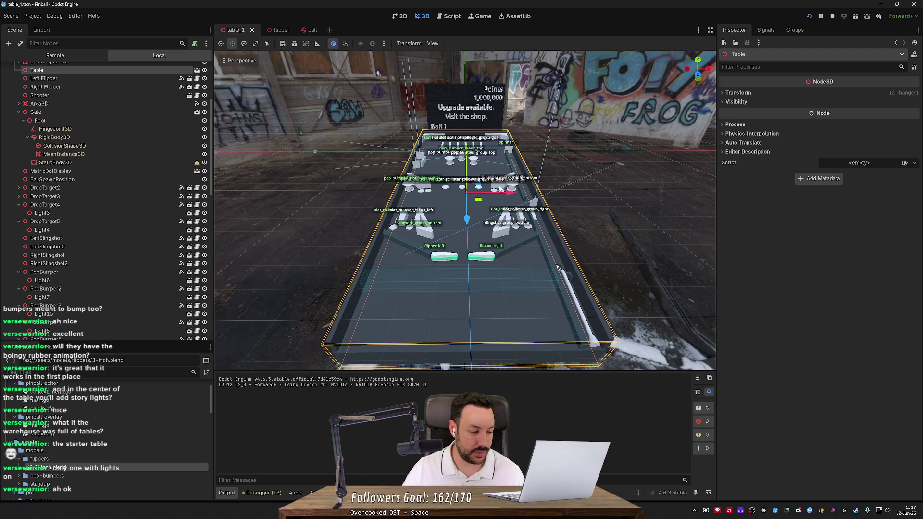
{"action": "left_click_drag", "start_coordinate": [557, 267], "coordinate": [549, 264]}
{"action": "left_click_drag", "start_coordinate": [485, 185], "coordinate": [486, 198]}
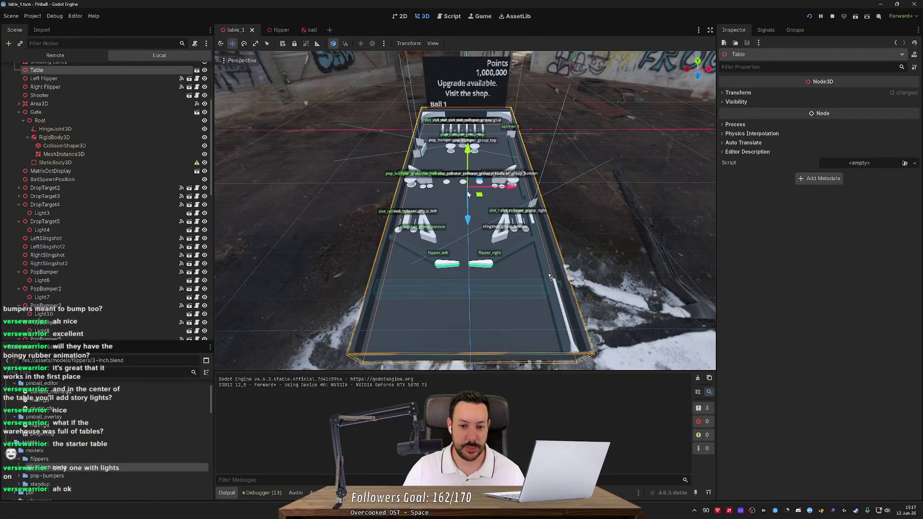
{"action": "key", "text": "alt+Tab"}
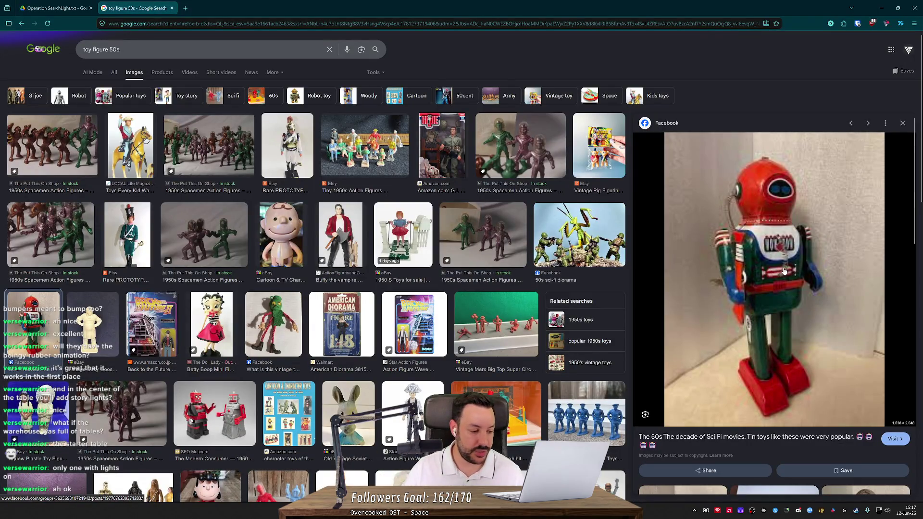
{"action": "key", "text": "alt+Tab"}
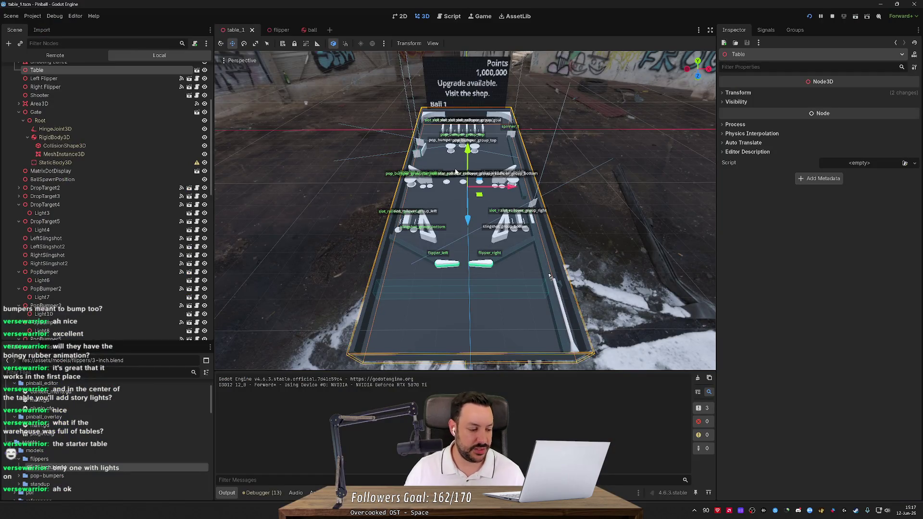
{"action": "scroll", "coordinate": [455, 172], "scroll_direction": "up", "scroll_amount": 3}
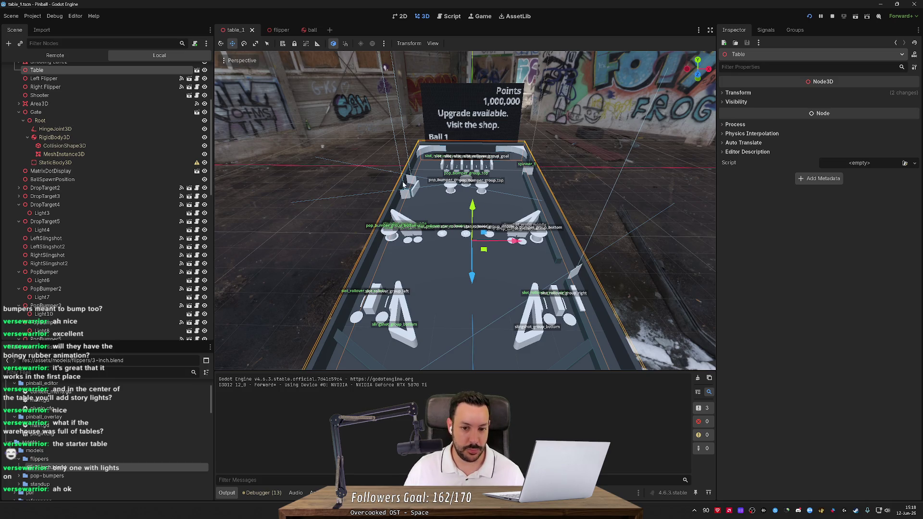
{"action": "key", "text": "alt+Tab"}
Step: Search images for 'em 1060 pinball' and preview the Steemit and Sing a Long machines
{"action": "left_click", "coordinate": [185, 8]}
{"action": "type", "text": "em "}
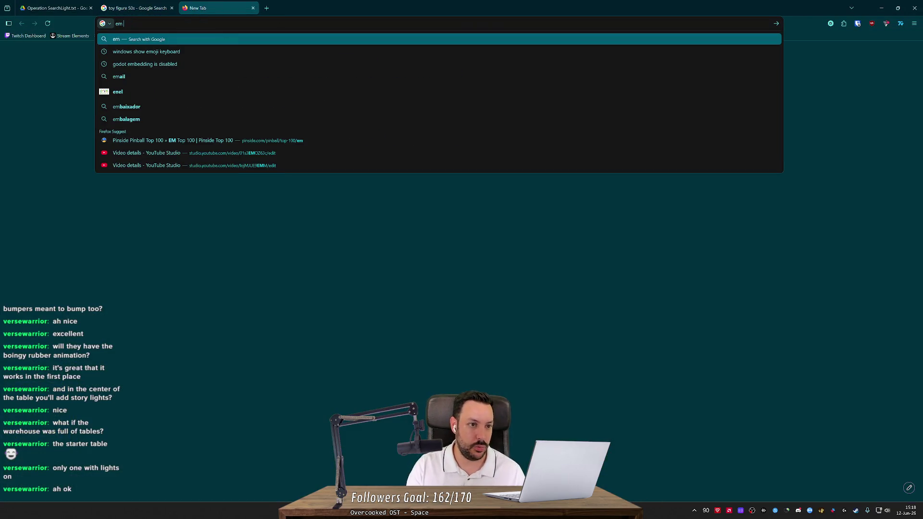
{"action": "type", "text": "1060 pinbal"}
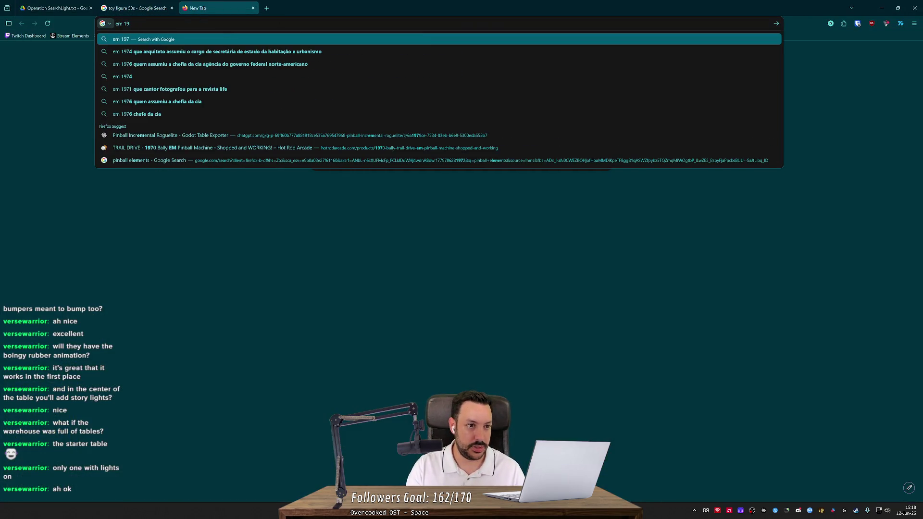
{"action": "type", "text": "l"}
{"action": "key", "text": "Return"}
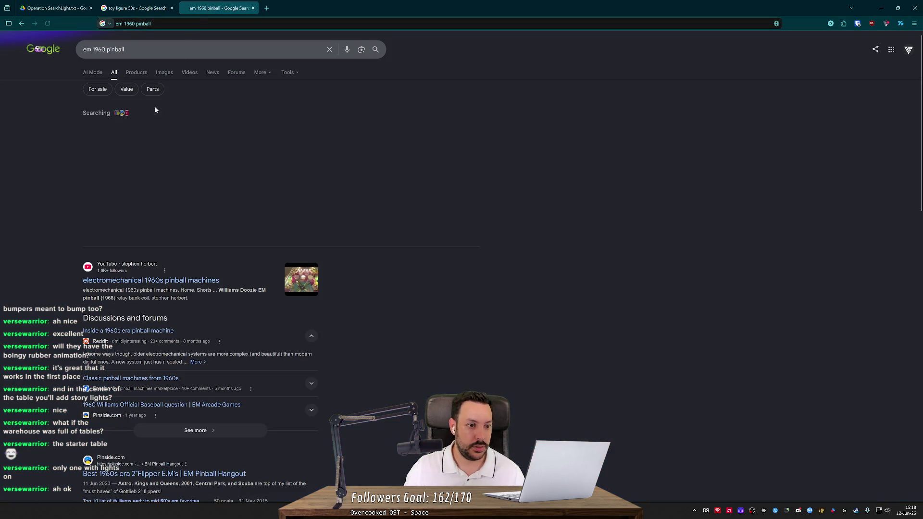
{"action": "left_click", "coordinate": [165, 73]}
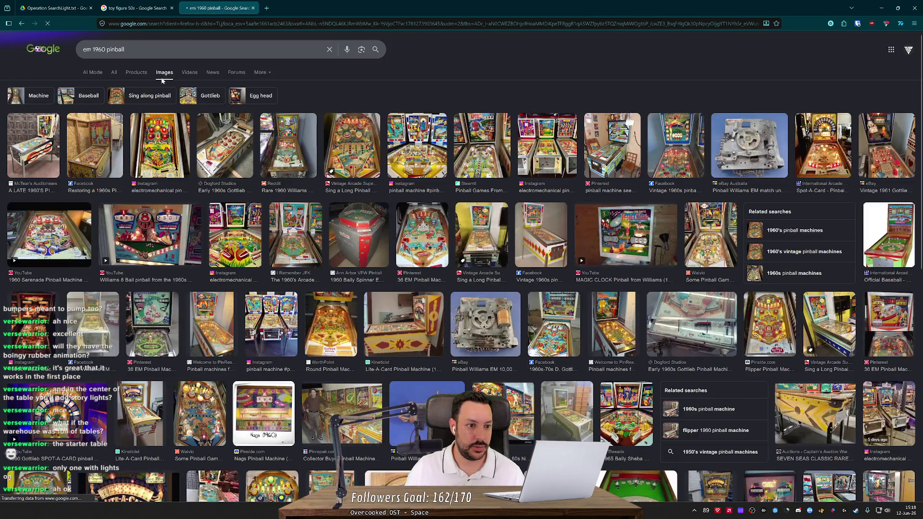
{"action": "left_click", "coordinate": [157, 144]}
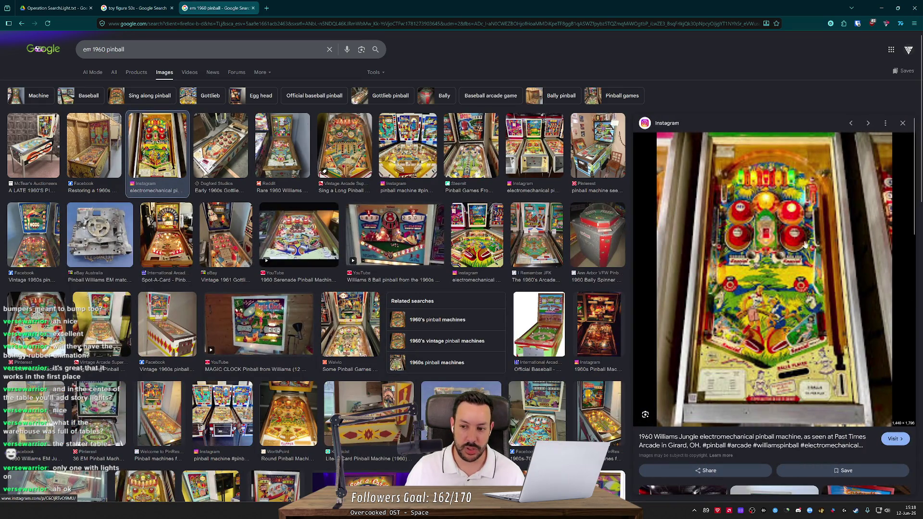
{"action": "left_click", "coordinate": [467, 166]}
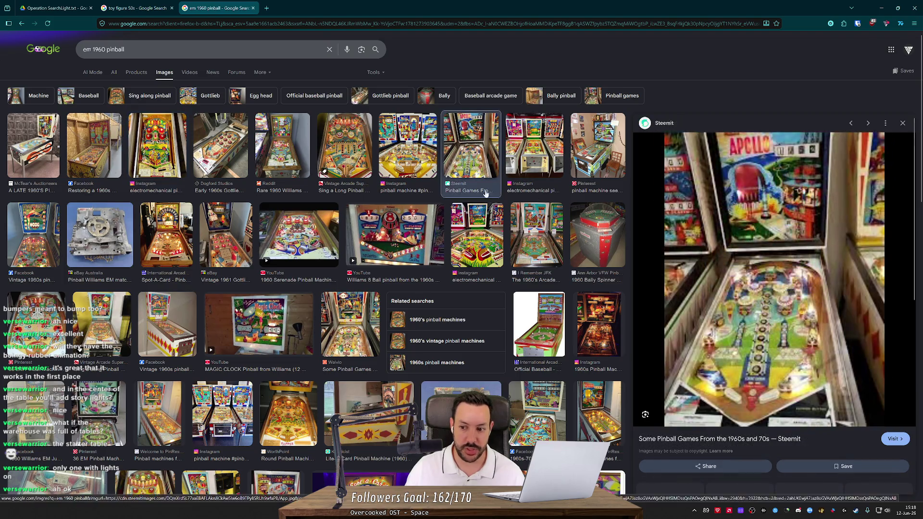
{"action": "scroll", "coordinate": [726, 373], "scroll_direction": "down", "scroll_amount": 2}
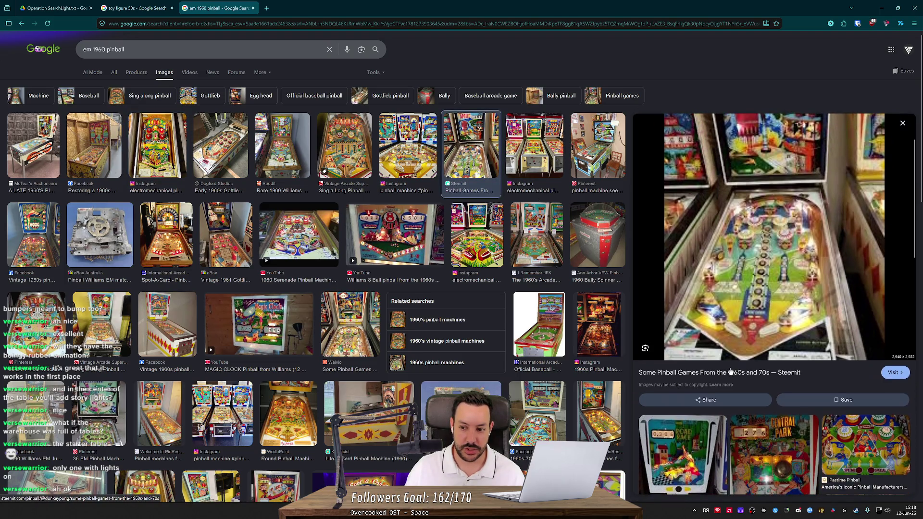
{"action": "left_click", "coordinate": [338, 163]}
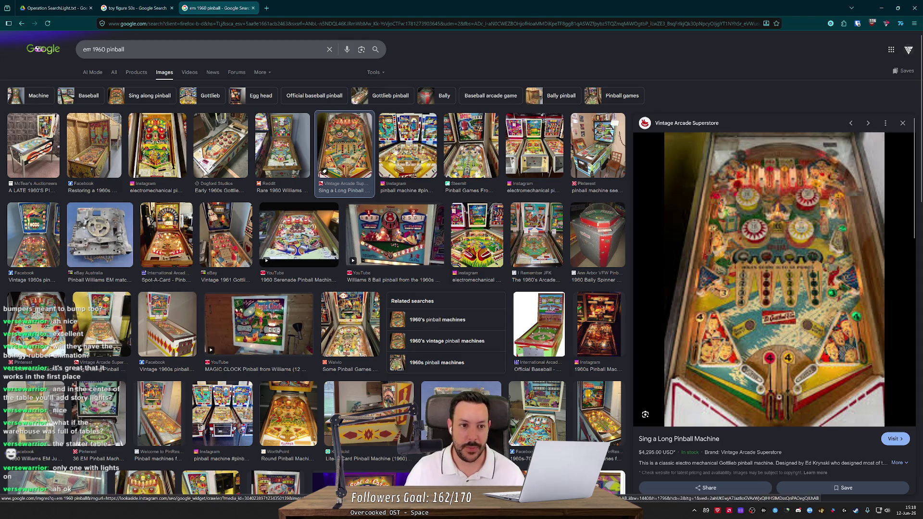
Step: Change the search to '1980 pinball machine', preview a result, and minimize the browser
{"action": "left_click_drag", "start_coordinate": [103, 49], "coordinate": [71, 50]}
{"action": "type", "text": "198"}
{"action": "key", "text": "BackSpace"}
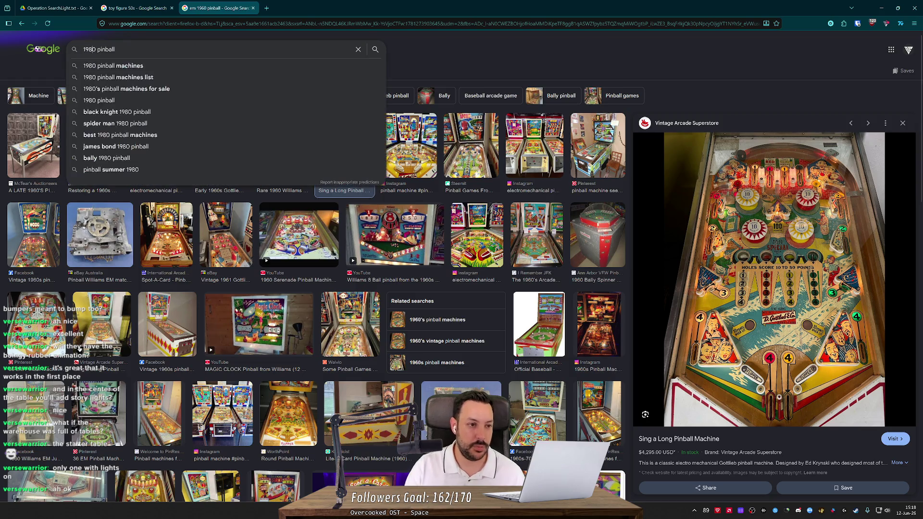
{"action": "type", "text": "machine"}
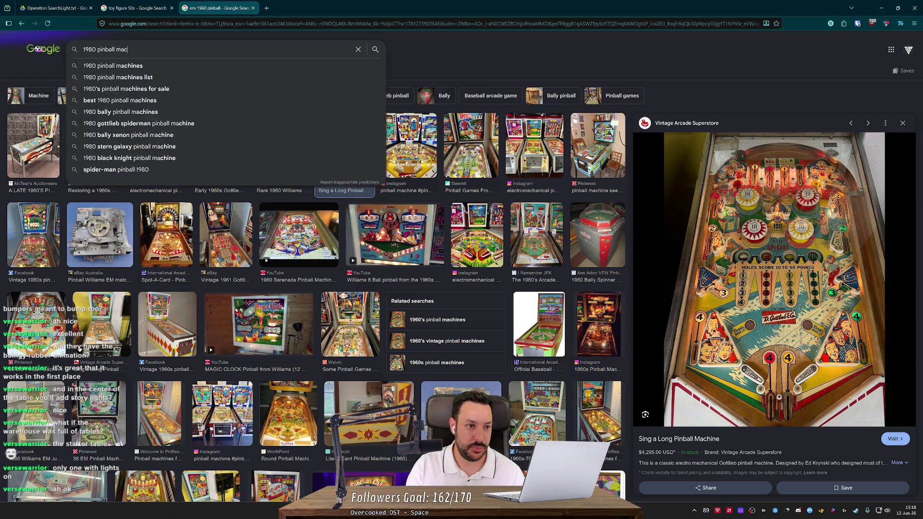
{"action": "key", "text": "Return"}
{"action": "left_click", "coordinate": [218, 144]}
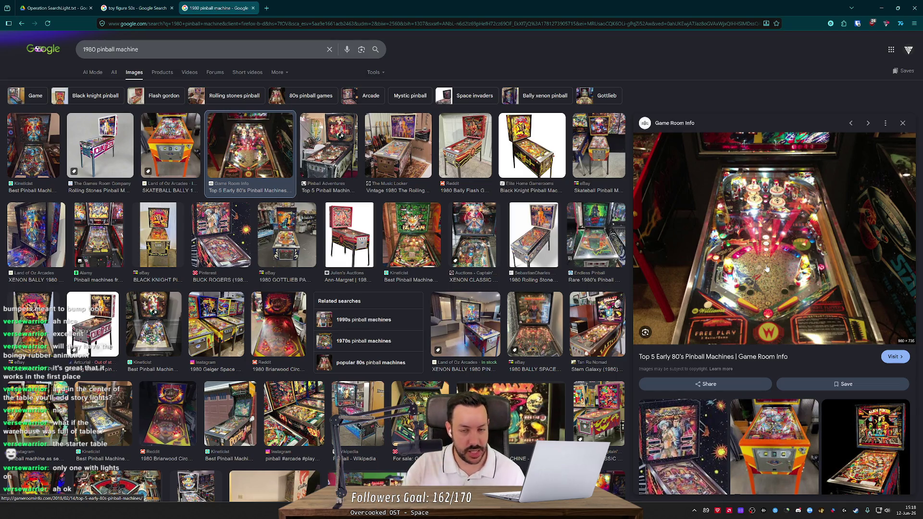
{"action": "left_click", "coordinate": [875, 8]}
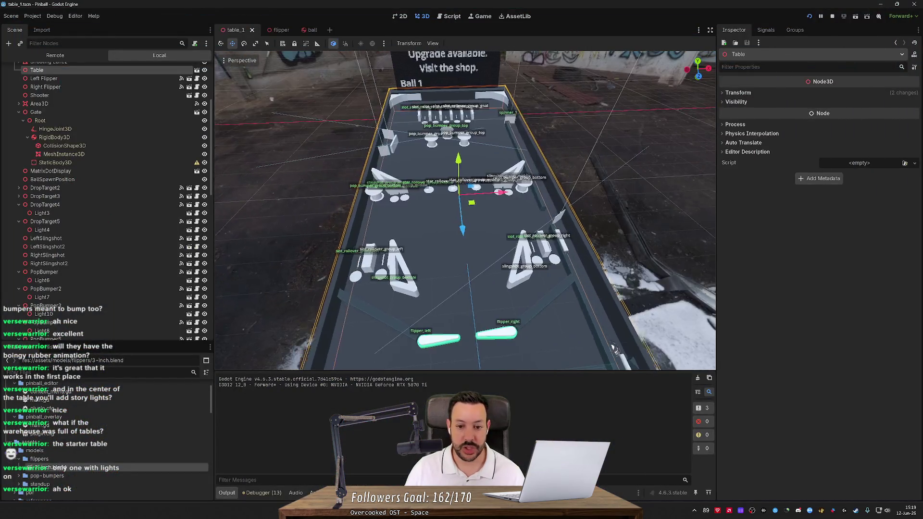
Step: Orbit and zoom over the playfield and its 'Points 1,000,000' scoreboard to inspect it closely
{"action": "mouse_move", "coordinate": [561, 198]}
{"action": "left_mouse_down"}
{"action": "mouse_move", "coordinate": [462, 203]}
{"action": "mouse_move", "coordinate": [563, 202]}
{"action": "left_mouse_up"}
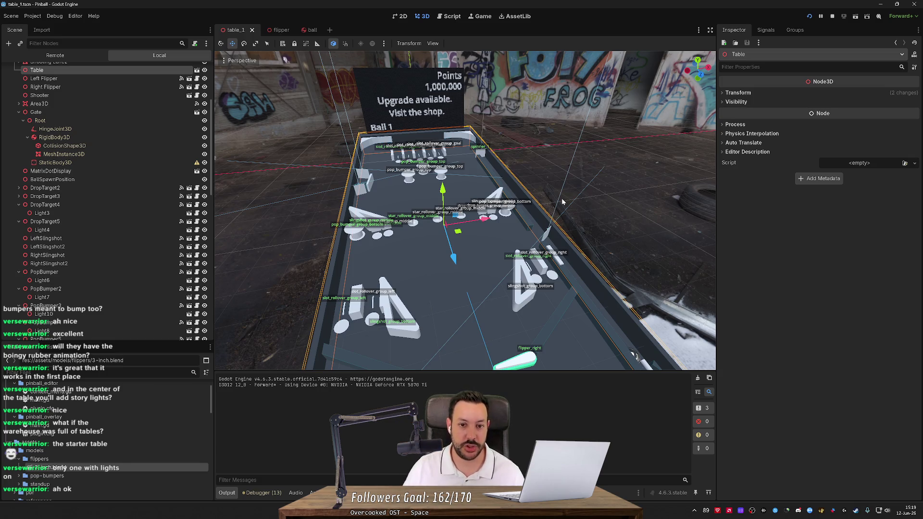
{"action": "scroll", "coordinate": [562, 201], "scroll_direction": "up", "scroll_amount": 3}
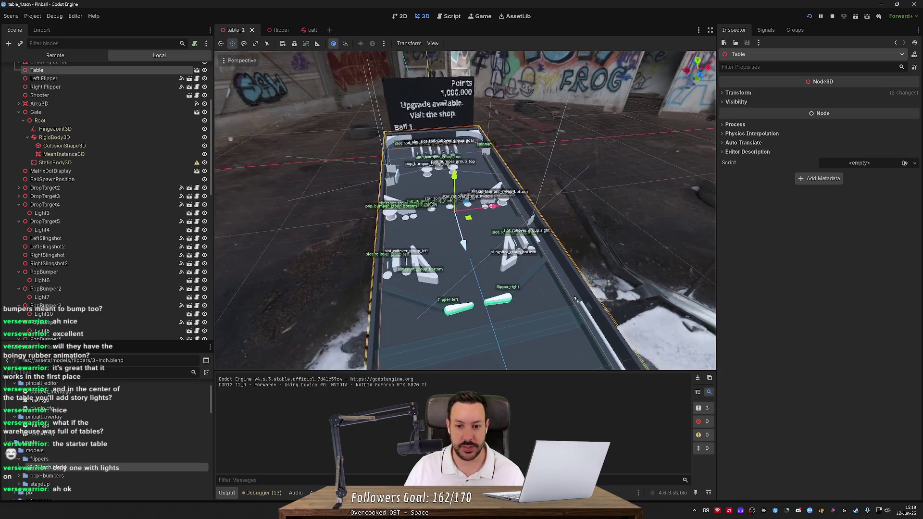
{"action": "scroll", "coordinate": [426, 281], "scroll_direction": "up", "scroll_amount": 2}
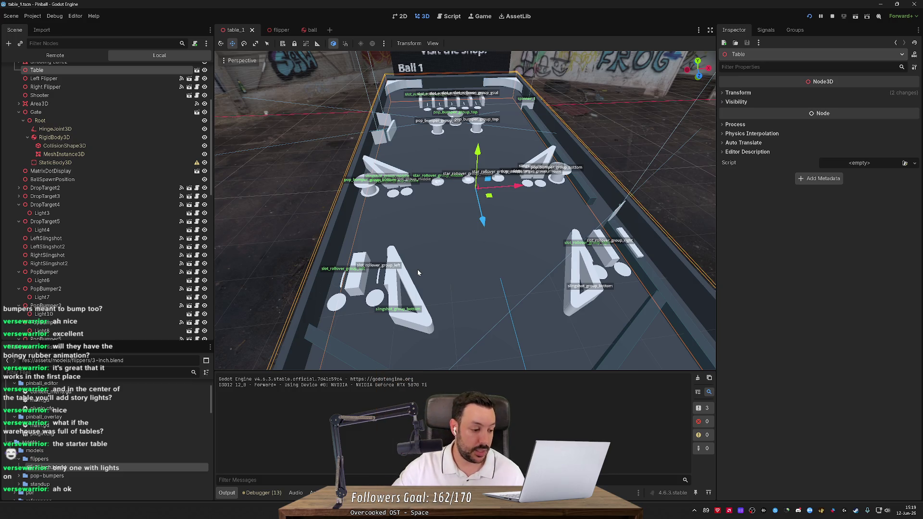
{"action": "scroll", "coordinate": [417, 271], "scroll_direction": "down", "scroll_amount": 5}
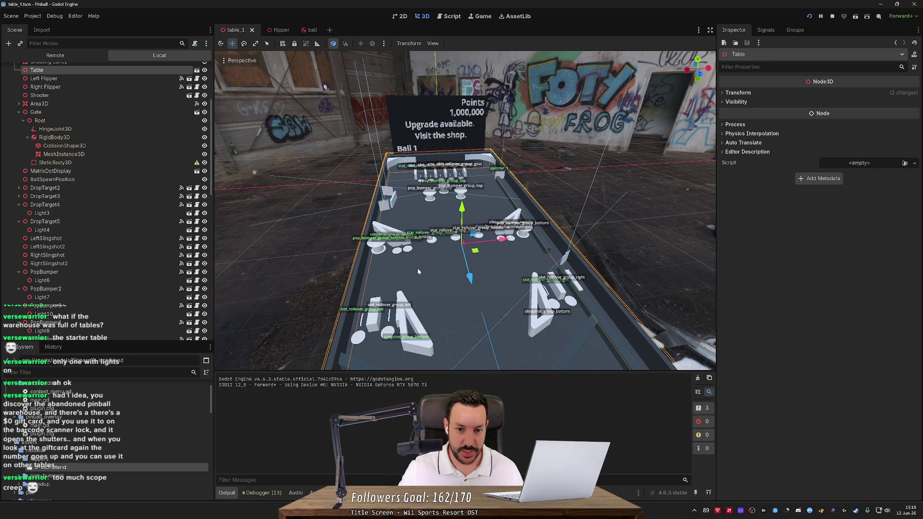
{"action": "scroll", "coordinate": [456, 231], "scroll_direction": "down", "scroll_amount": 3}
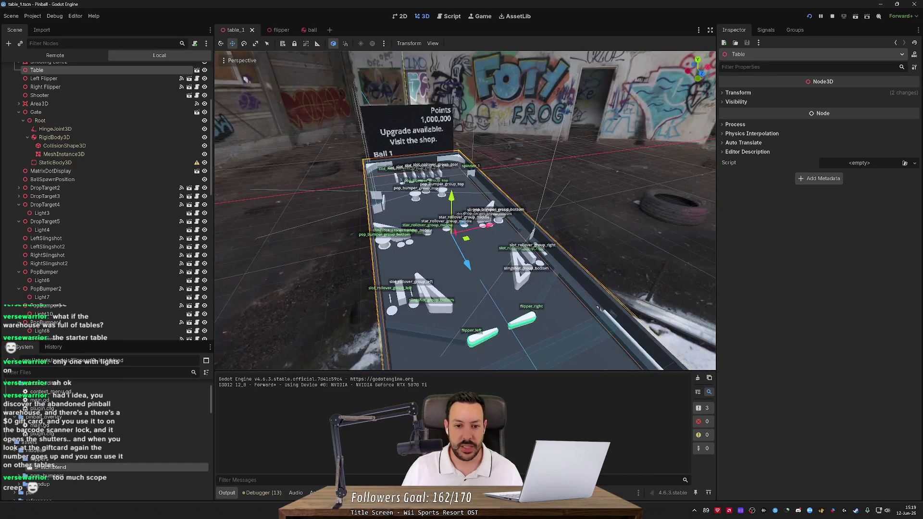
{"action": "scroll", "coordinate": [459, 230], "scroll_direction": "up", "scroll_amount": 3}
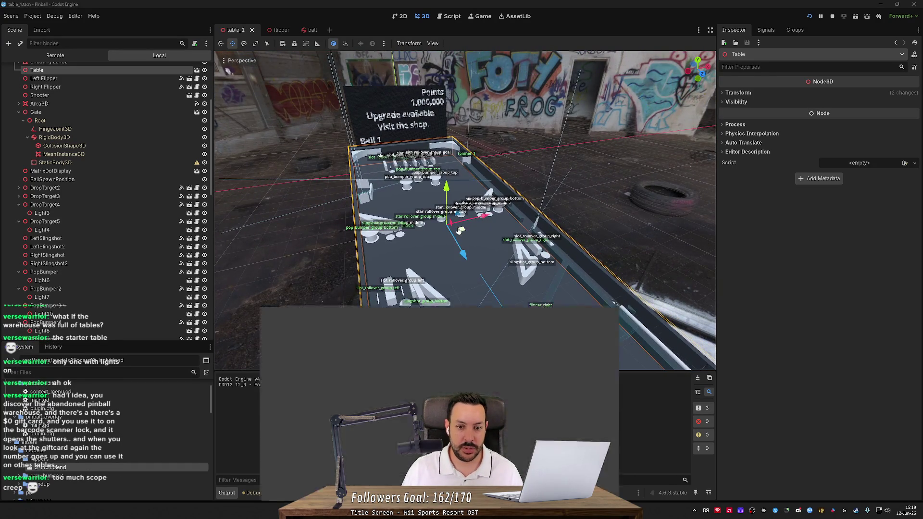
{"action": "key", "text": "alt+Tab"}
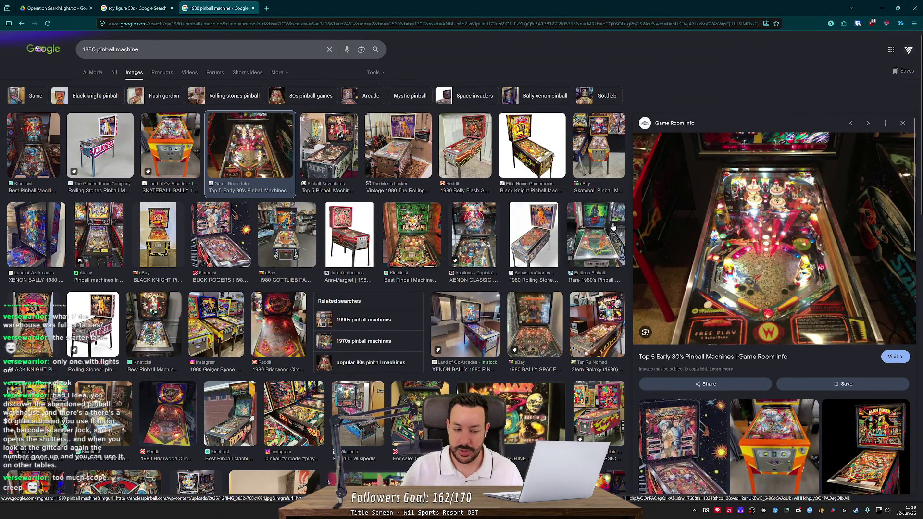
Step: Return from the 1980 pinball images to the Godot table_1 scene
{"action": "key", "text": "alt+Tab"}
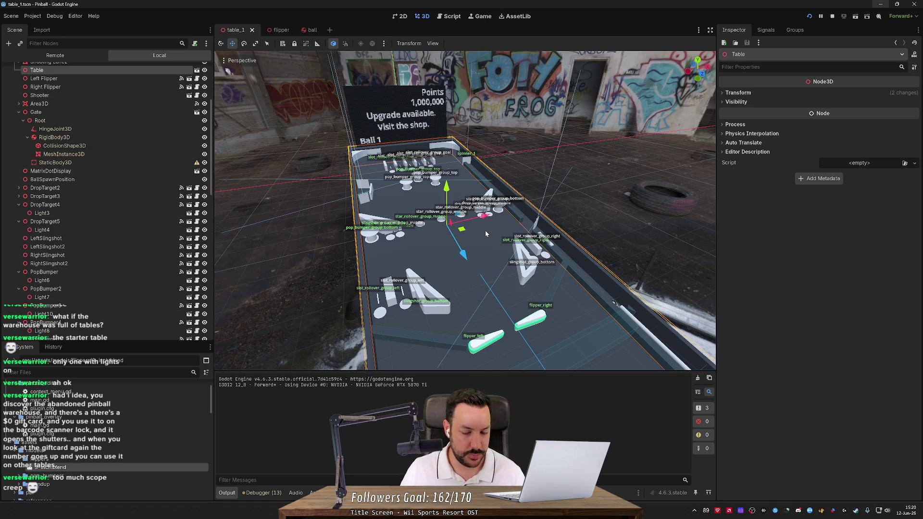
{"action": "scroll", "coordinate": [486, 233], "scroll_direction": "up", "scroll_amount": 3}
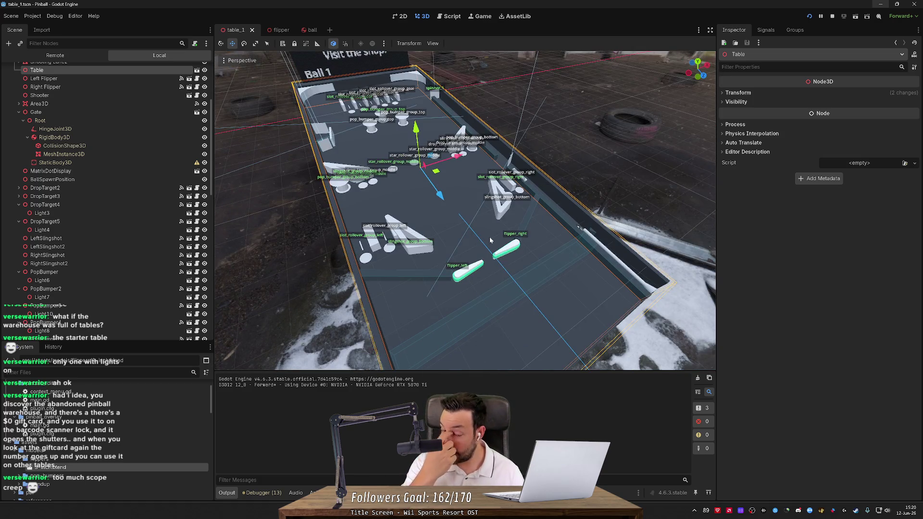
{"action": "left_click_drag", "start_coordinate": [492, 238], "coordinate": [371, 97]}
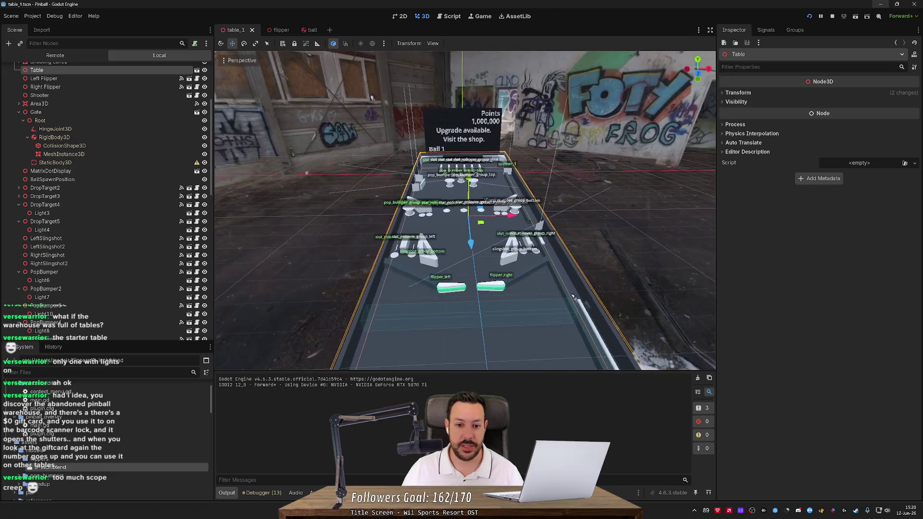
{"action": "scroll", "coordinate": [371, 97], "scroll_direction": "up", "scroll_amount": 5}
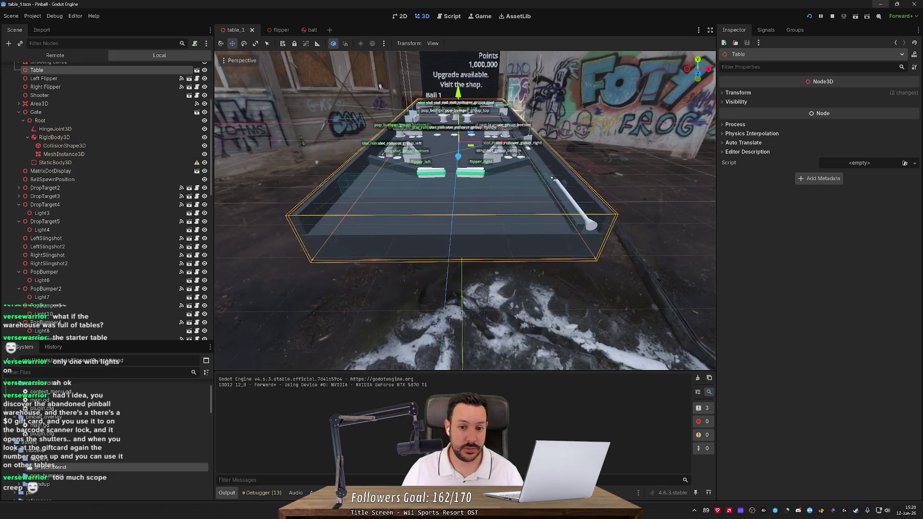
{"action": "scroll", "coordinate": [373, 114], "scroll_direction": "down", "scroll_amount": 5}
{"action": "left_click_drag", "start_coordinate": [373, 114], "coordinate": [563, 318]}
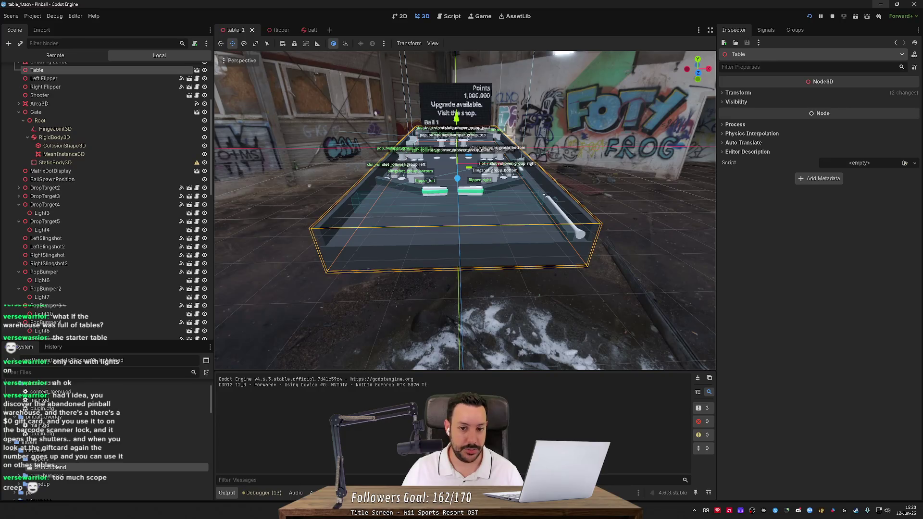
{"action": "scroll", "coordinate": [487, 239], "scroll_direction": "up", "scroll_amount": 4}
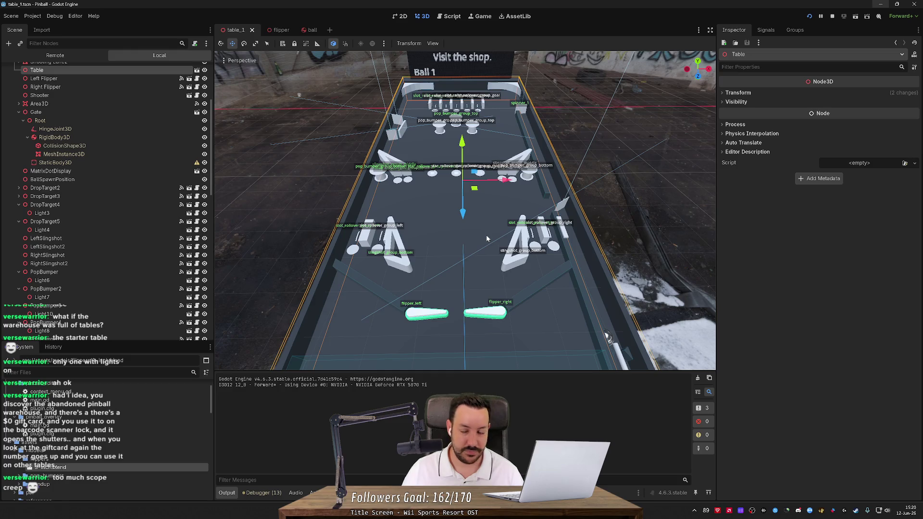
{"action": "scroll", "coordinate": [486, 239], "scroll_direction": "up", "scroll_amount": 2}
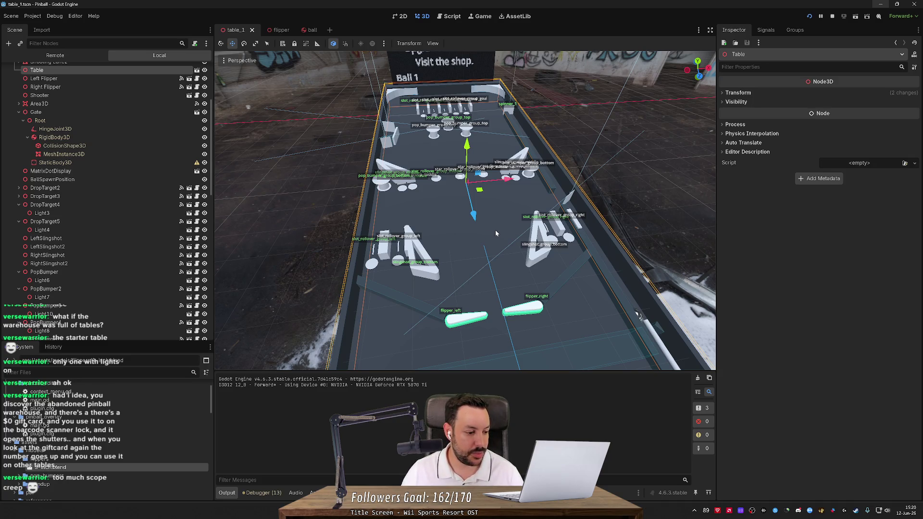
{"action": "scroll", "coordinate": [500, 229], "scroll_direction": "down", "scroll_amount": 5}
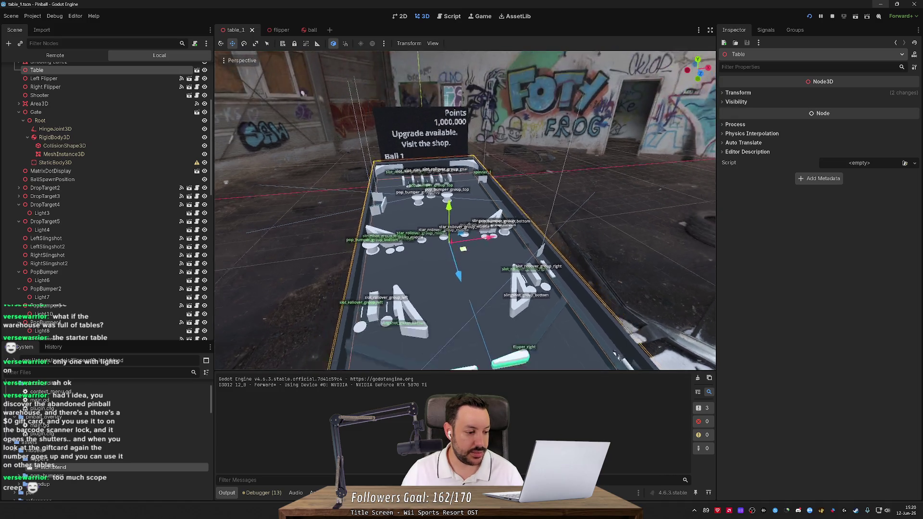
{"action": "scroll", "coordinate": [290, 141], "scroll_direction": "up", "scroll_amount": 3}
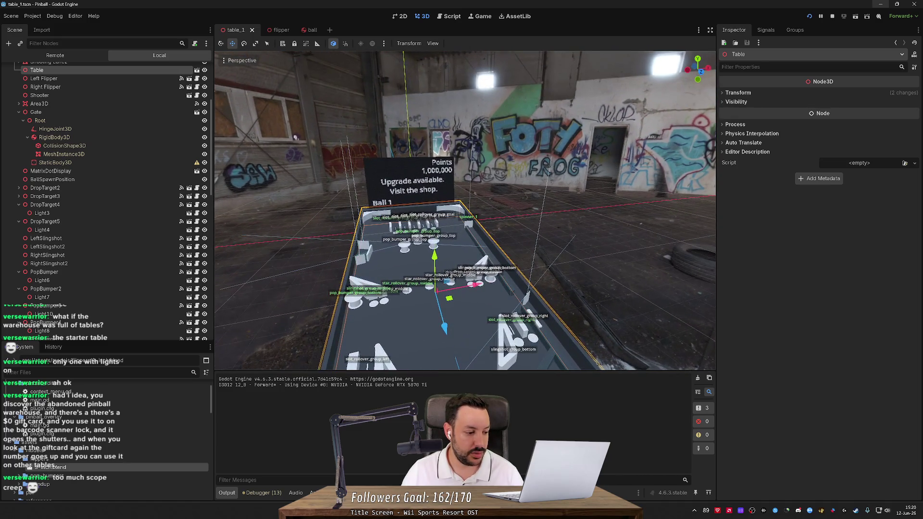
{"action": "scroll", "coordinate": [295, 123], "scroll_direction": "up", "scroll_amount": 2}
{"action": "scroll", "coordinate": [295, 123], "scroll_direction": "down", "scroll_amount": 3}
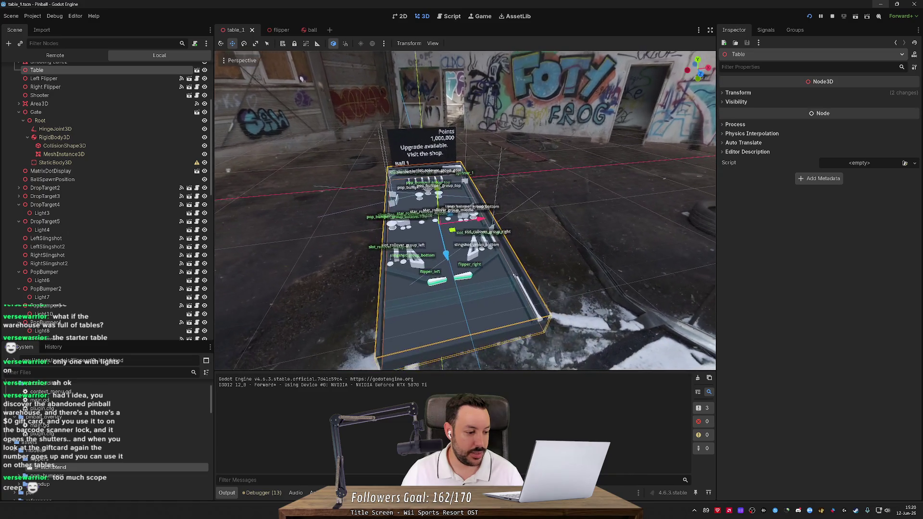
{"action": "scroll", "coordinate": [515, 275], "scroll_direction": "up", "scroll_amount": 4}
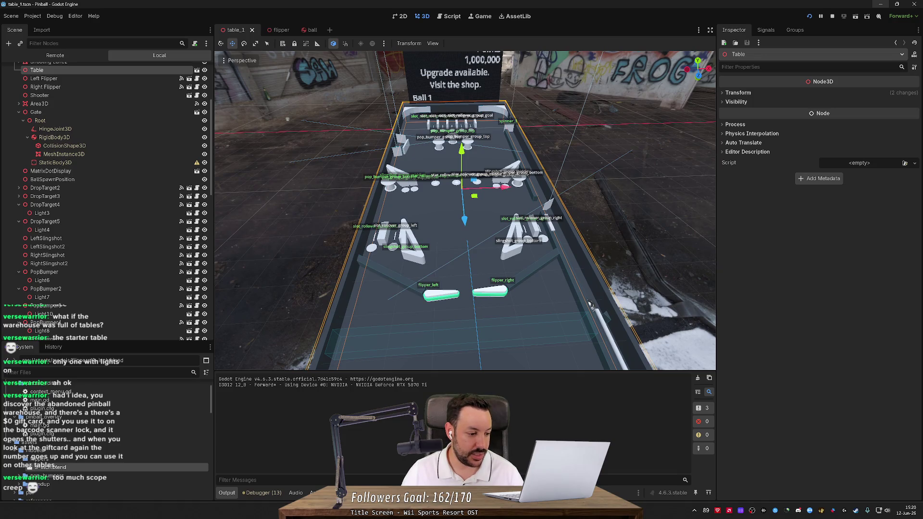
{"action": "left_click_drag", "start_coordinate": [590, 305], "coordinate": [567, 303]}
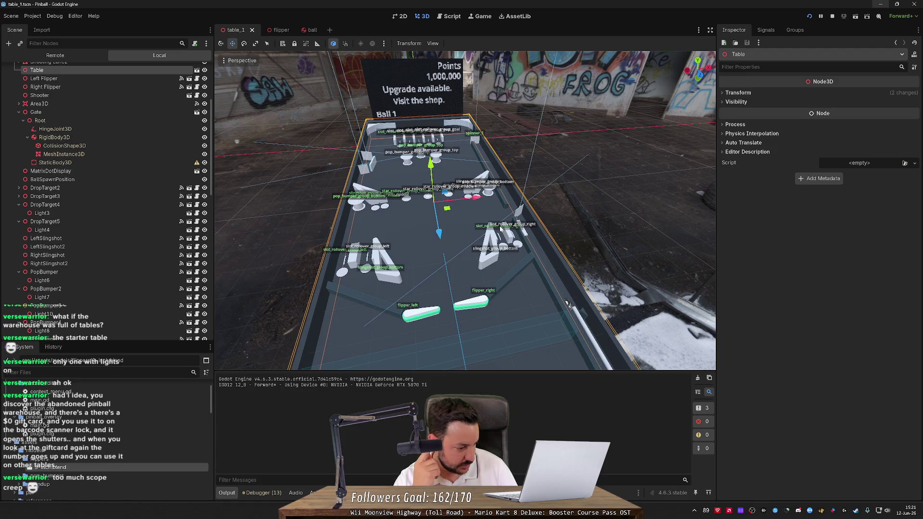
{"action": "left_click_drag", "start_coordinate": [539, 194], "coordinate": [357, 244]}
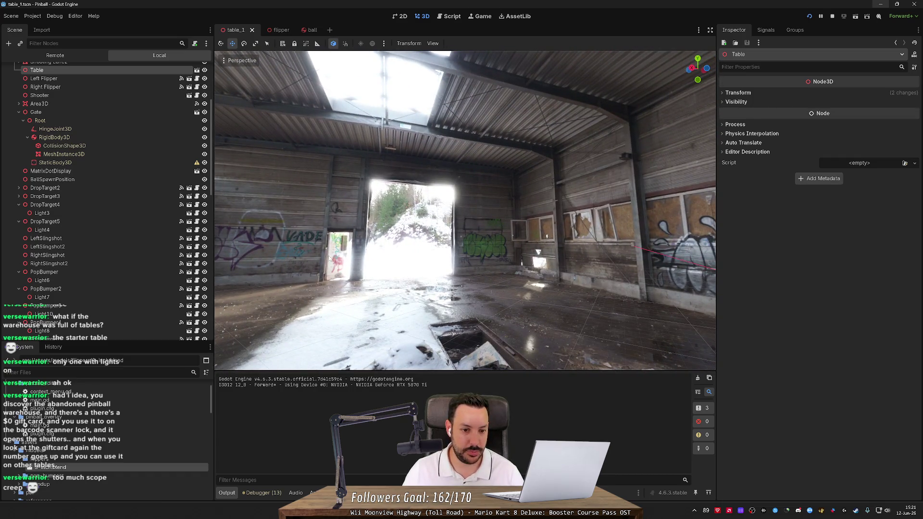
{"action": "mouse_move", "coordinate": [382, 255]}
{"action": "left_mouse_down"}
{"action": "mouse_move", "coordinate": [336, 224]}
{"action": "mouse_move", "coordinate": [369, 218]}
{"action": "mouse_move", "coordinate": [338, 195]}
{"action": "left_mouse_up"}
{"action": "left_click_drag", "start_coordinate": [355, 245], "coordinate": [330, 239]}
{"action": "mouse_move", "coordinate": [333, 177]}
{"action": "left_mouse_down"}
{"action": "mouse_move", "coordinate": [467, 235]}
{"action": "mouse_move", "coordinate": [510, 298]}
{"action": "mouse_move", "coordinate": [545, 264]}
{"action": "left_mouse_up"}
{"action": "scroll", "coordinate": [467, 234], "scroll_direction": "up", "scroll_amount": 4}
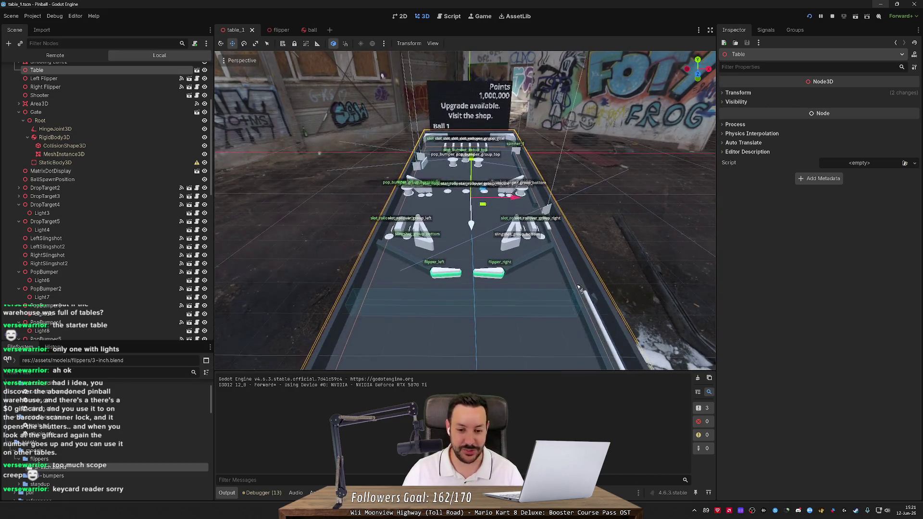
{"action": "scroll", "coordinate": [467, 235], "scroll_direction": "down", "scroll_amount": 5}
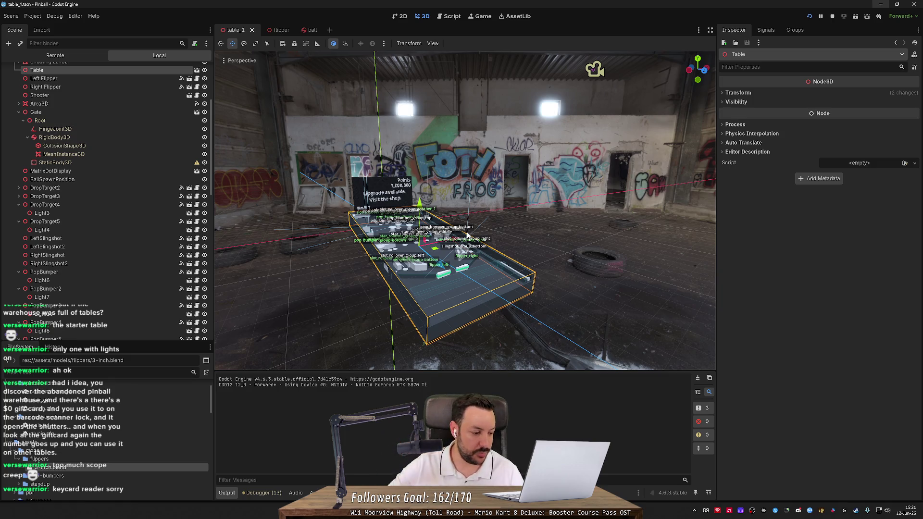
{"action": "mouse_move", "coordinate": [473, 233]}
{"action": "left_mouse_down"}
{"action": "mouse_move", "coordinate": [579, 245]}
{"action": "mouse_move", "coordinate": [548, 271]}
{"action": "left_mouse_up"}
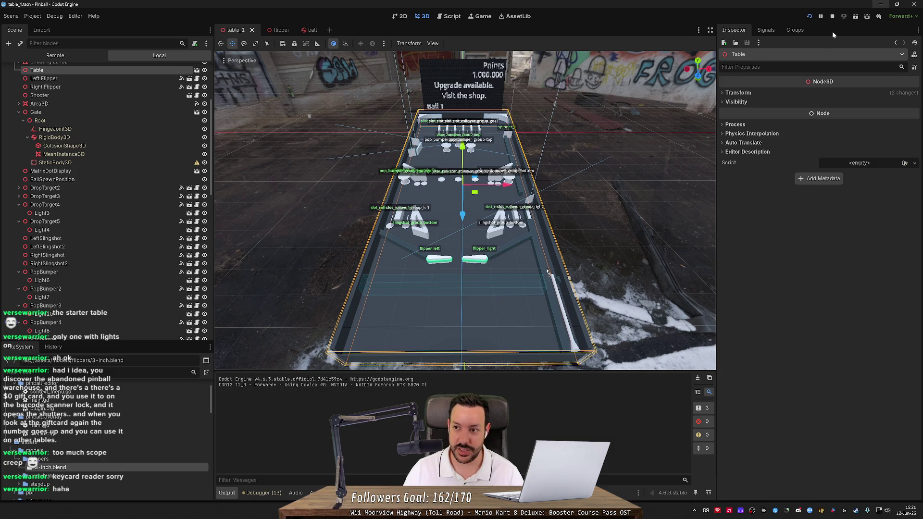
{"action": "left_click", "coordinate": [810, 16]}
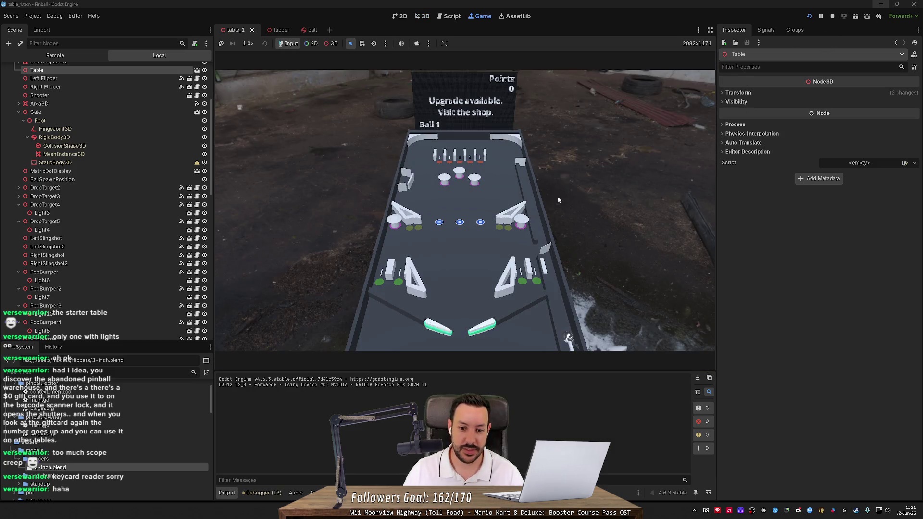
Step: Launch the first ball and work the left and right flippers to keep it alive, reaching 25 points
{"action": "key", "text": "Left"}
{"action": "key", "text": "space"}
{"action": "key", "text": "Left"}
{"action": "key", "text": "Left"}
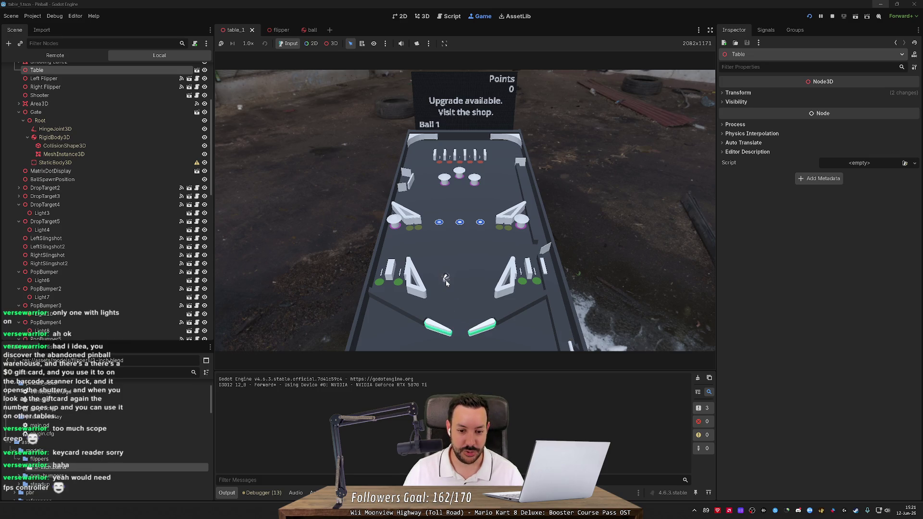
{"action": "key", "text": "Left"}
{"action": "key", "text": "Right"}
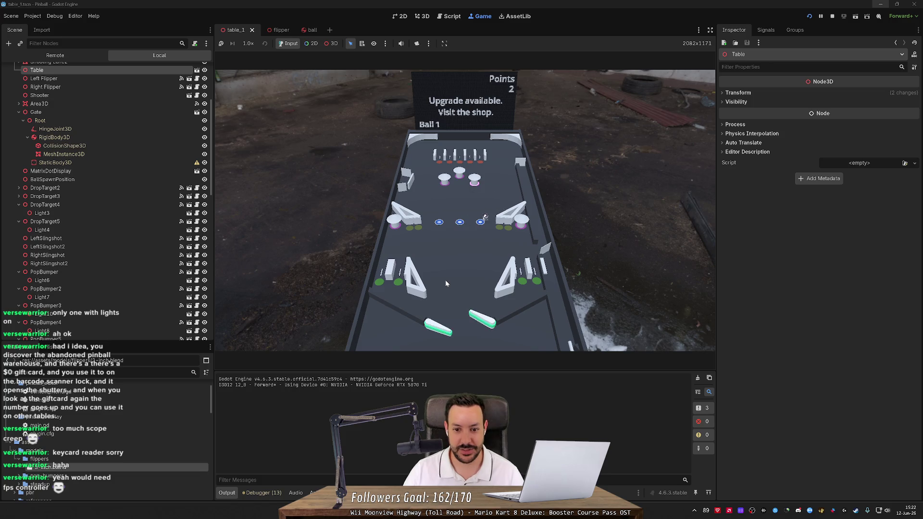
{"action": "key", "text": "Left"}
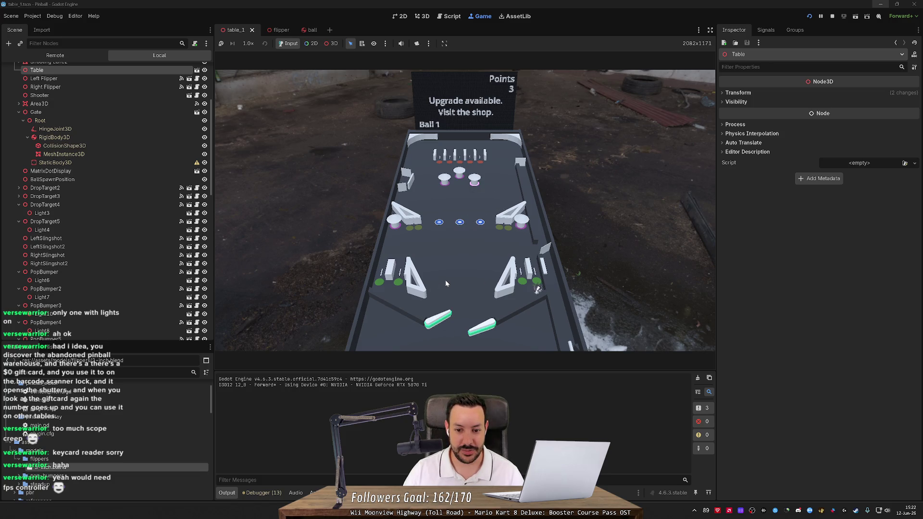
{"action": "key", "text": "Right"}
{"action": "key", "text": "Left"}
{"action": "key", "text": "Right"}
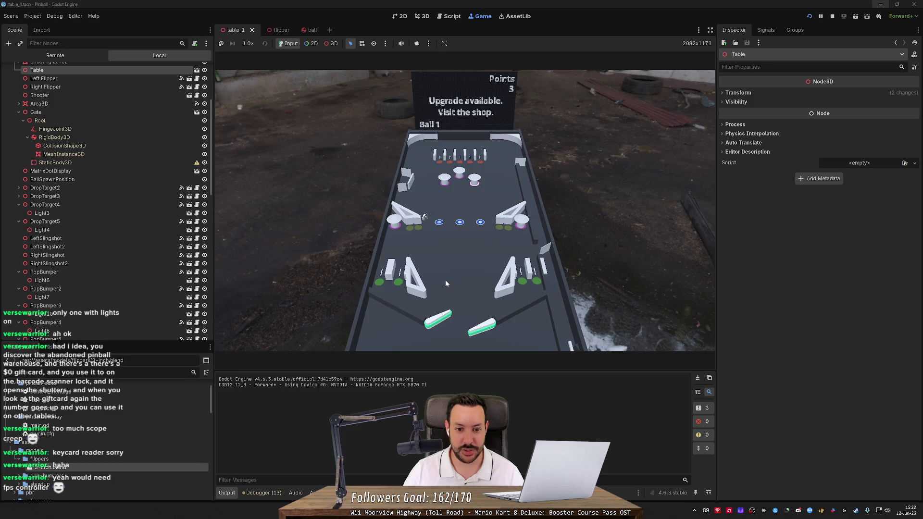
{"action": "key", "text": "Right"}
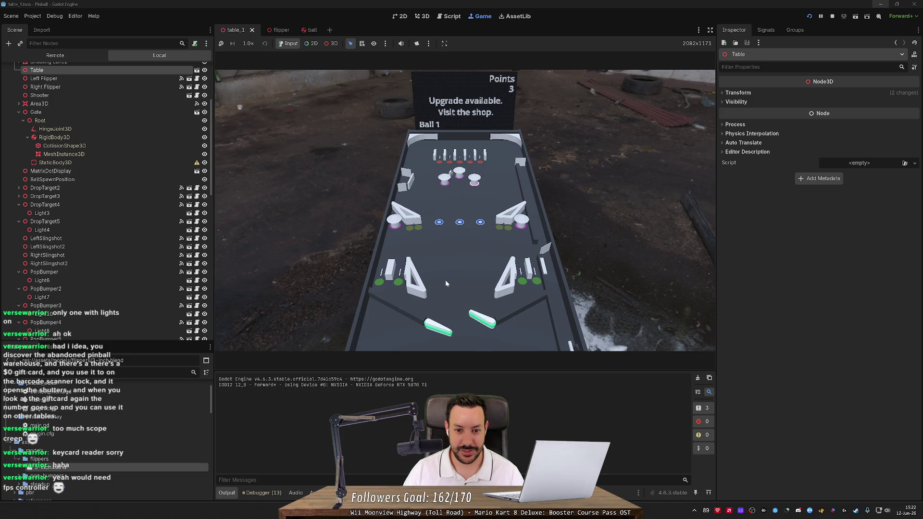
{"action": "key", "text": "Left"}
{"action": "key", "text": "Right"}
{"action": "key", "text": "Right"}
{"action": "key", "text": "Left"}
{"action": "key", "text": "Right"}
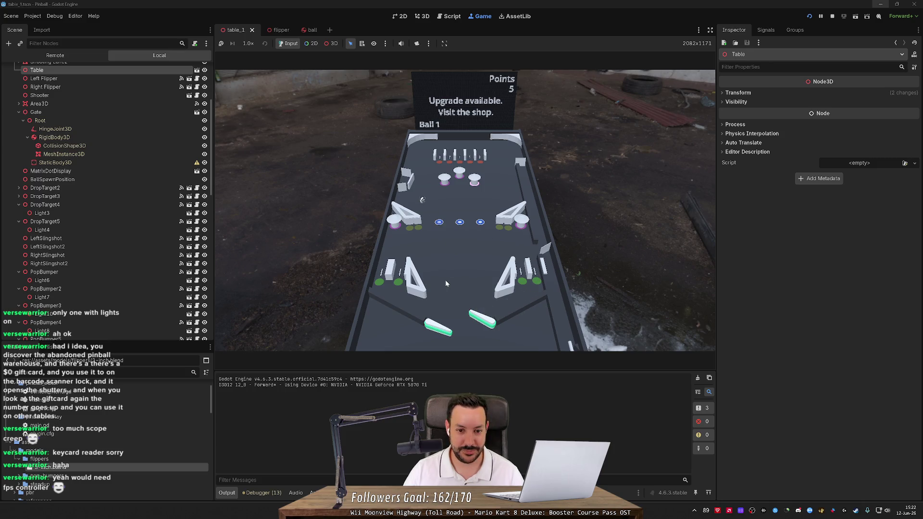
{"action": "key", "text": "Right"}
{"action": "key", "text": "Left"}
{"action": "key", "text": "Right"}
{"action": "key", "text": "Left"}
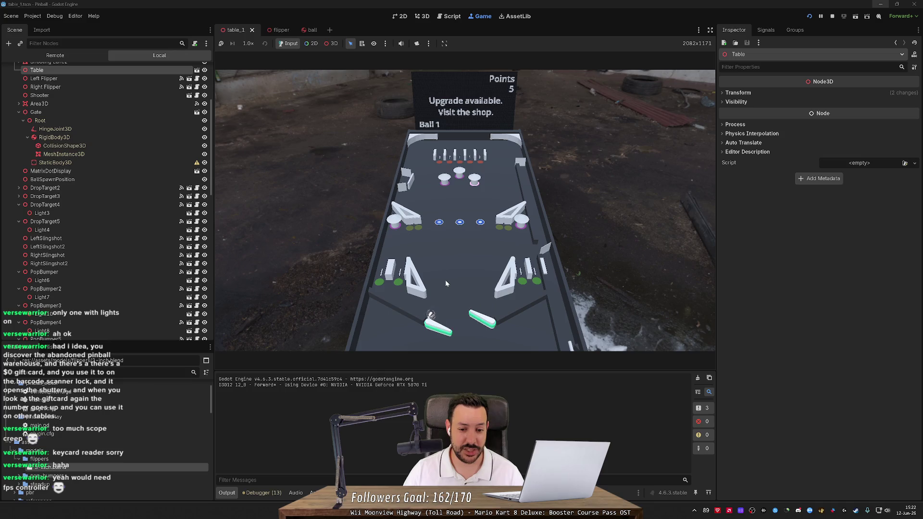
{"action": "key", "text": "Right"}
{"action": "key", "text": "Right"}
{"action": "key", "text": "Left"}
{"action": "key", "text": "Right"}
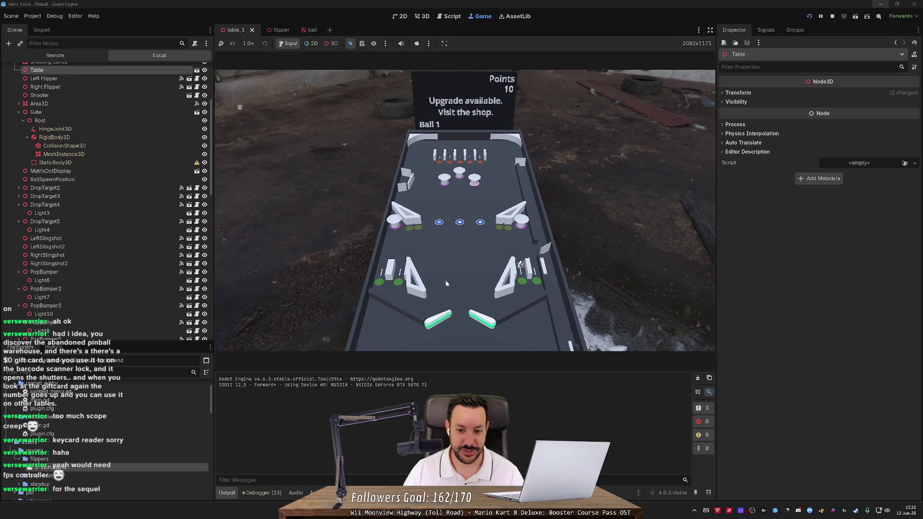
{"action": "key", "text": "Left"}
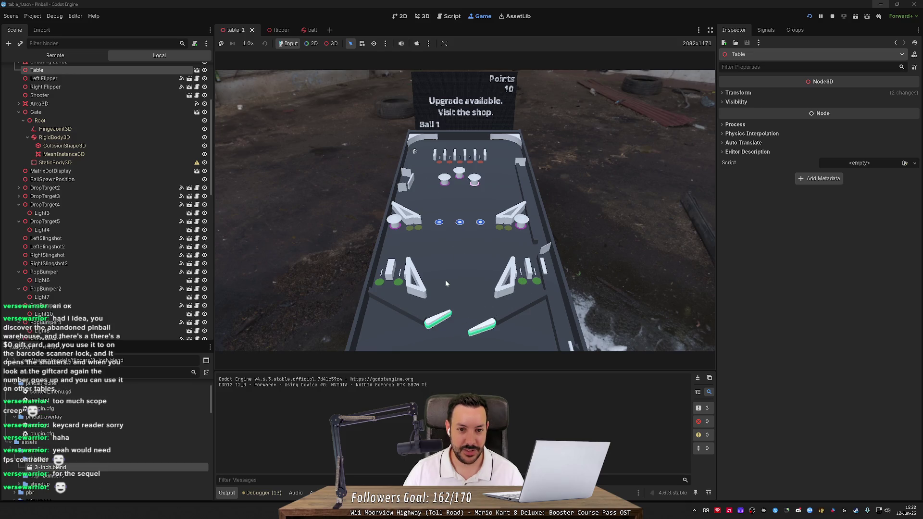
{"action": "key", "text": "Left"}
{"action": "key", "text": "Right"}
{"action": "key", "text": "Left"}
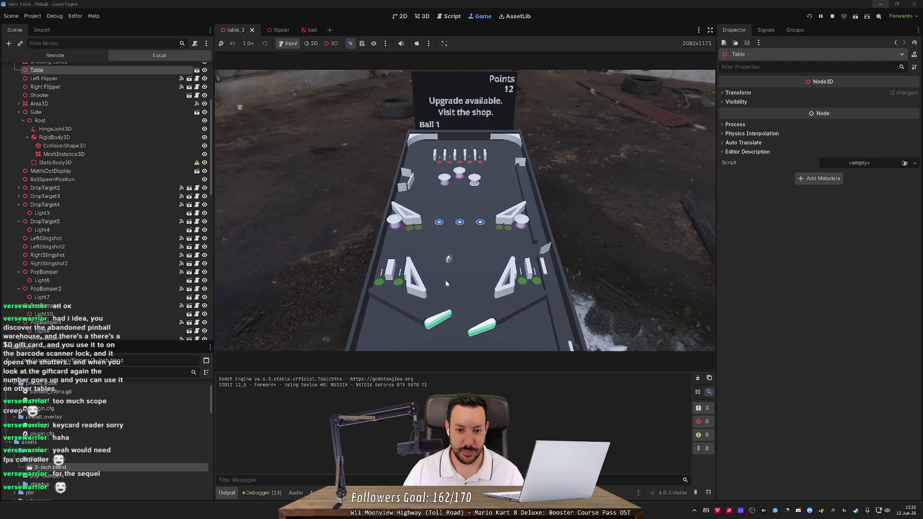
{"action": "key", "text": "Left"}
{"action": "key", "text": "Right"}
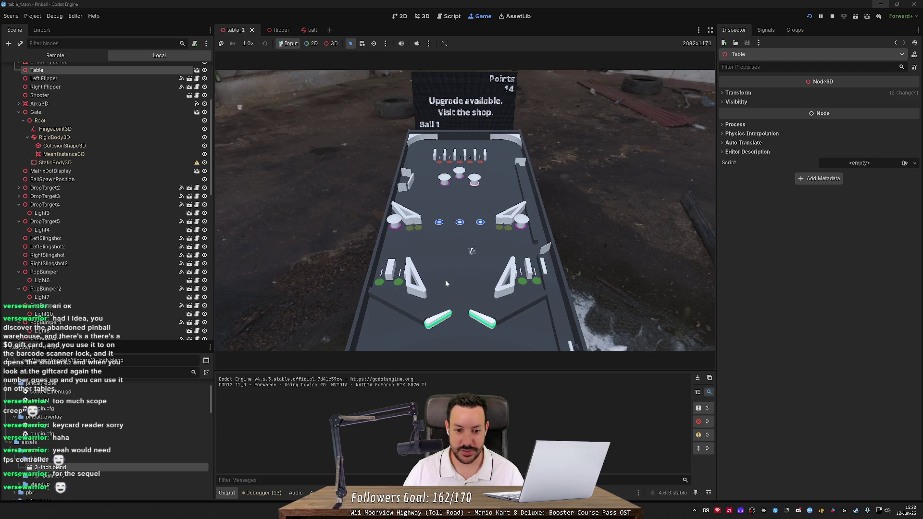
{"action": "key", "text": "Left"}
{"action": "key", "text": "Right"}
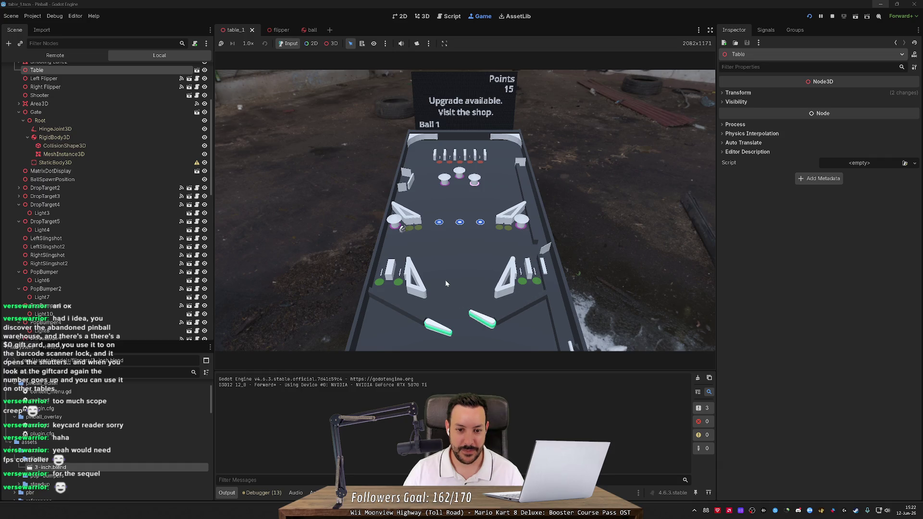
{"action": "key", "text": "Left"}
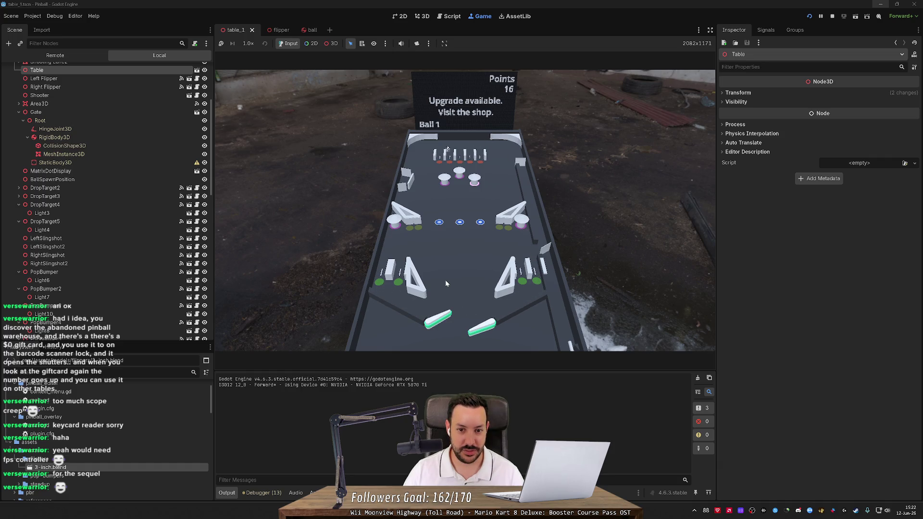
{"action": "key", "text": "Right"}
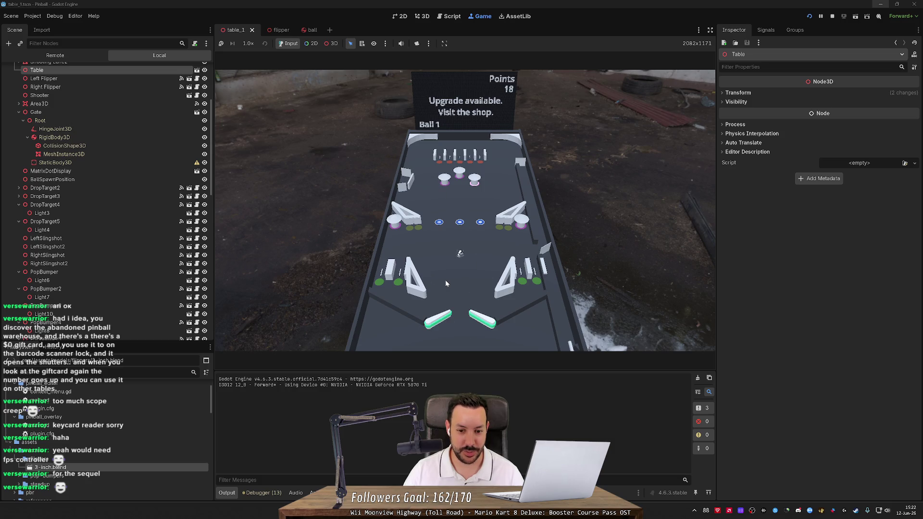
{"action": "key", "text": "Left"}
{"action": "key", "text": "Right"}
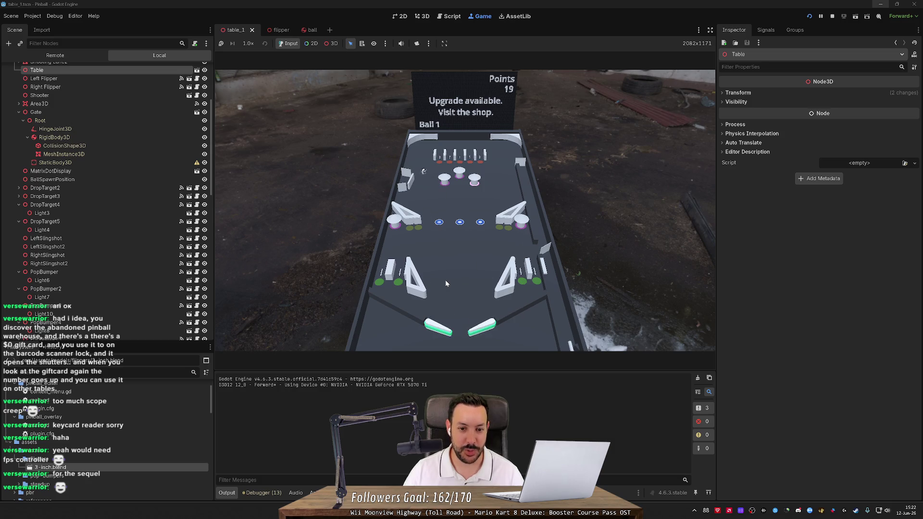
{"action": "key", "text": "Right"}
{"action": "key", "text": "Right"}
{"action": "key", "text": "Right"}
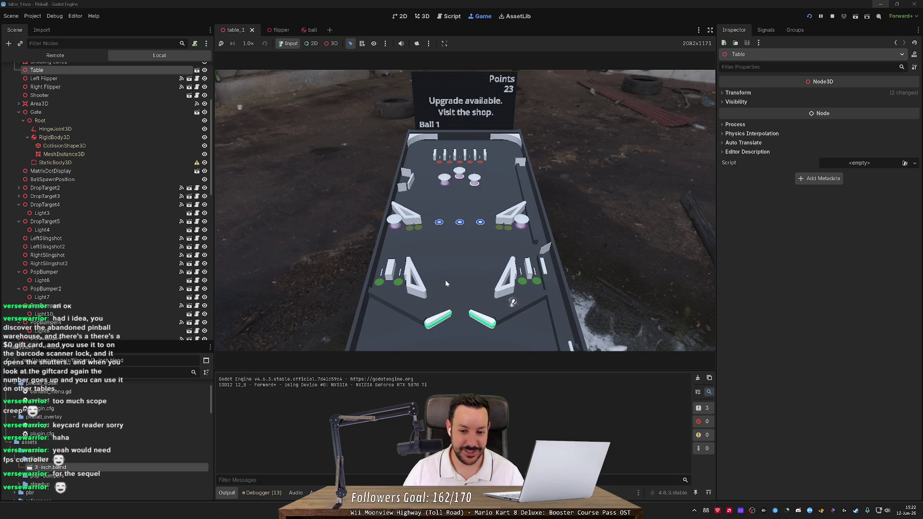
{"action": "key", "text": "Right"}
{"action": "key", "text": "Left"}
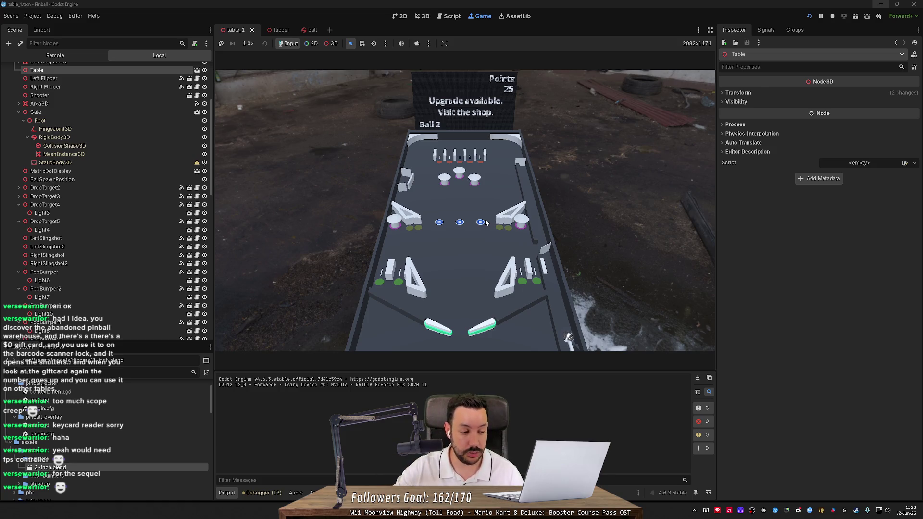
Step: Launch ball 2 and flip to raise the score to 55, then bring up Blender's pop bumper model
{"action": "key", "text": "Left"}
{"action": "key", "text": "Right"}
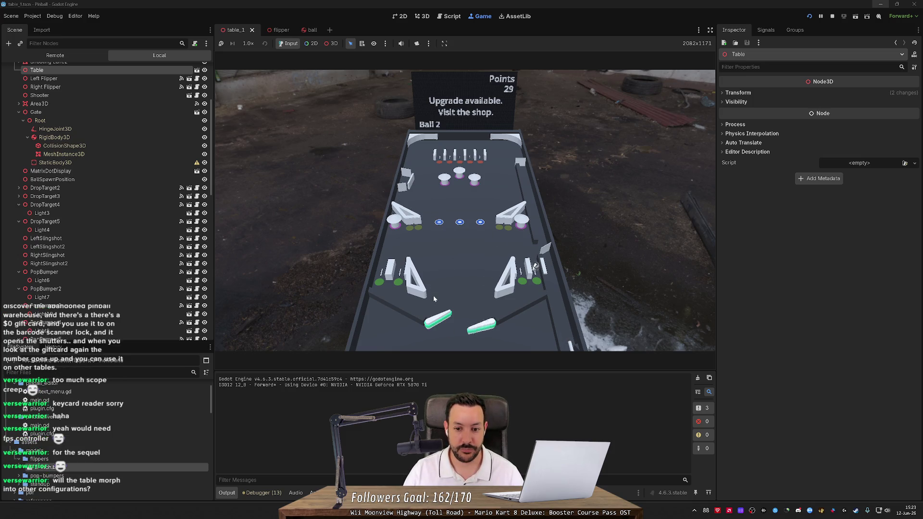
{"action": "key", "text": "Left"}
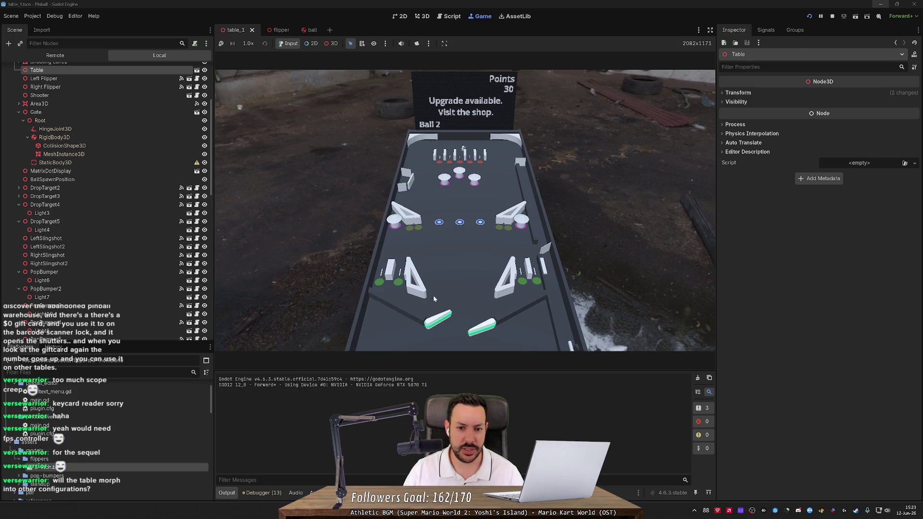
{"action": "key", "text": "Right"}
{"action": "key", "text": "Right"}
{"action": "key", "text": "Right"}
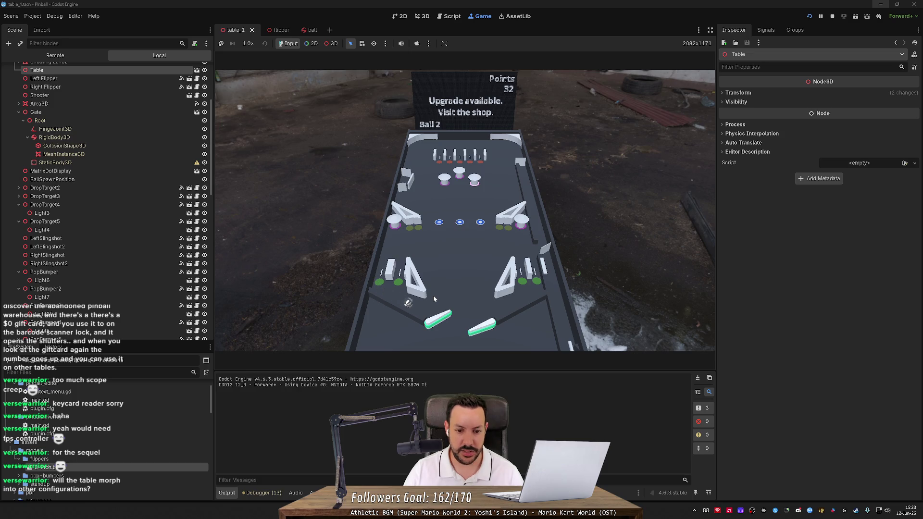
{"action": "key", "text": "Left"}
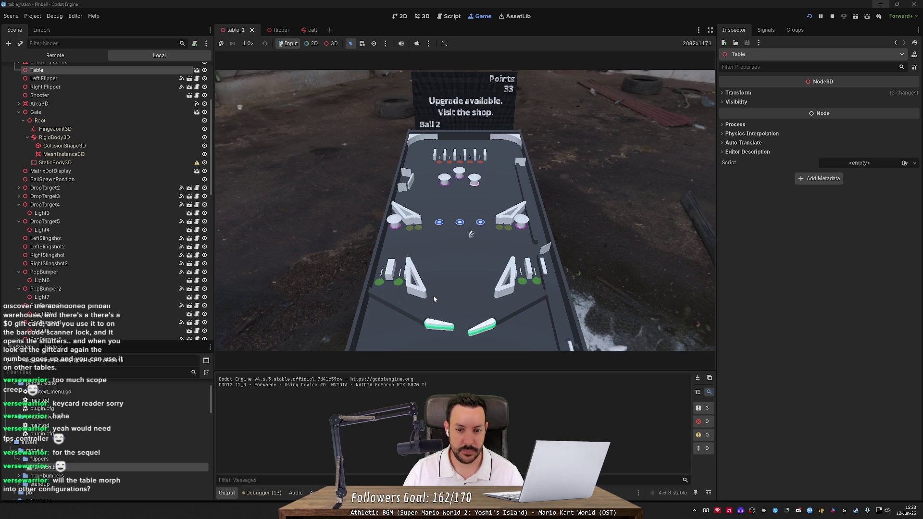
{"action": "key", "text": "Right"}
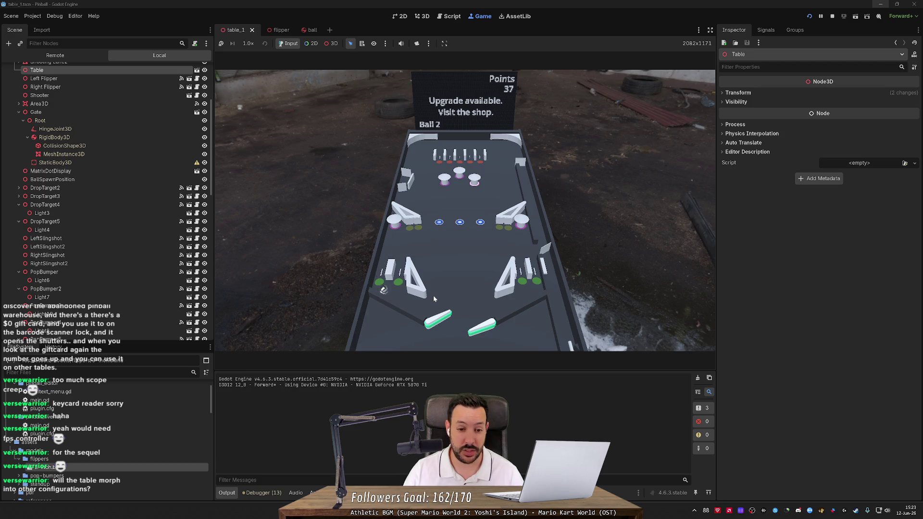
{"action": "key", "text": "Left"}
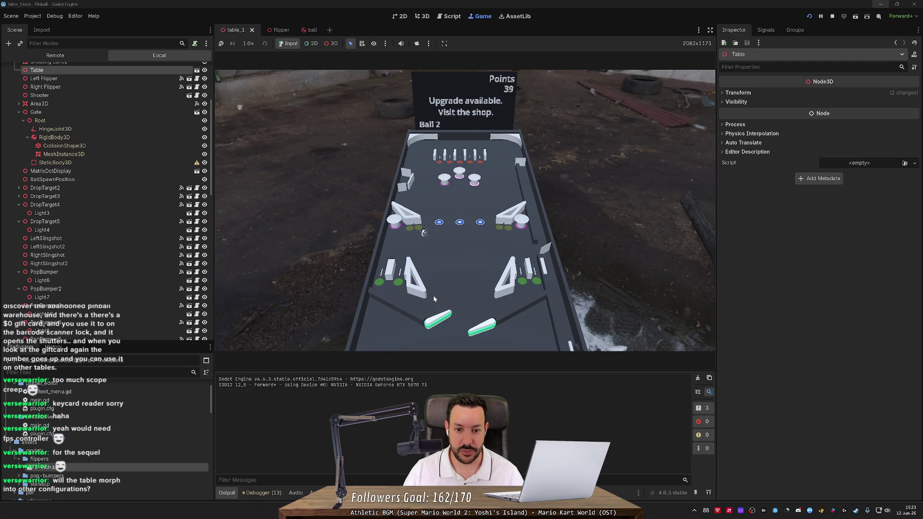
{"action": "key", "text": "Left"}
{"action": "key", "text": "Right"}
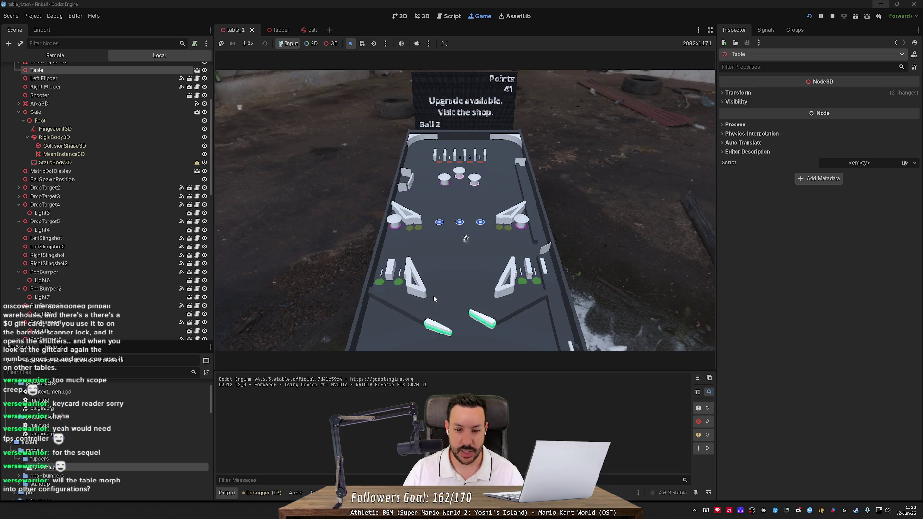
{"action": "key", "text": "Left"}
{"action": "key", "text": "Left"}
{"action": "key", "text": "Right"}
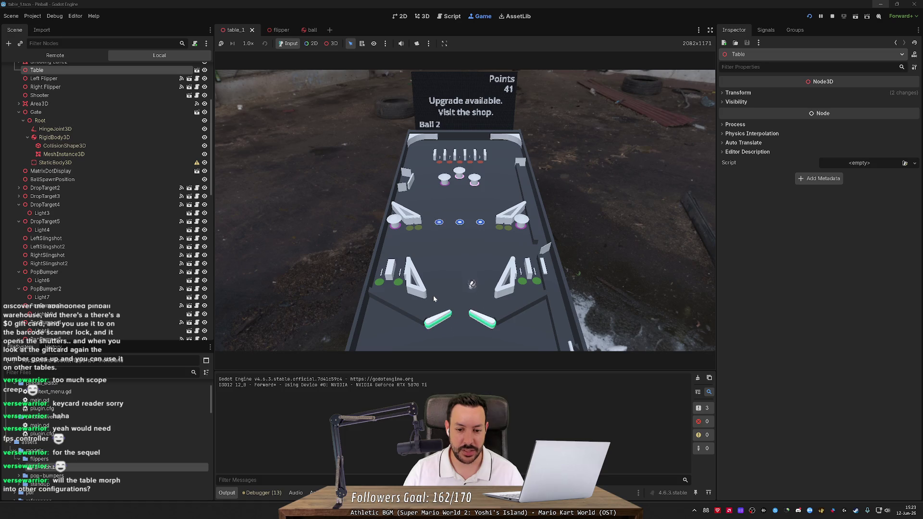
{"action": "key", "text": "Right"}
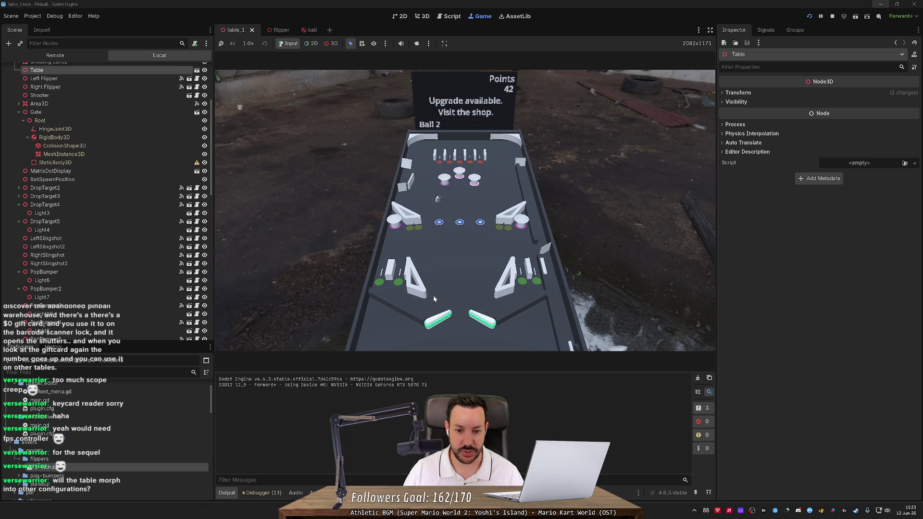
{"action": "key", "text": "Right"}
{"action": "key", "text": "Left"}
{"action": "key", "text": "Left"}
{"action": "key", "text": "Right"}
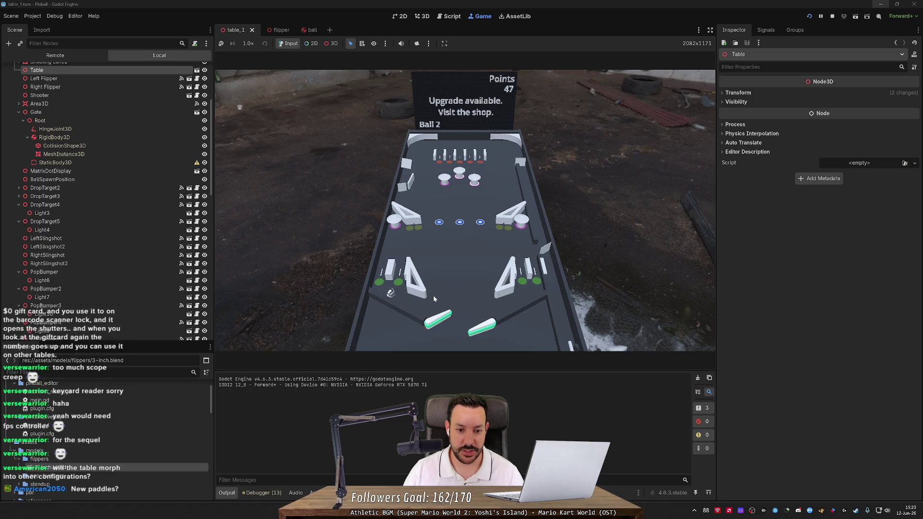
{"action": "key", "text": "Left"}
{"action": "key", "text": "Right"}
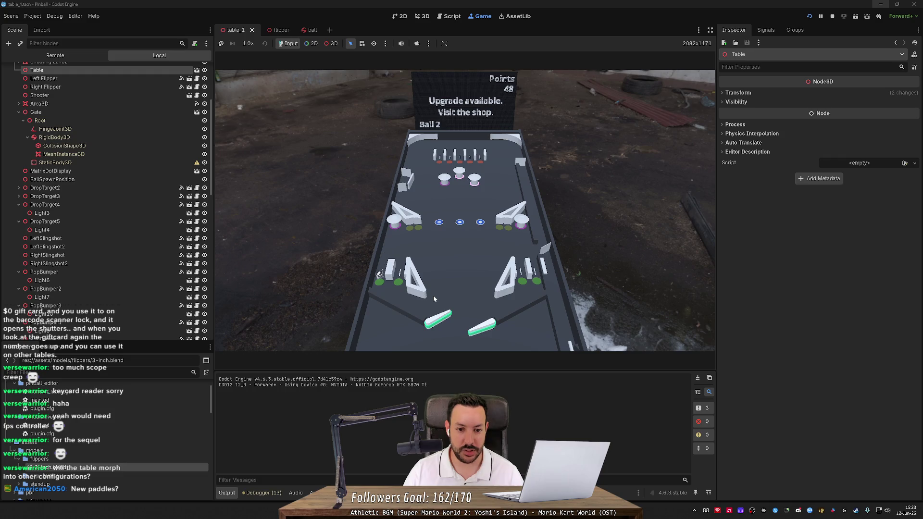
{"action": "key", "text": "Left"}
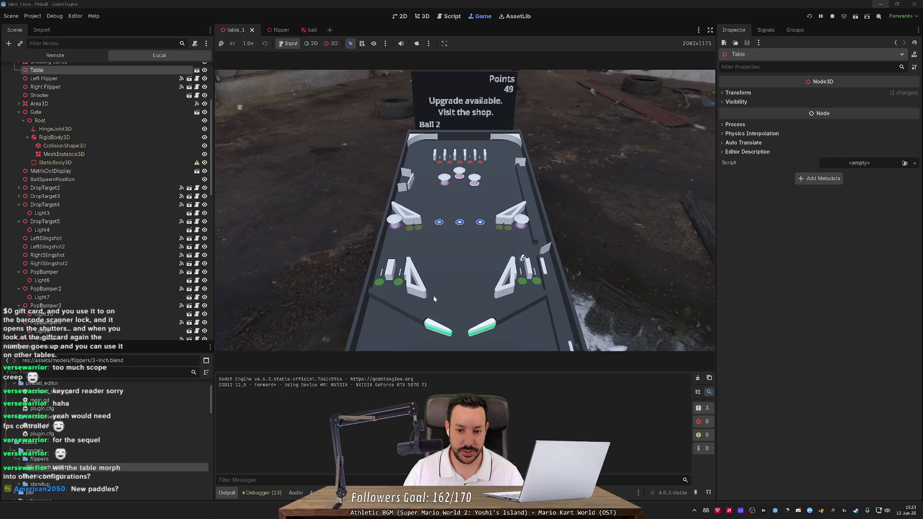
{"action": "key", "text": "Right"}
{"action": "key", "text": "Left"}
{"action": "key", "text": "Right"}
{"action": "key", "text": "Right"}
{"action": "key", "text": "Left"}
{"action": "key", "text": "Right"}
{"action": "key", "text": "Right"}
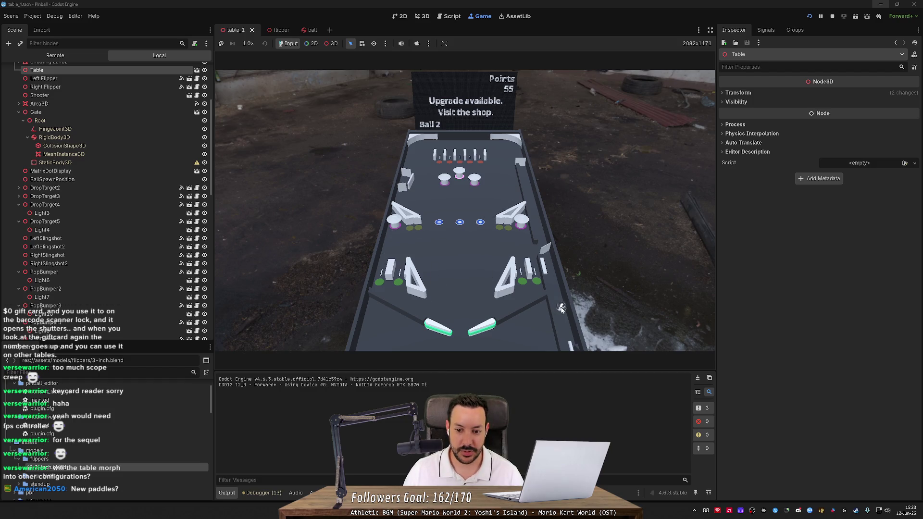
{"action": "key", "text": "alt+Tab"}
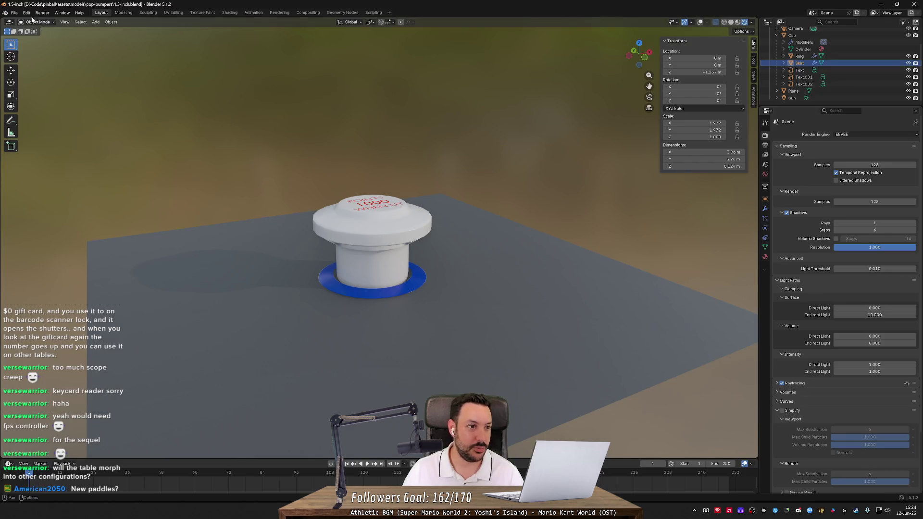
Step: Open the recent 3-inch.blend flipper file from Blender's File menu
{"action": "left_click", "coordinate": [15, 13]}
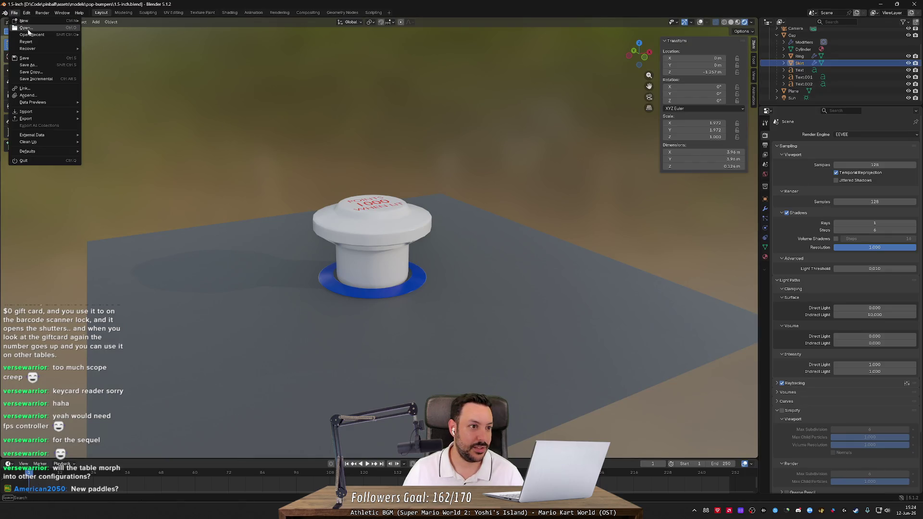
{"action": "mouse_move", "coordinate": [29, 37]}
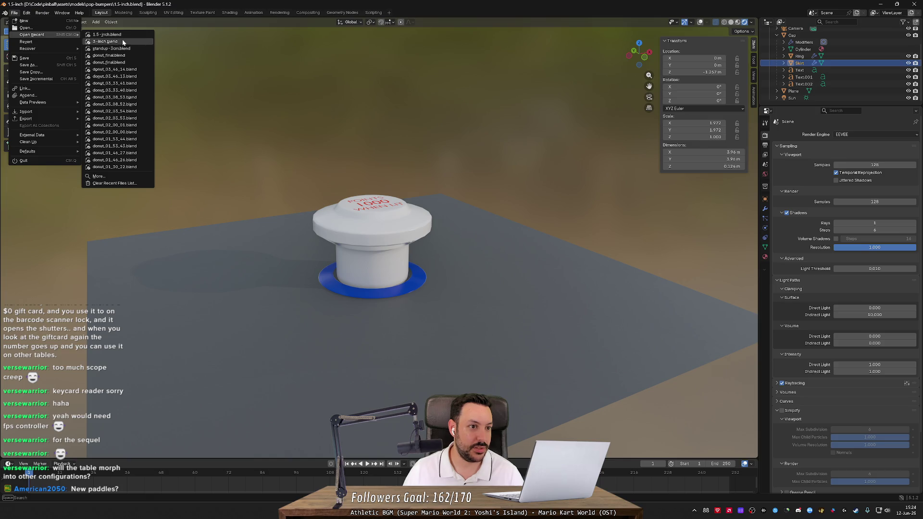
{"action": "left_click", "coordinate": [106, 41]}
Step: Orbit to a near-front view of the grey flipper and its green rubber band
{"action": "mouse_move", "coordinate": [443, 197]}
{"action": "left_mouse_down"}
{"action": "mouse_move", "coordinate": [580, 212]}
{"action": "mouse_move", "coordinate": [432, 198]}
{"action": "mouse_move", "coordinate": [581, 197]}
{"action": "mouse_move", "coordinate": [445, 194]}
{"action": "mouse_move", "coordinate": [560, 186]}
{"action": "mouse_move", "coordinate": [437, 211]}
{"action": "mouse_move", "coordinate": [728, 42]}
{"action": "left_mouse_up"}
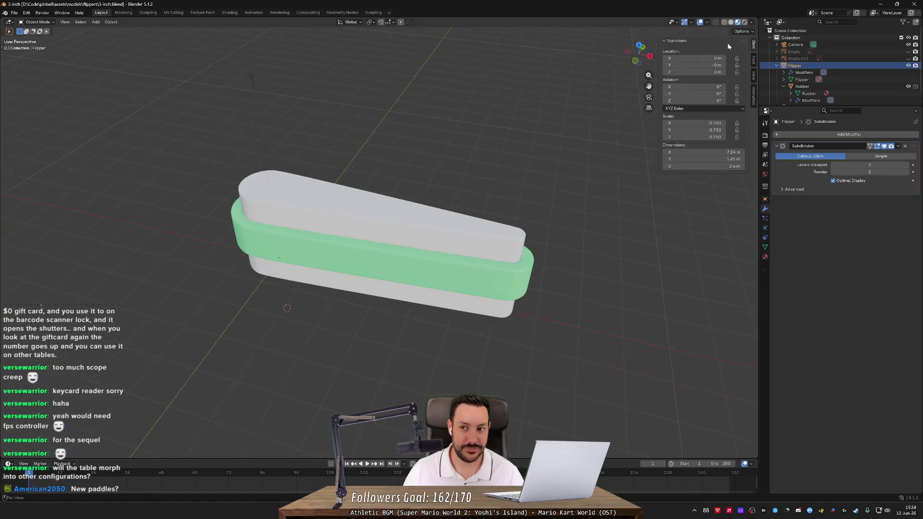
{"action": "mouse_move", "coordinate": [432, 144]}
{"action": "left_mouse_down"}
{"action": "mouse_move", "coordinate": [422, 140]}
{"action": "mouse_move", "coordinate": [552, 125]}
{"action": "mouse_move", "coordinate": [393, 143]}
{"action": "left_mouse_up"}
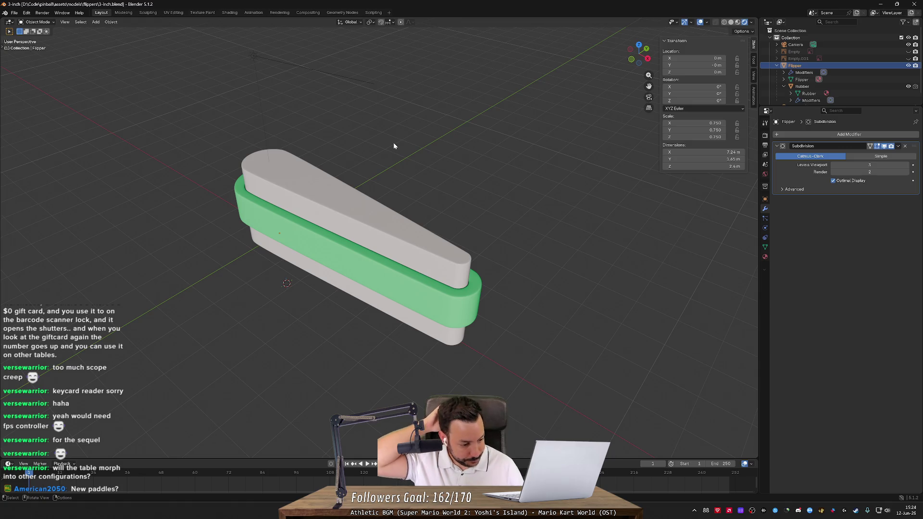
{"action": "key", "text": "alt+Tab"}
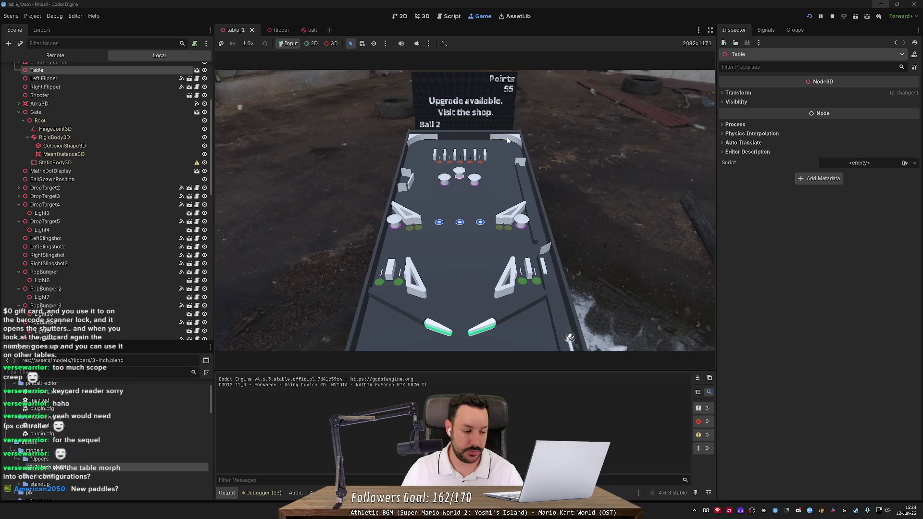
Step: Play balls 2 and 3 with the plunger and flippers, lifting the score from 55 to 92
{"action": "key", "text": "alt+Tab"}
{"action": "key", "text": "alt+Tab"}
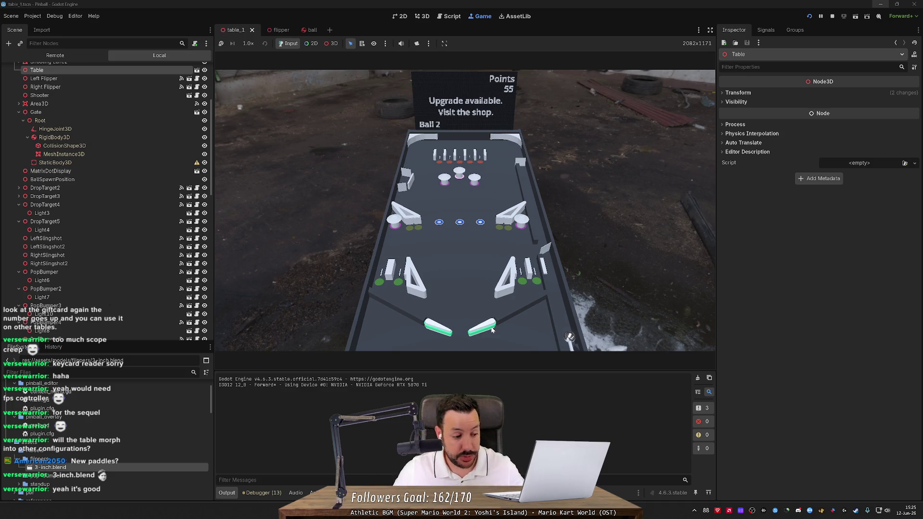
{"action": "key", "text": "space"}
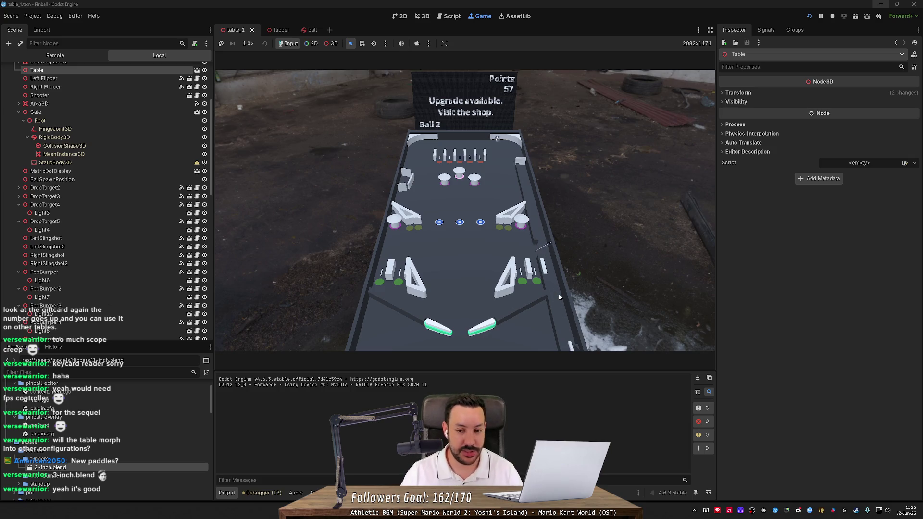
{"action": "key", "text": "Left"}
{"action": "key", "text": "Right"}
{"action": "key", "text": "Right"}
{"action": "key", "text": "space"}
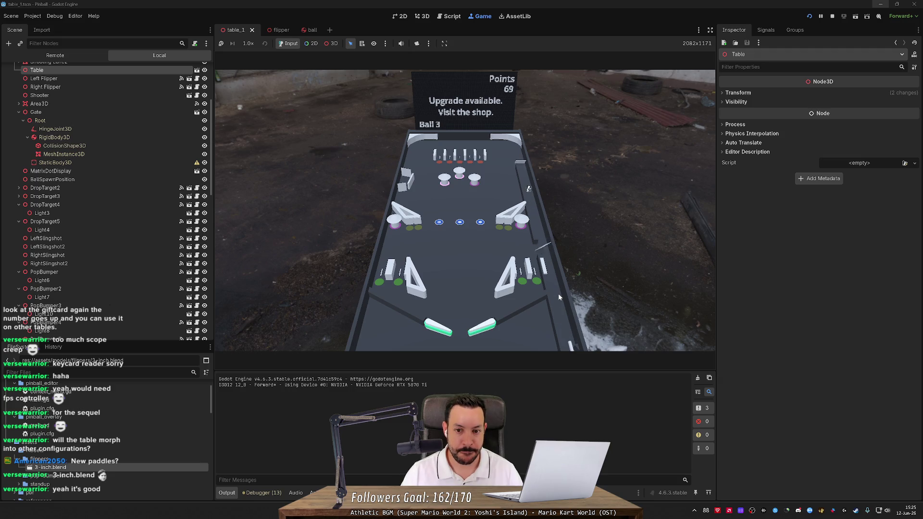
{"action": "key", "text": "Left"}
{"action": "key", "text": "Right"}
{"action": "key", "text": "Left"}
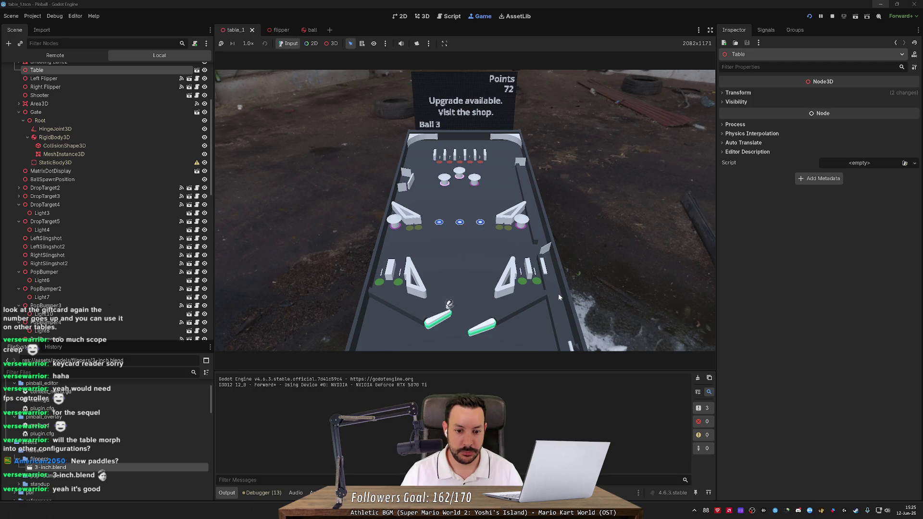
{"action": "key", "text": "Right"}
{"action": "key", "text": "Left"}
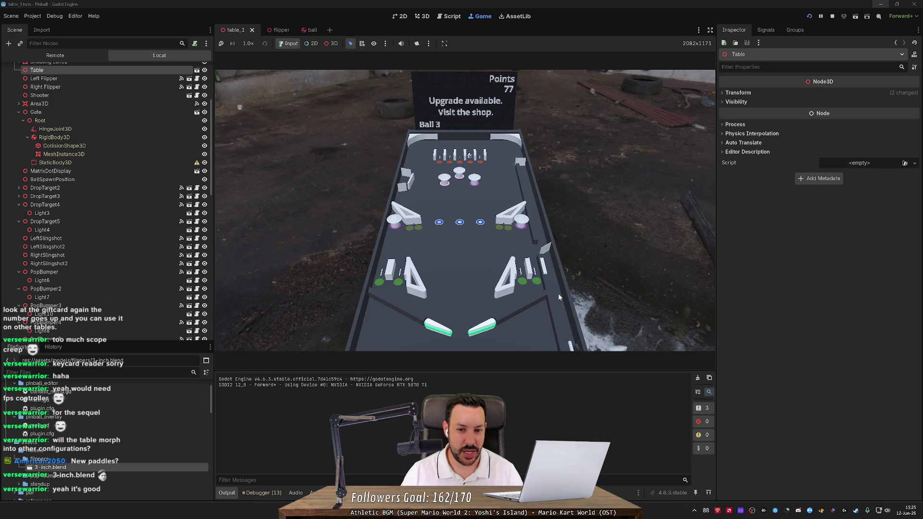
{"action": "key", "text": "Left"}
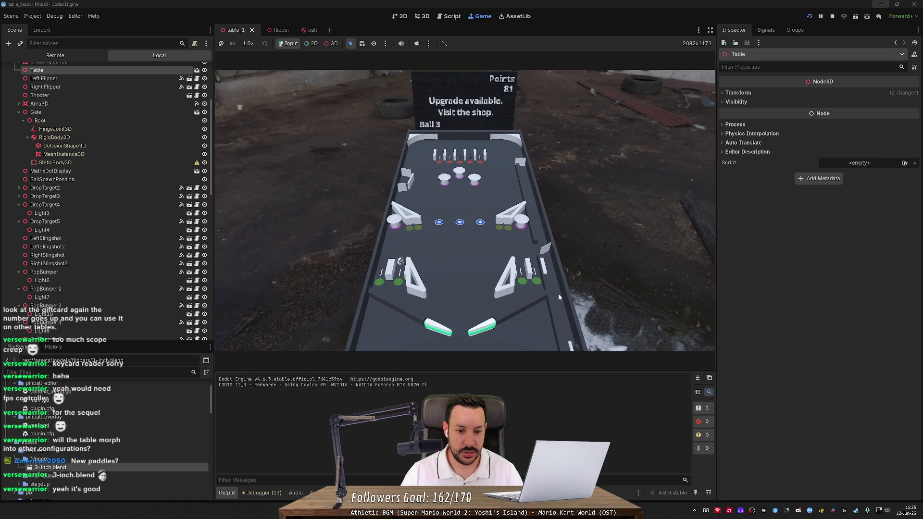
{"action": "key", "text": "Left"}
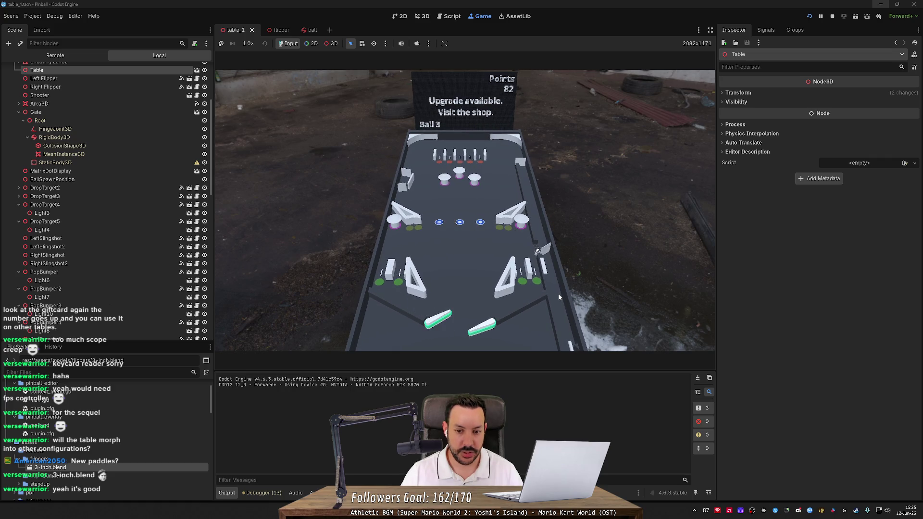
{"action": "key", "text": "Left"}
{"action": "key", "text": "Right"}
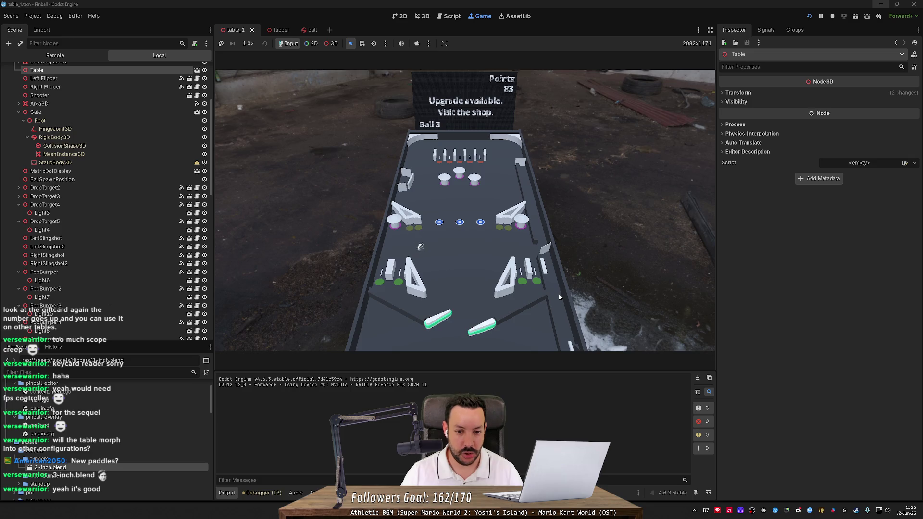
{"action": "key", "text": "Left"}
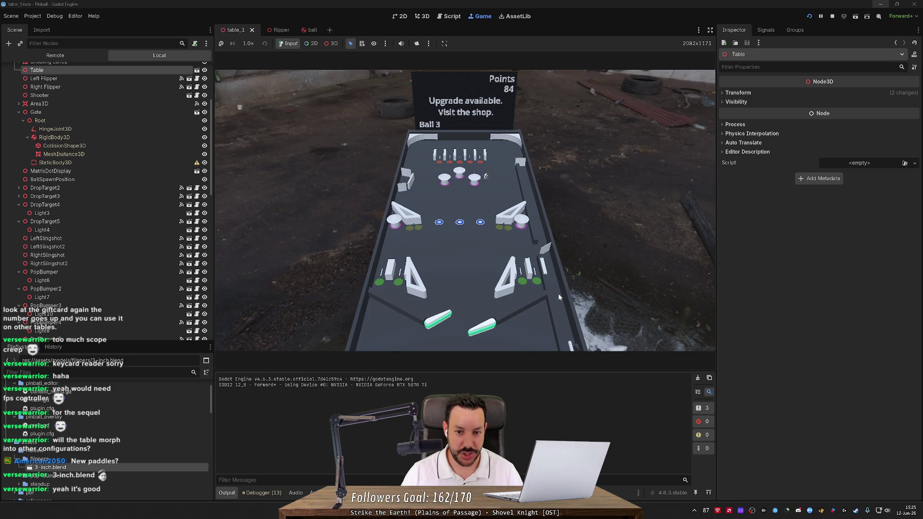
{"action": "key", "text": "Left"}
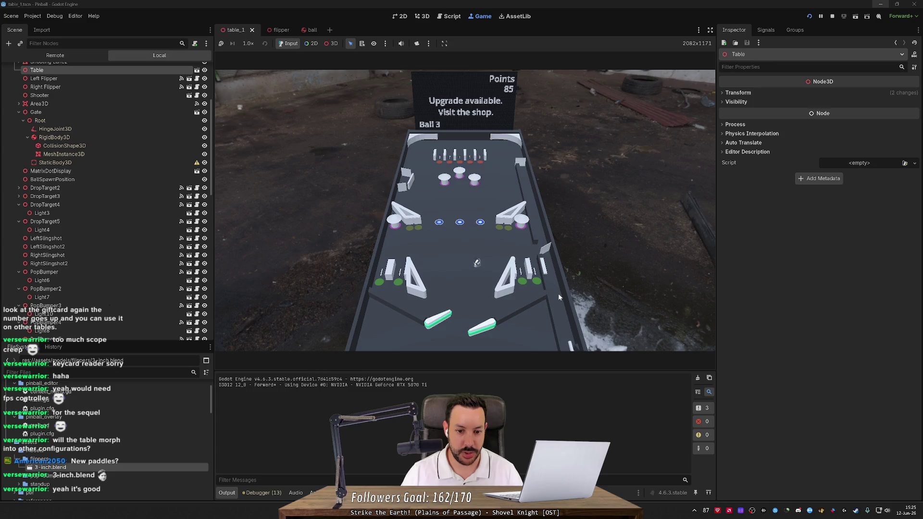
{"action": "key", "text": "Right"}
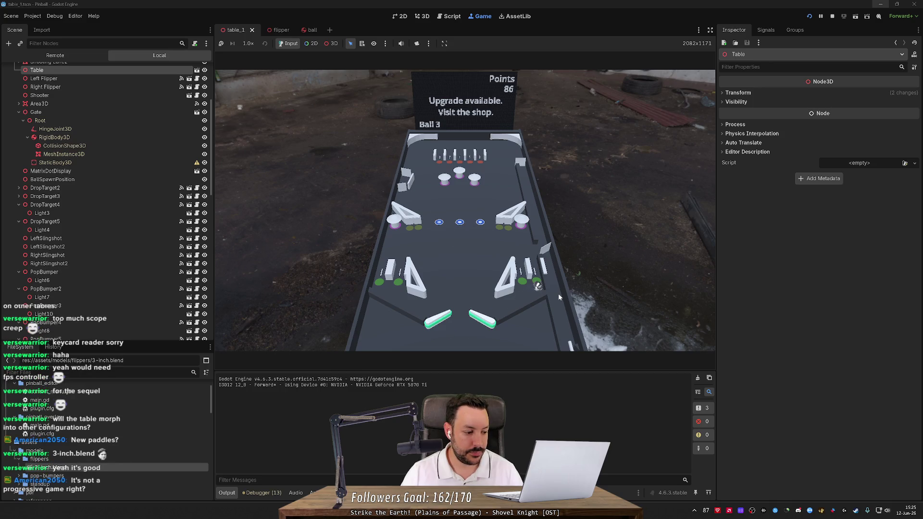
{"action": "key", "text": "Right"}
{"action": "key", "text": "Left"}
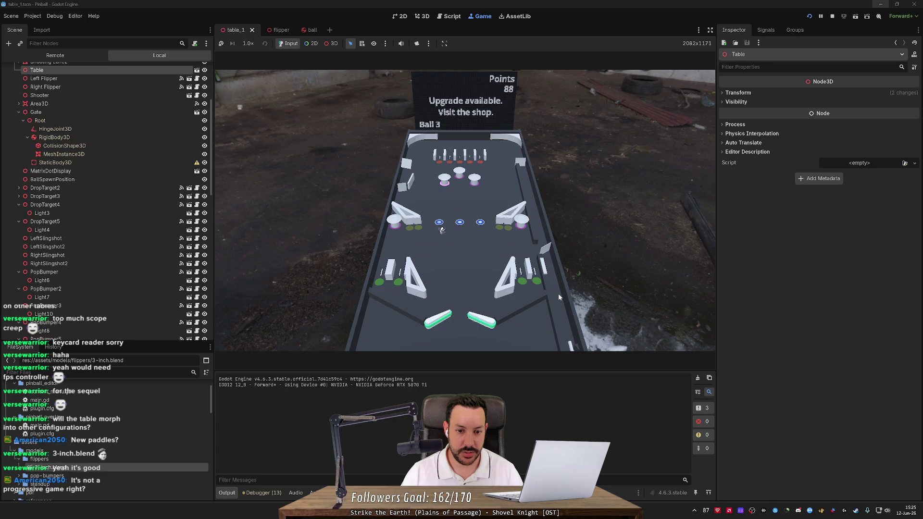
{"action": "key", "text": "Right"}
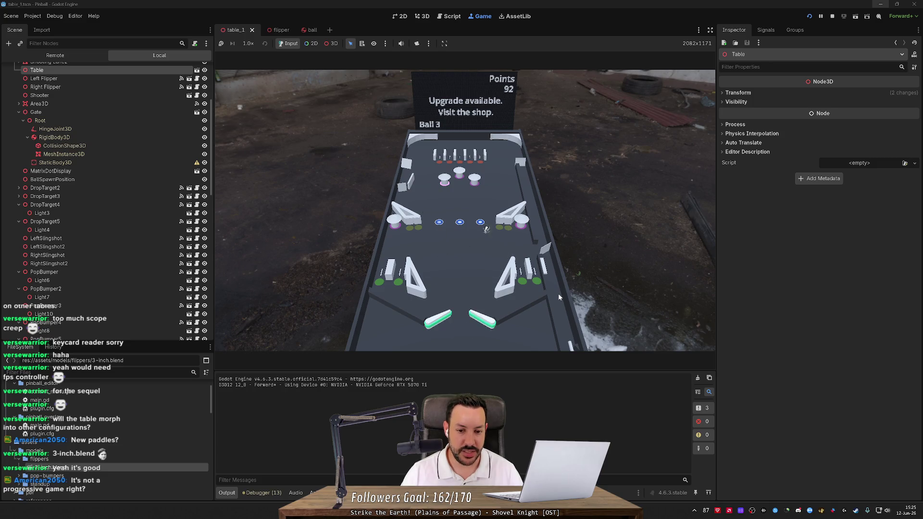
{"action": "key", "text": "Right"}
{"action": "key", "text": "Left"}
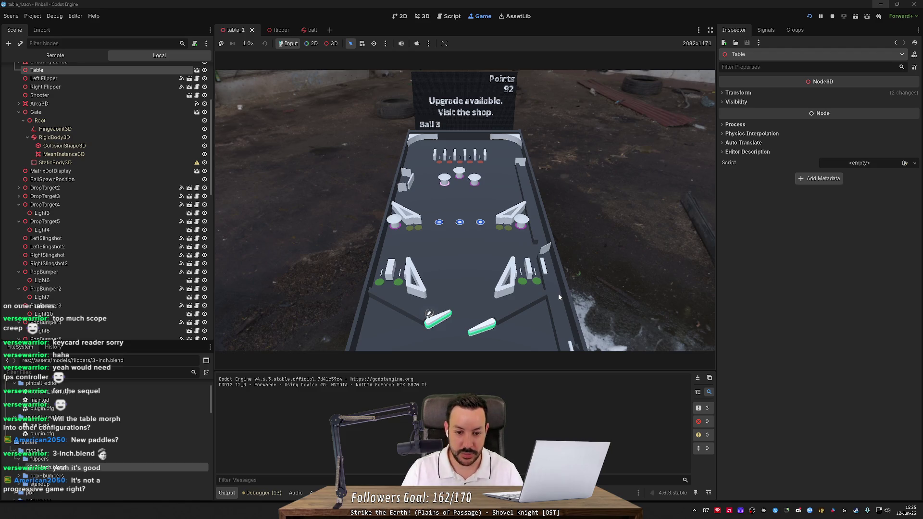
{"action": "key", "text": "alt+Tab"}
{"action": "key", "text": "alt+Tab"}
{"action": "key", "text": "Tab"}
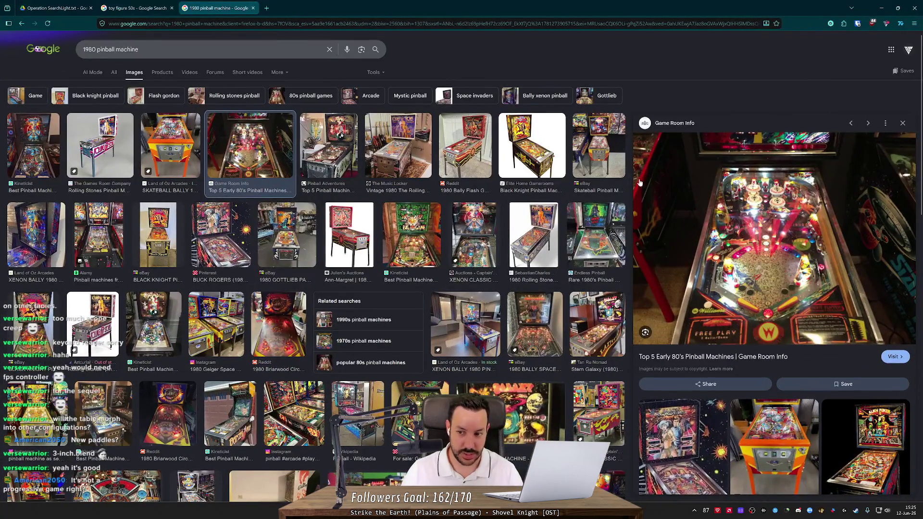
Step: Search Google Images for '1970 pinball table' and preview the Schiller's Salvage machine
{"action": "left_click_drag", "start_coordinate": [141, 49], "coordinate": [46, 44]}
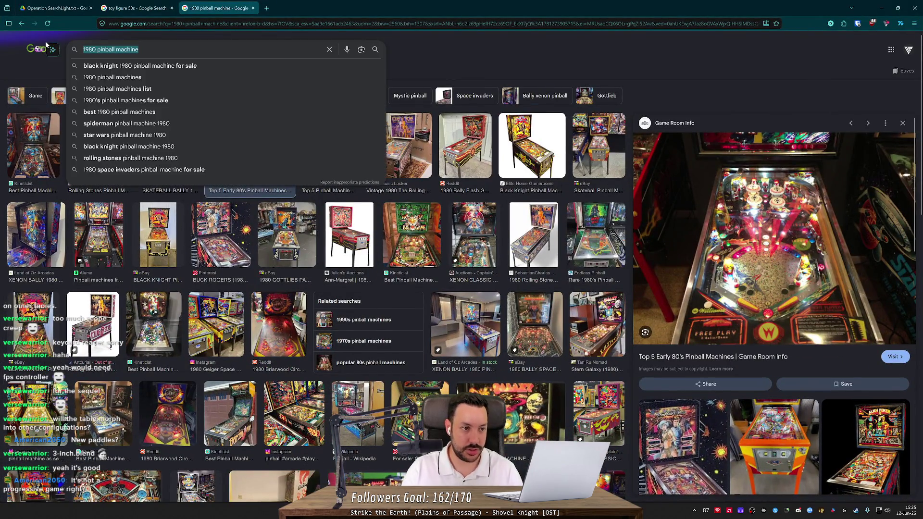
{"action": "type", "text": "197"}
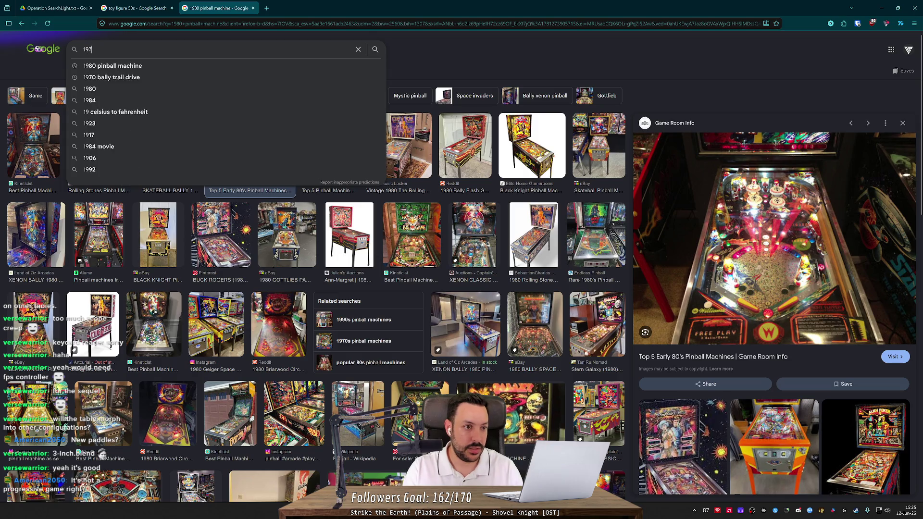
{"action": "type", "text": "0 pinball table"}
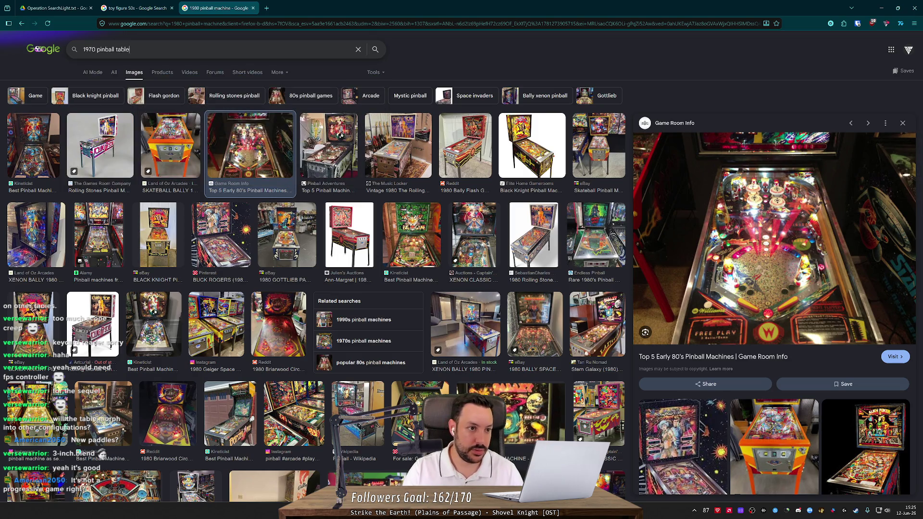
{"action": "key", "text": "Return"}
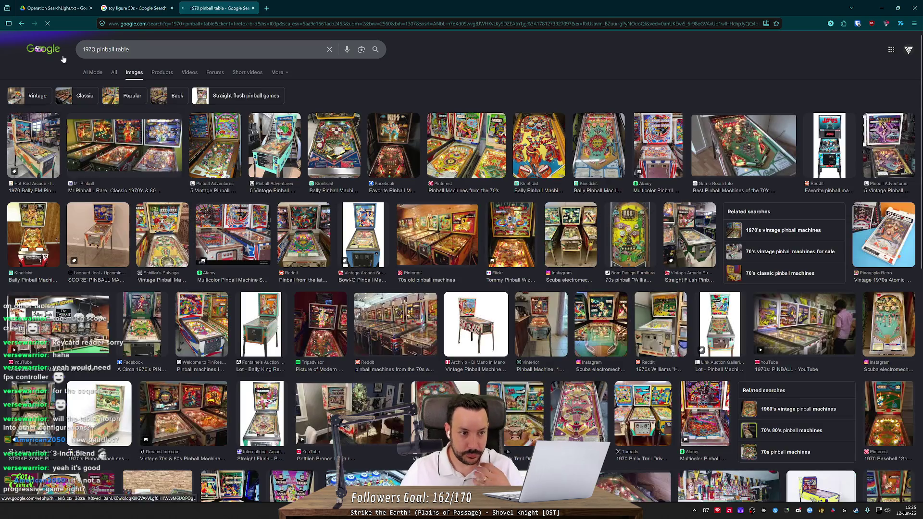
{"action": "left_click", "coordinate": [167, 255]}
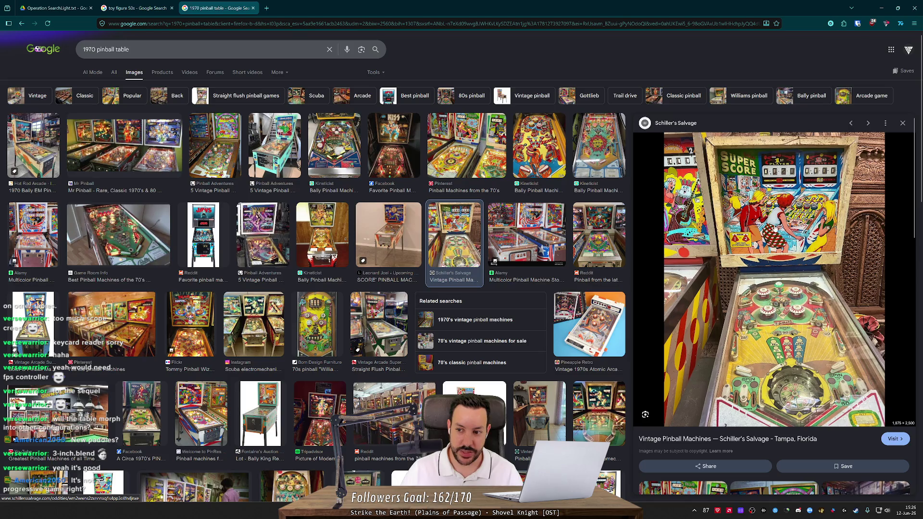
Step: Duplicate the search into a new tab and change it to '1990 pinball table'
{"action": "left_click", "coordinate": [308, 24]}
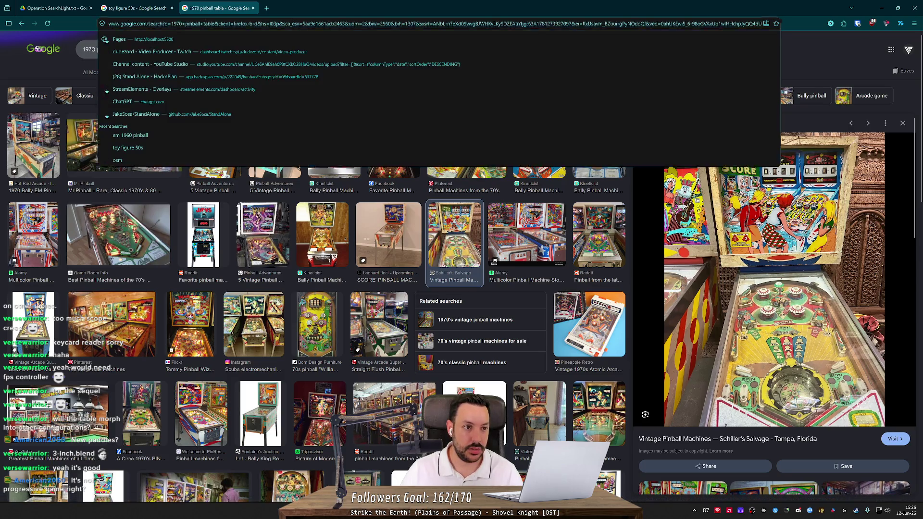
{"action": "key", "text": "alt+Return"}
{"action": "left_click", "coordinate": [254, 19]}
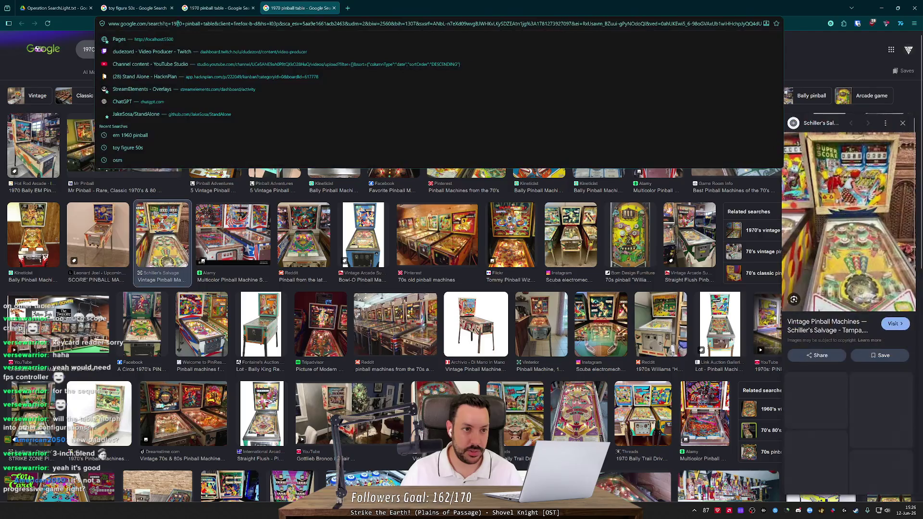
{"action": "key", "text": "BackSpace"}
{"action": "type", "text": "9"}
{"action": "key", "text": "Return"}
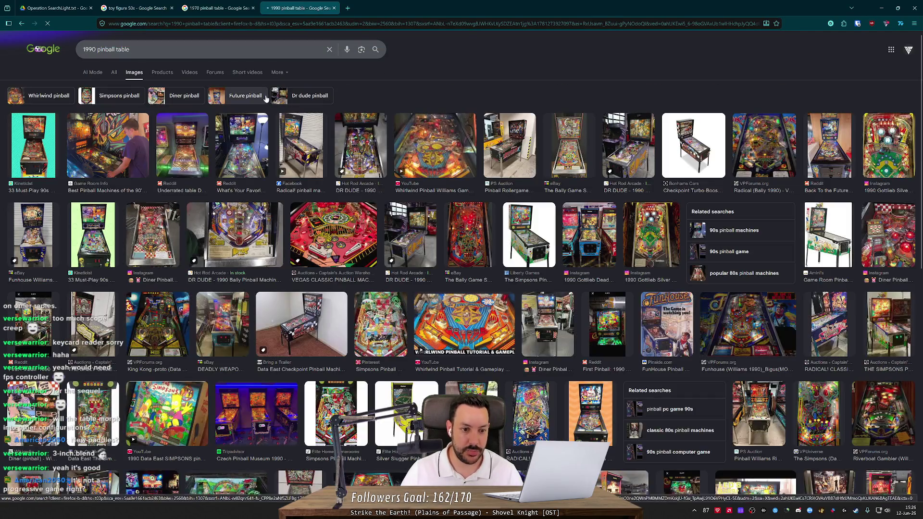
Step: Preview Dr Dude, Bally Radical and Funhouse 1990 tables, then start '2020 pinball table' in a new tab
{"action": "left_click", "coordinate": [362, 150]}
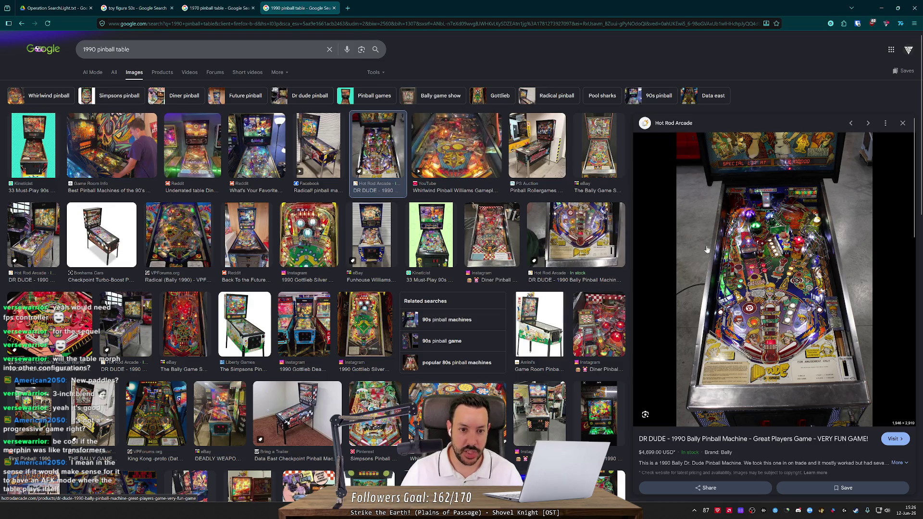
{"action": "left_click", "coordinate": [178, 234]}
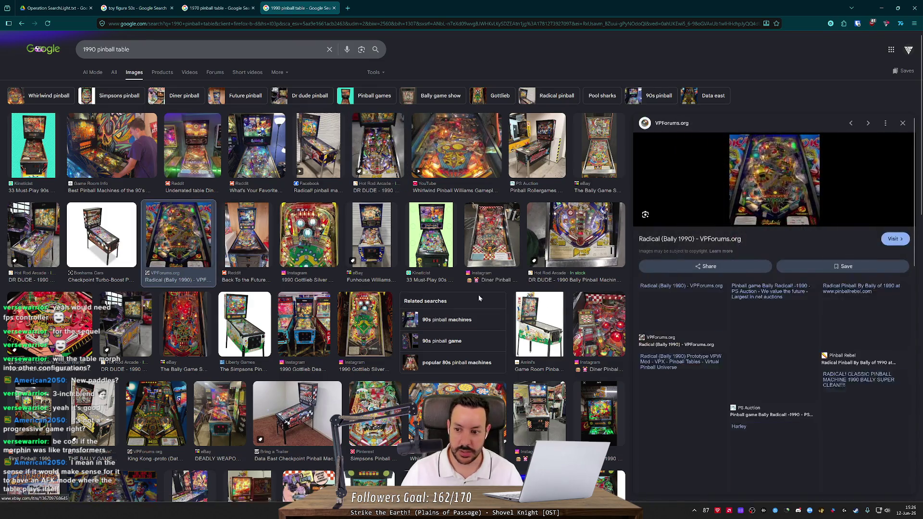
{"action": "left_click", "coordinate": [777, 403]}
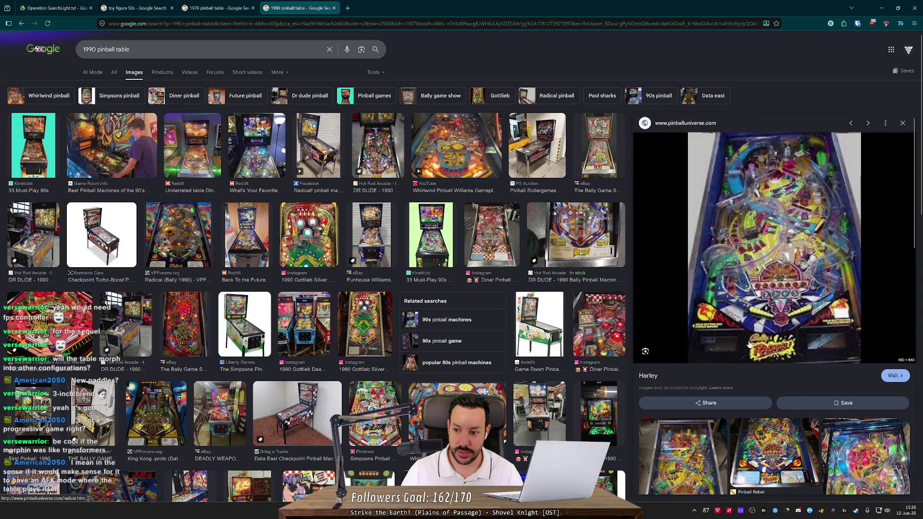
{"action": "scroll", "coordinate": [748, 344], "scroll_direction": "down", "scroll_amount": 2}
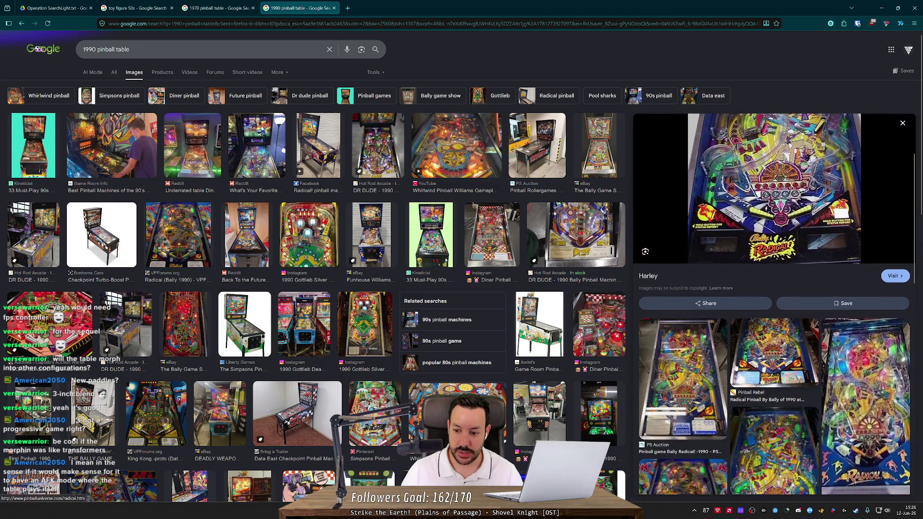
{"action": "left_click", "coordinate": [756, 362]}
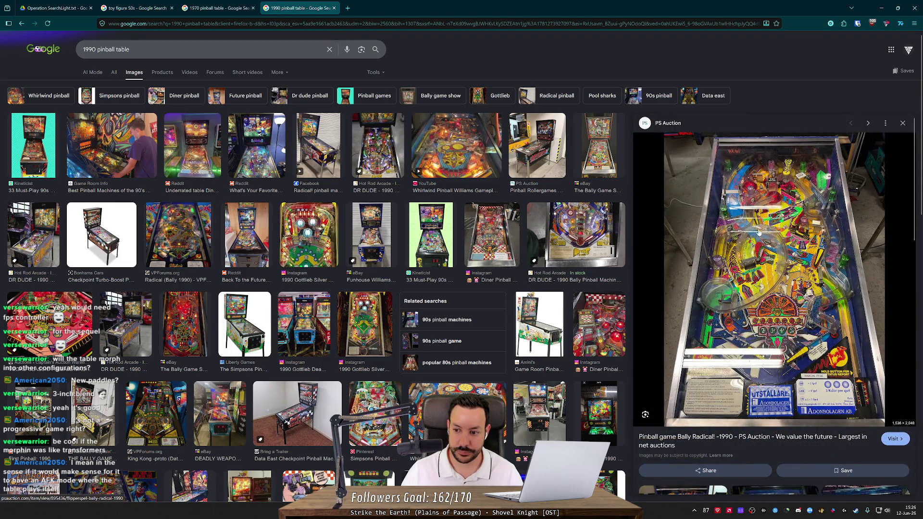
{"action": "scroll", "coordinate": [627, 272], "scroll_direction": "down", "scroll_amount": 3}
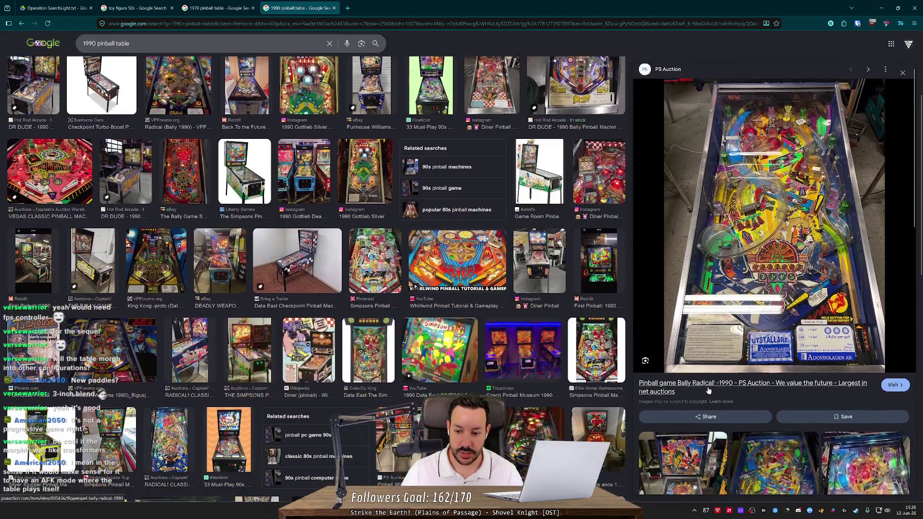
{"action": "scroll", "coordinate": [739, 409], "scroll_direction": "down", "scroll_amount": 5}
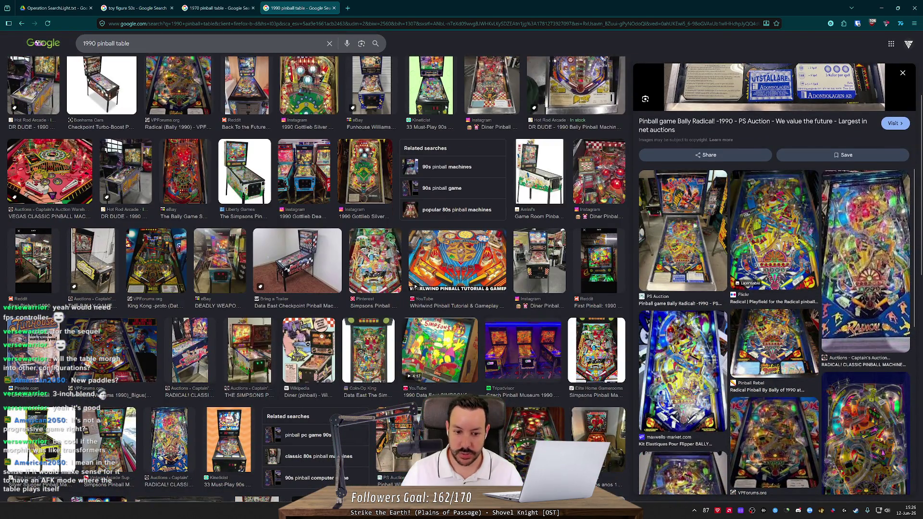
{"action": "left_click", "coordinate": [120, 365]}
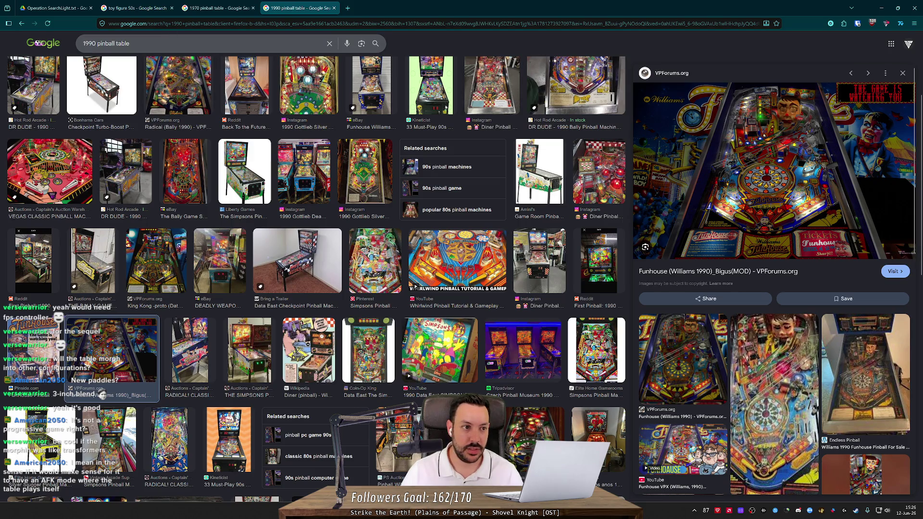
{"action": "key", "text": "ctrl+t"}
{"action": "type", "text": "2"}
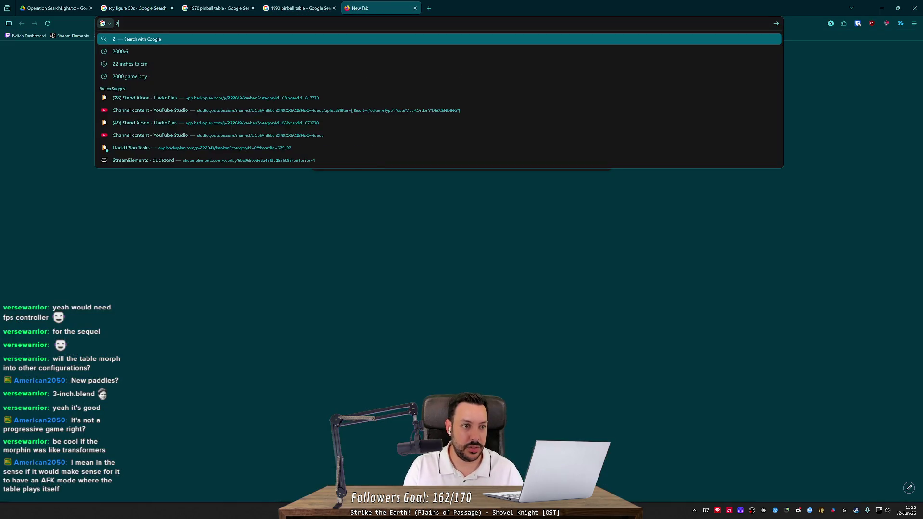
{"action": "type", "text": "020 pinba"}
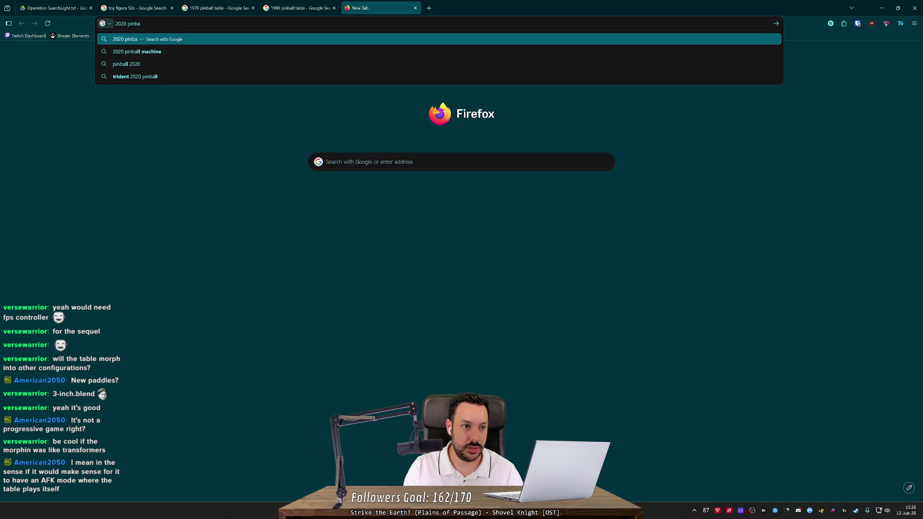
{"action": "type", "text": "ll table"}
Step: Show image results for '2020 pinball table', preview the Jersey Jack machine, and switch to Blender
{"action": "key", "text": "Return"}
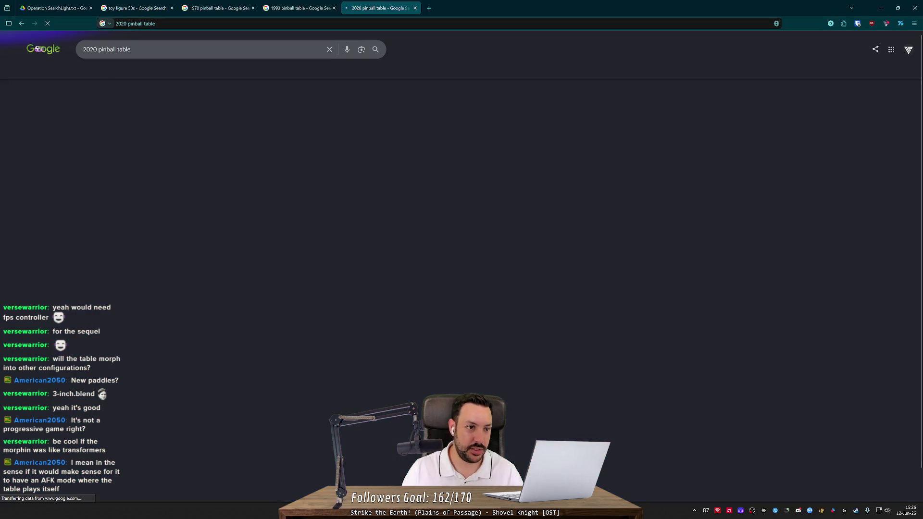
{"action": "left_click", "coordinate": [135, 73]}
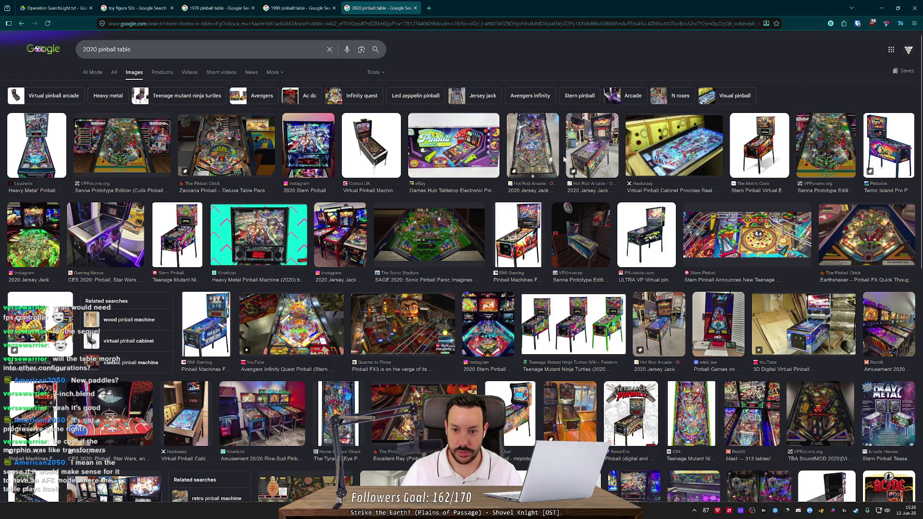
{"action": "left_click", "coordinate": [535, 154]}
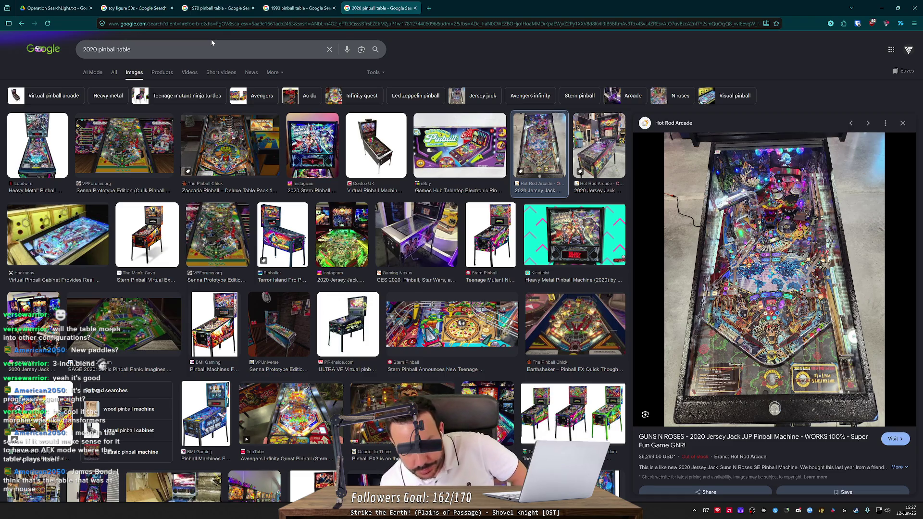
{"action": "key", "text": "alt+Tab"}
{"action": "key", "text": "alt+Tab"}
{"action": "key", "text": "alt+Tab"}
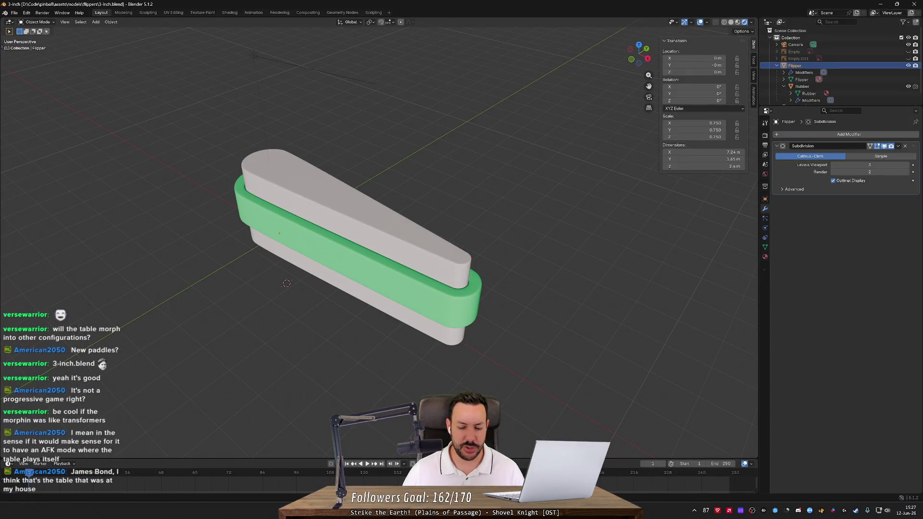
Step: Return from the Blender flipper model to the Godot editor with the pinball game running
{"action": "key", "text": "alt+Tab"}
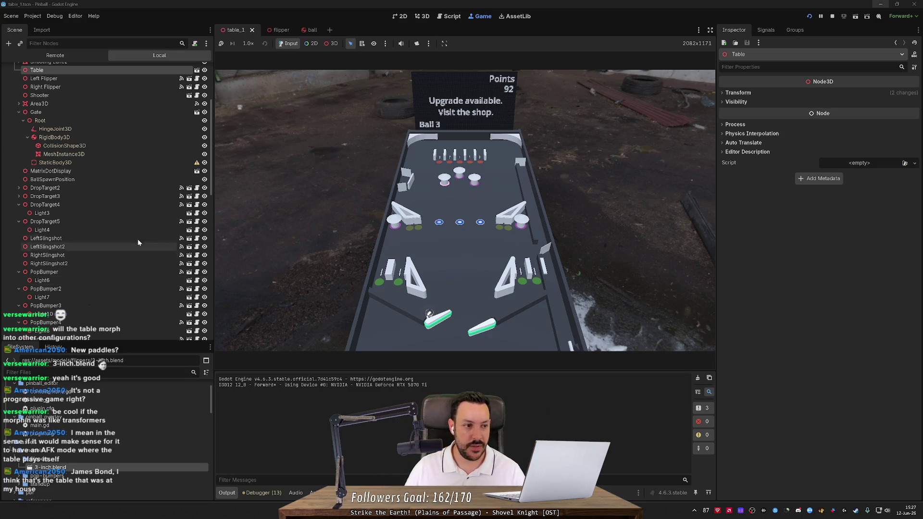
Step: Select the remote Playfield node and drag its Rotation Z back and forth, ending at -360°
{"action": "scroll", "coordinate": [119, 88], "scroll_direction": "up", "scroll_amount": 5}
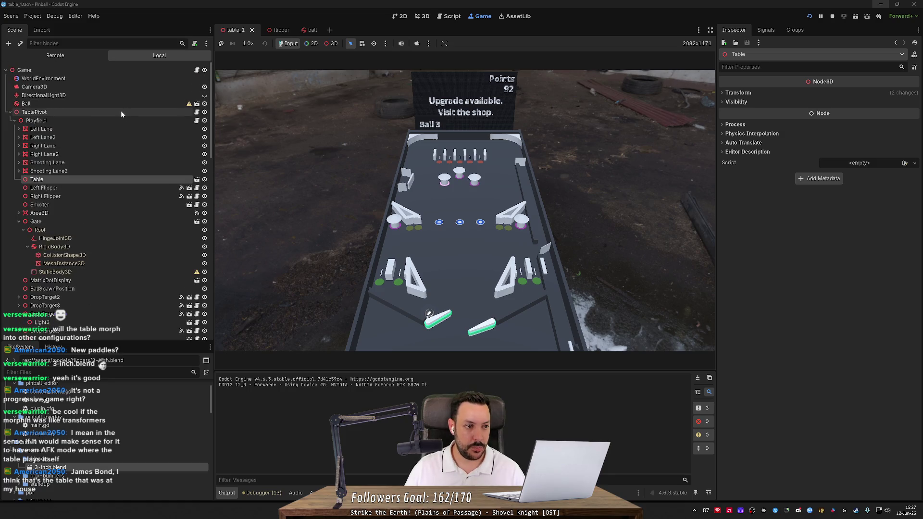
{"action": "left_click", "coordinate": [118, 121]}
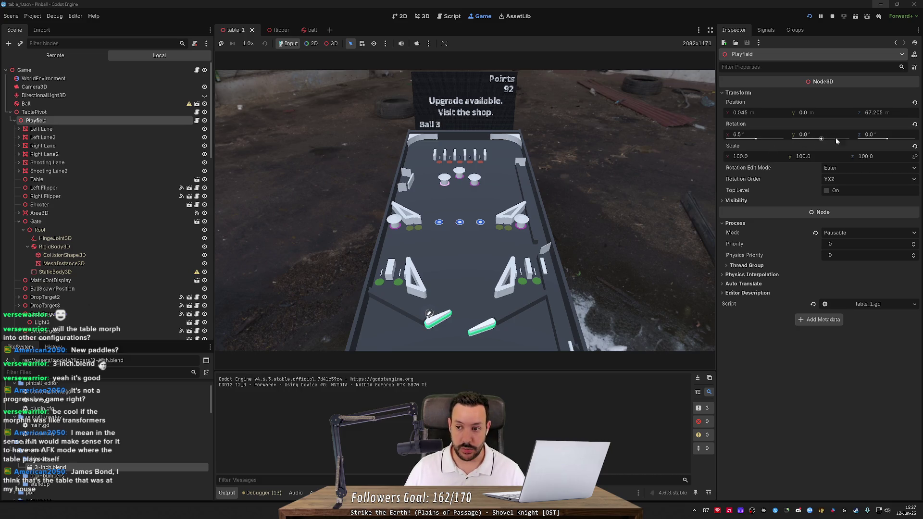
{"action": "left_click_drag", "start_coordinate": [887, 140], "coordinate": [874, 143]}
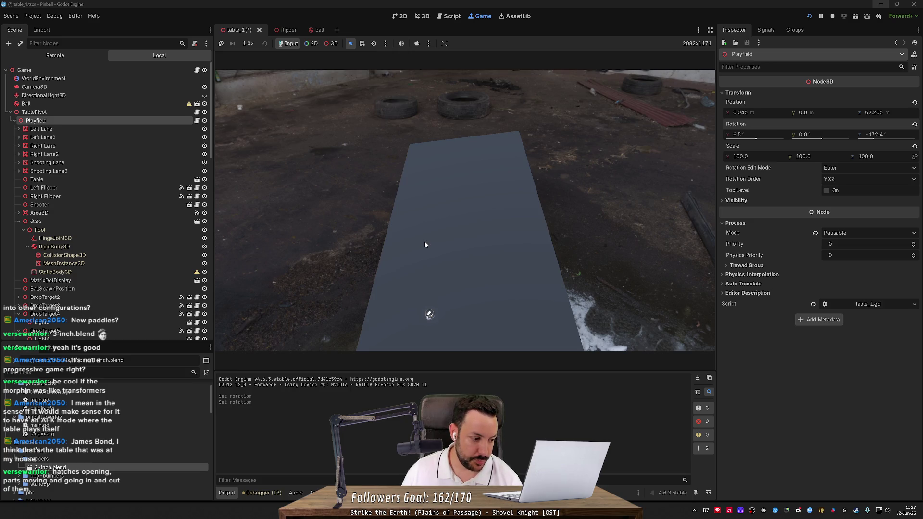
{"action": "left_click_drag", "start_coordinate": [873, 139], "coordinate": [856, 136]}
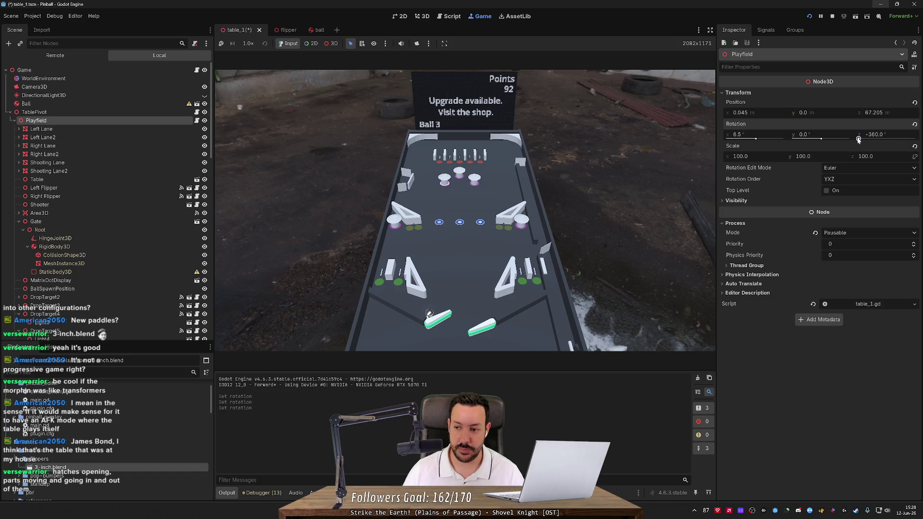
{"action": "left_click_drag", "start_coordinate": [858, 140], "coordinate": [873, 140]}
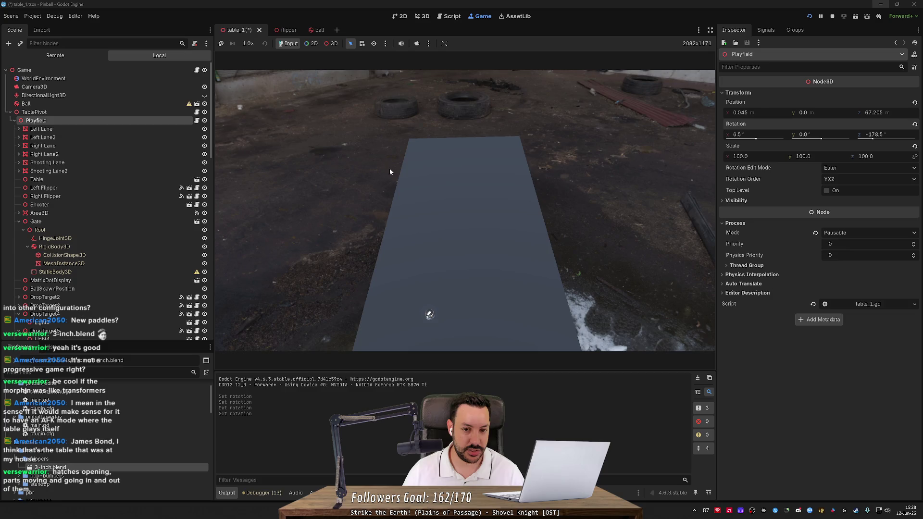
{"action": "left_click_drag", "start_coordinate": [872, 139], "coordinate": [887, 139]}
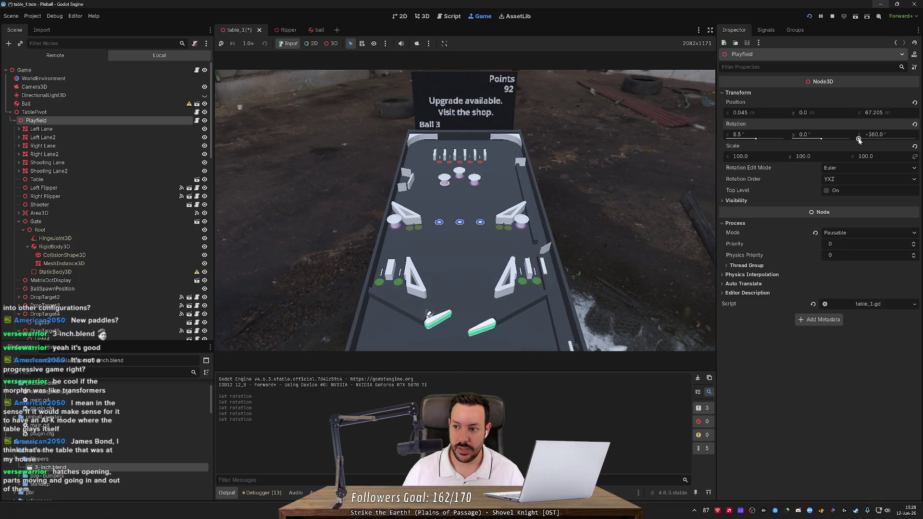
Step: Set the live Playfield's Z rotation to 120°, then to 240°
{"action": "left_click", "coordinate": [868, 135]}
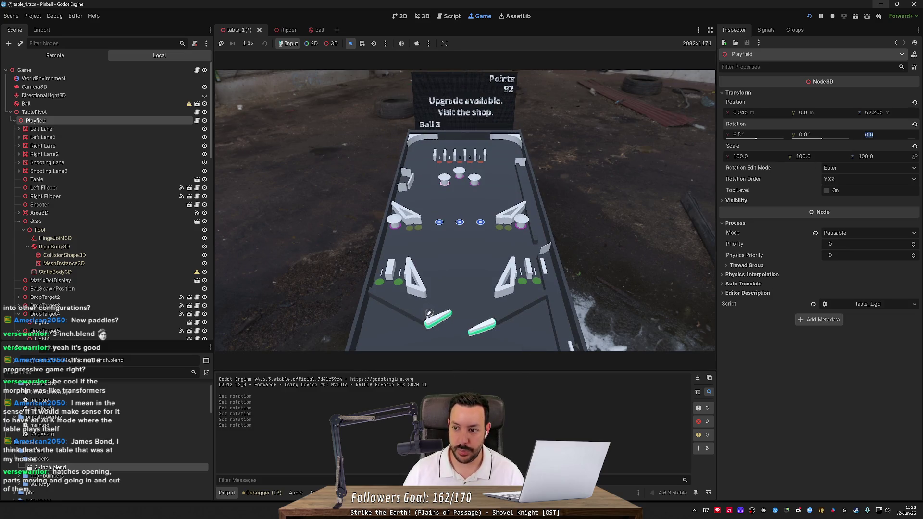
{"action": "type", "text": "120"}
{"action": "key", "text": "Return"}
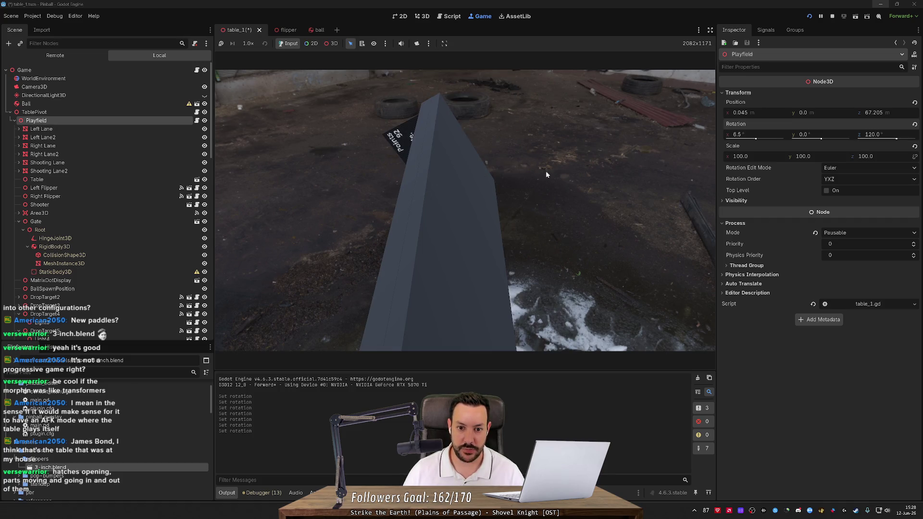
{"action": "left_click", "coordinate": [886, 136]}
{"action": "type", "text": "240"}
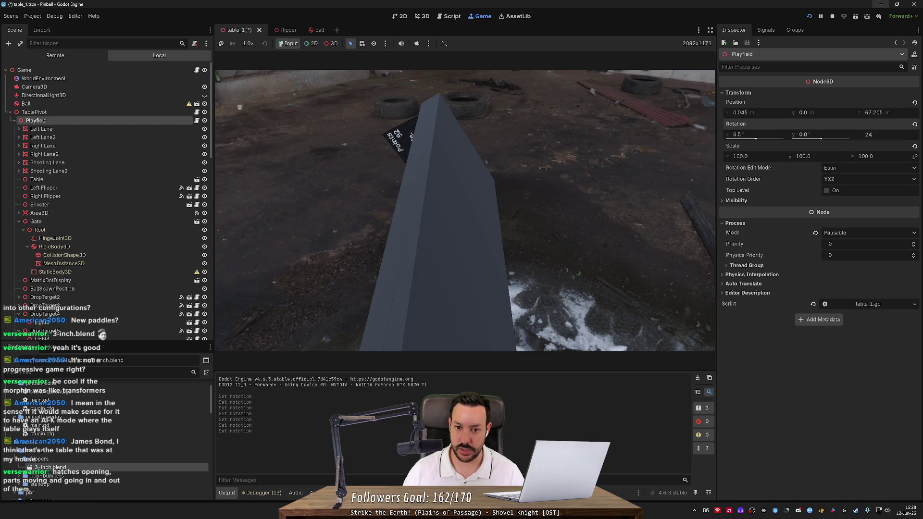
{"action": "key", "text": "Return"}
{"action": "left_click", "coordinate": [445, 141]}
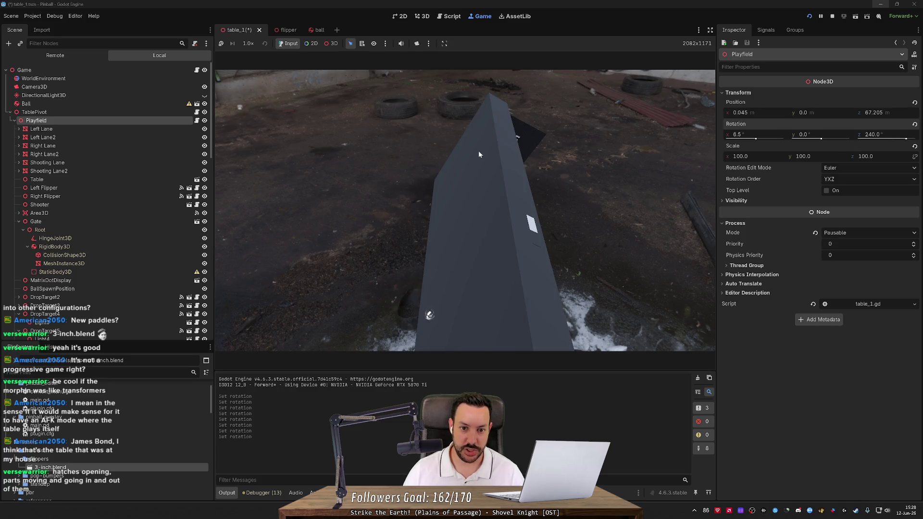
Step: Set the Playfield's Z rotation to 360°, then reset it to 0°
{"action": "left_click", "coordinate": [867, 136]}
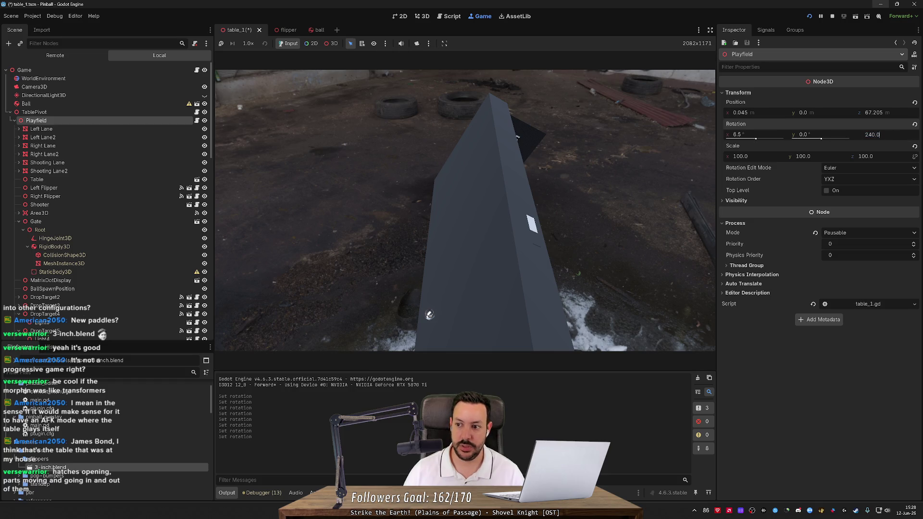
{"action": "type", "text": "360"}
{"action": "key", "text": "Return"}
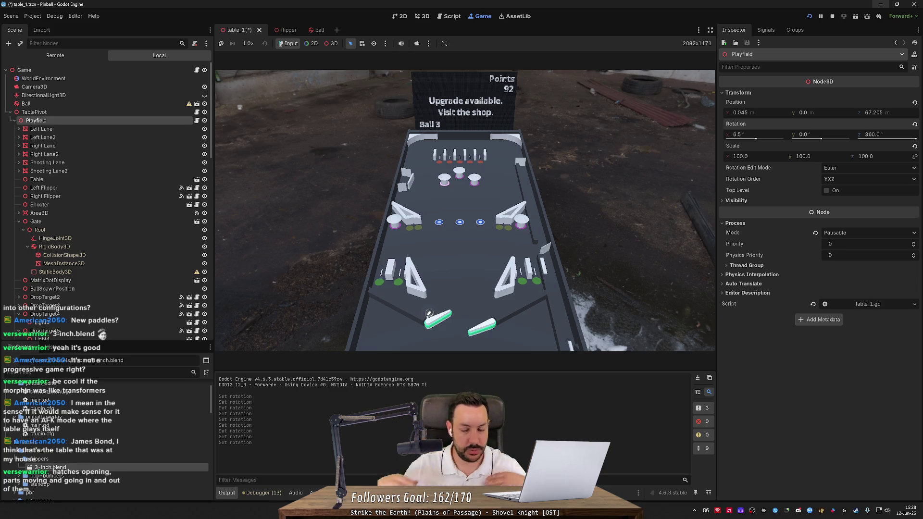
{"action": "left_click", "coordinate": [871, 134]}
{"action": "type", "text": "0"}
{"action": "key", "text": "Return"}
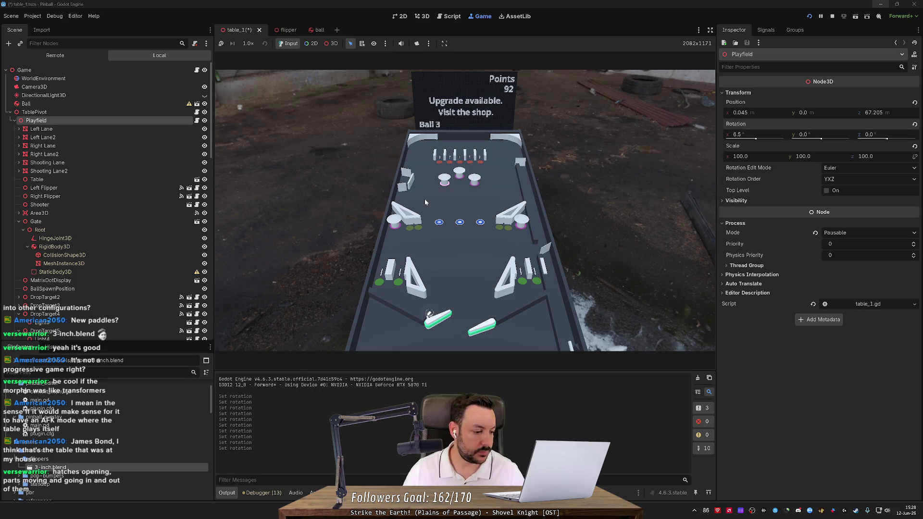
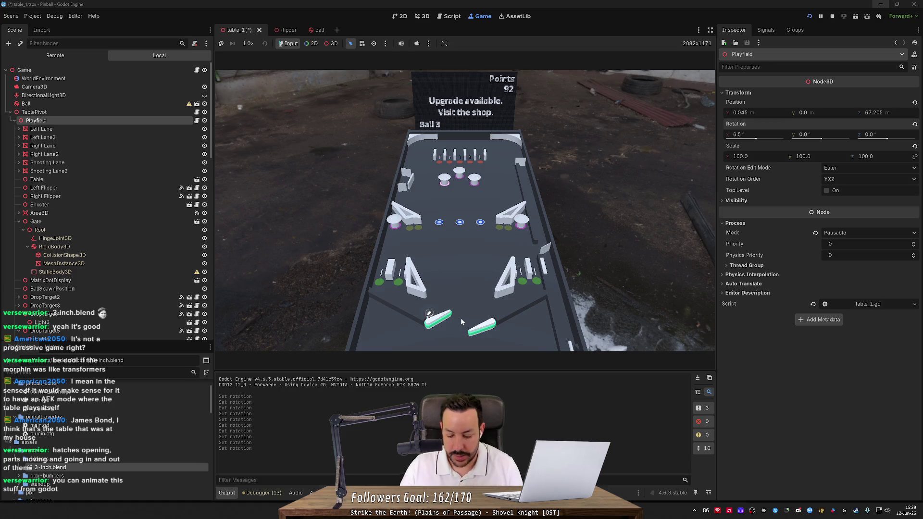
Step: Spawn a debug ball, drag it up to mid-field, and keep hitting it with the left flipper
{"action": "key", "text": "Left"}
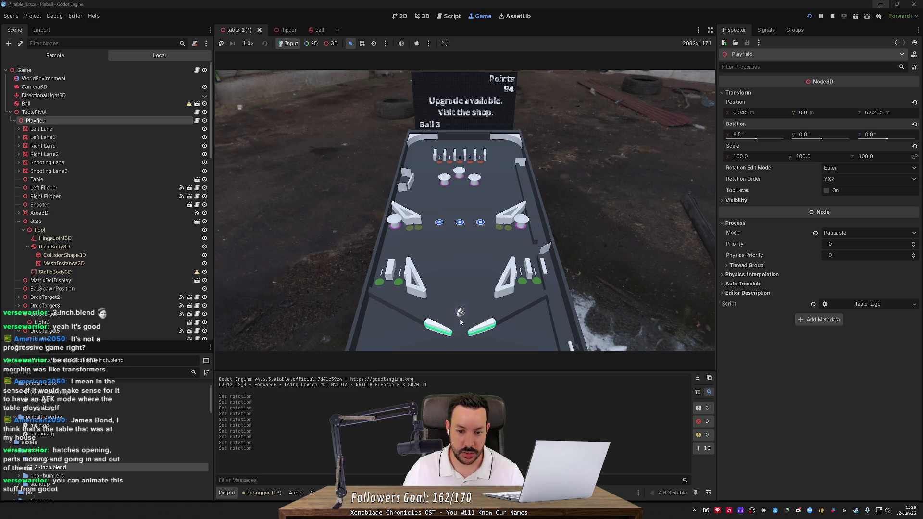
{"action": "left_click", "coordinate": [462, 310]}
{"action": "left_click_drag", "start_coordinate": [461, 309], "coordinate": [464, 242]}
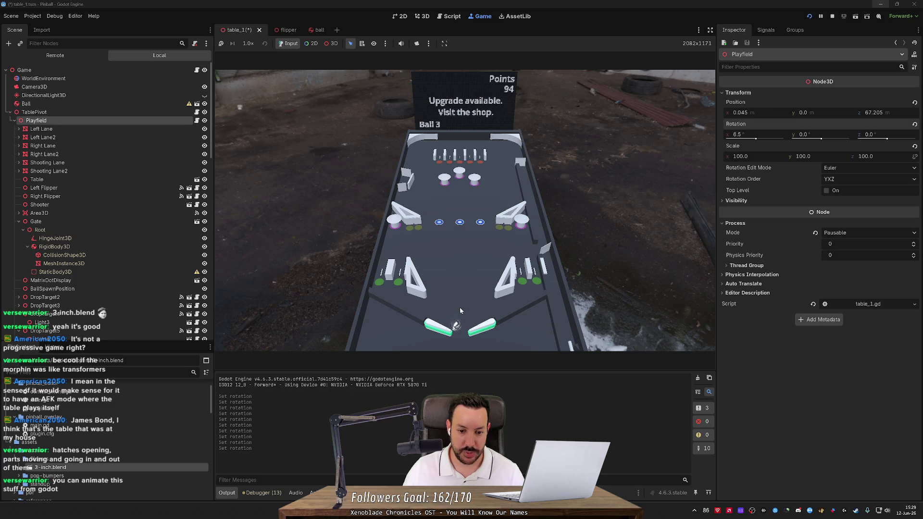
{"action": "left_click", "coordinate": [462, 255]}
{"action": "key", "text": "Left"}
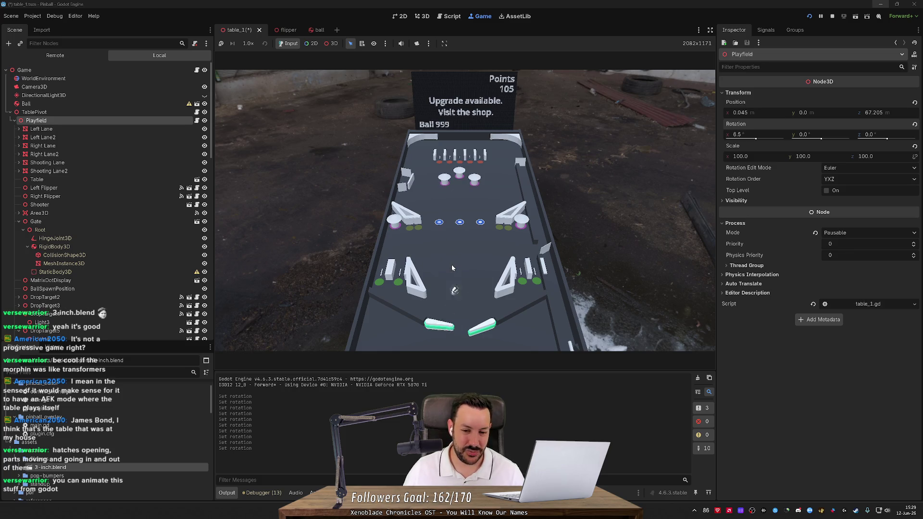
{"action": "key", "text": "Left"}
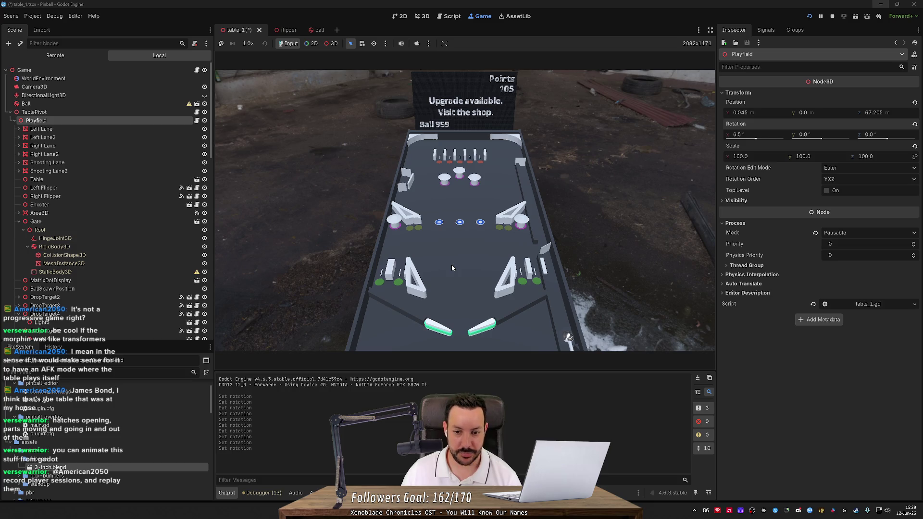
Step: Launch the ball from the shooter lane and flip it up toward the upper bumpers
{"action": "key", "text": "space"}
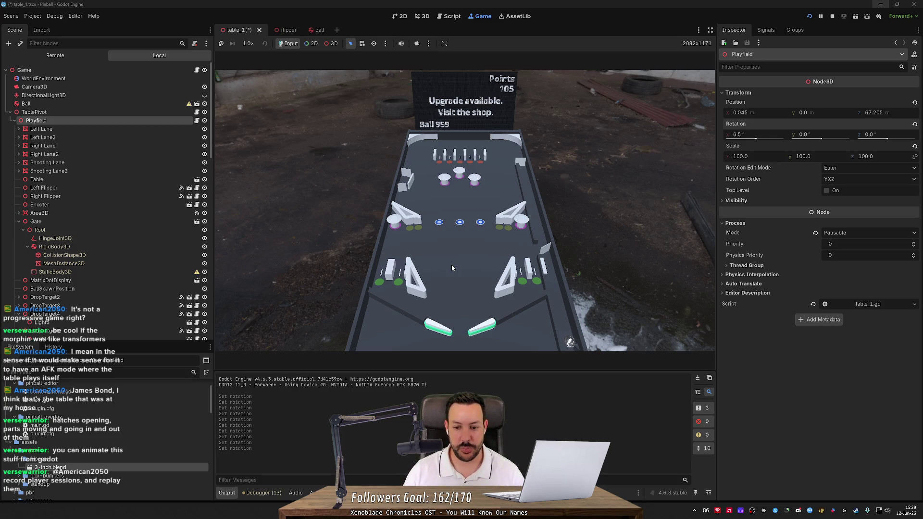
{"action": "key", "text": "Left"}
{"action": "key", "text": "Right"}
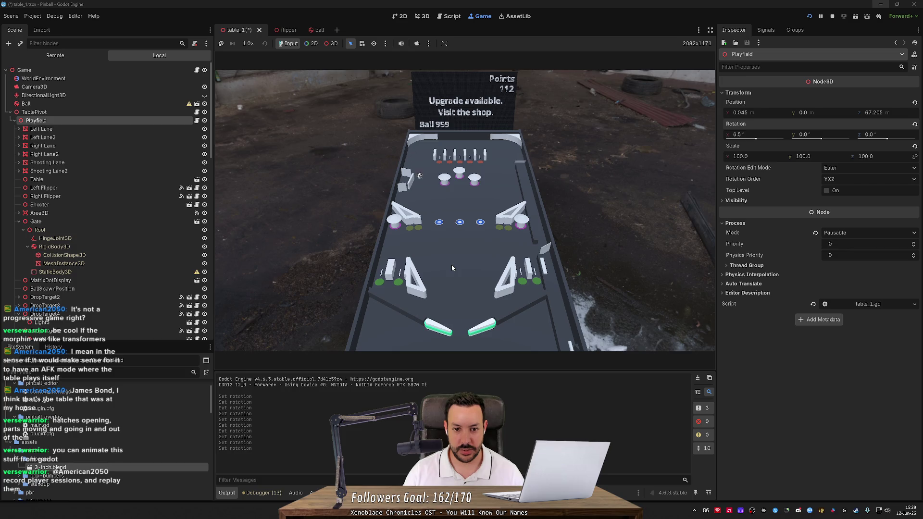
{"action": "key", "text": "Right"}
{"action": "key", "text": "Left"}
{"action": "key", "text": "Right"}
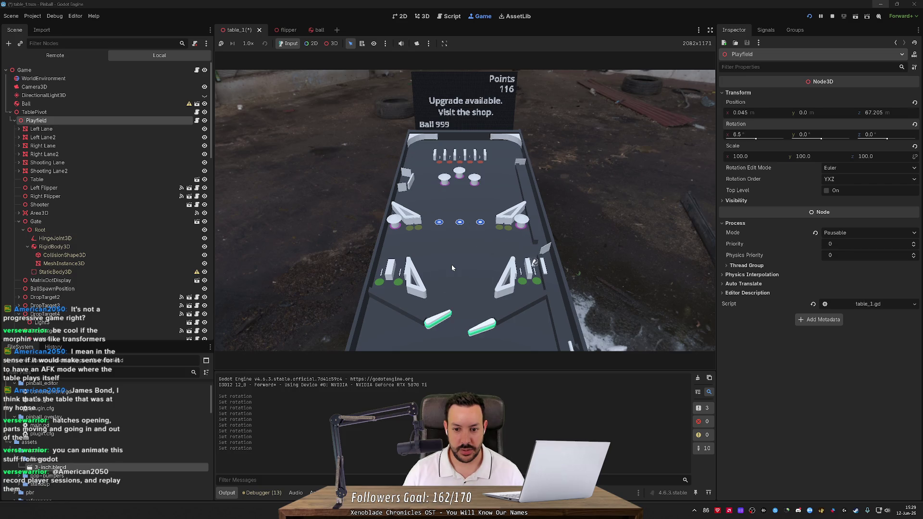
{"action": "key", "text": "Right"}
{"action": "key", "text": "Left"}
{"action": "key", "text": "Right"}
{"action": "key", "text": "Left"}
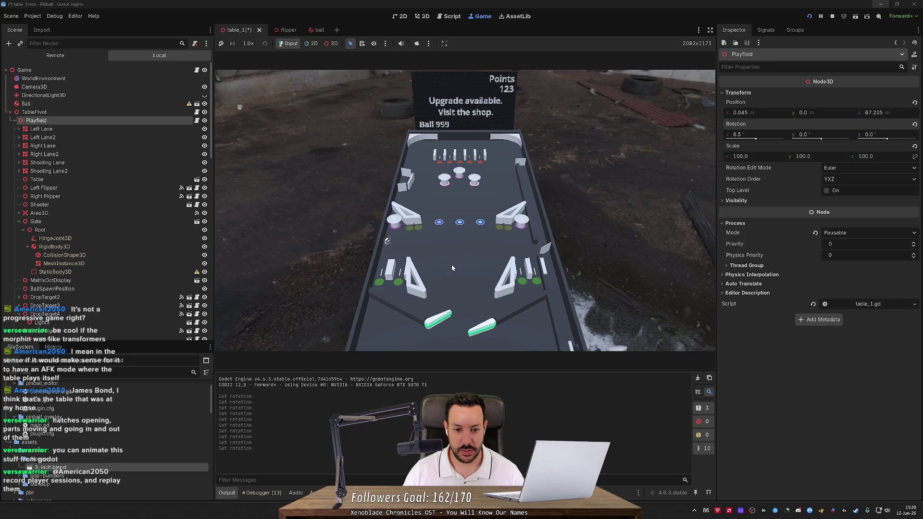
{"action": "key", "text": "Right"}
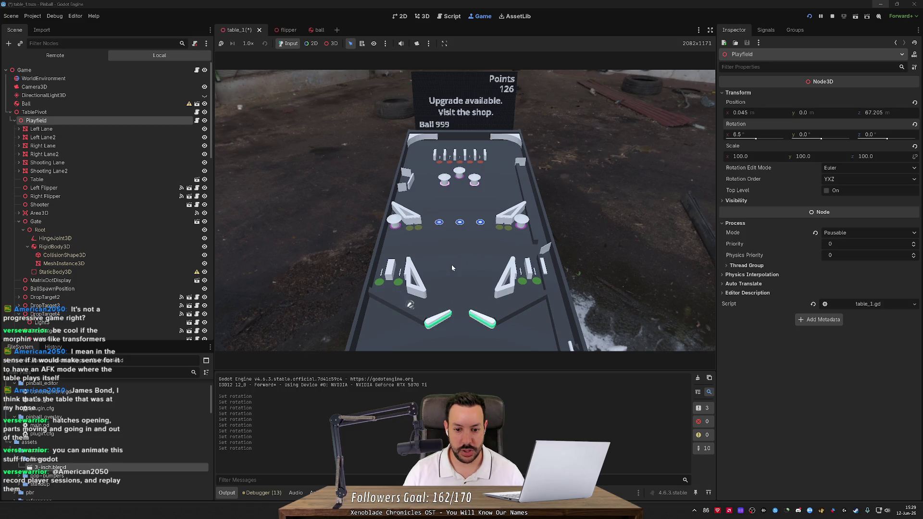
Step: Keep the ball in play with left and right flipper flicks until the score reaches 168
{"action": "key", "text": "Left"}
{"action": "key", "text": "Left"}
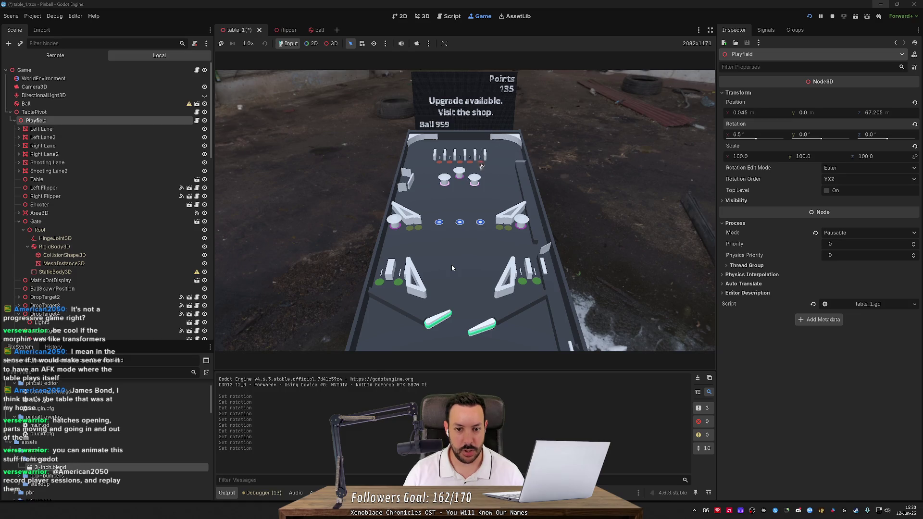
{"action": "key", "text": "Left"}
{"action": "key", "text": "Right"}
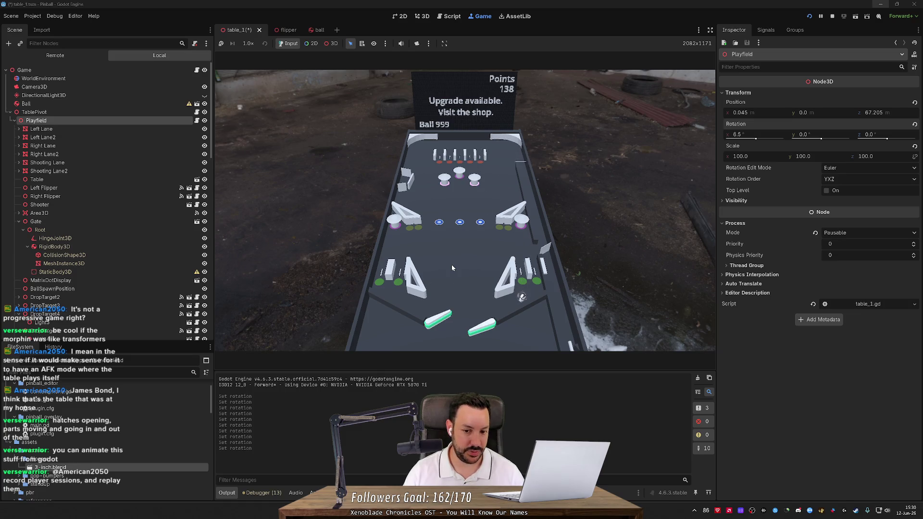
{"action": "key", "text": "Right"}
{"action": "key", "text": "Left"}
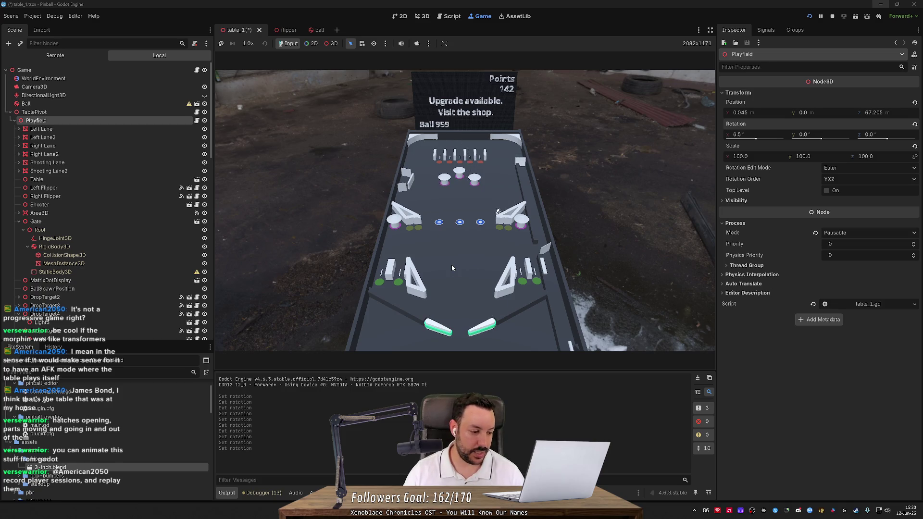
{"action": "key", "text": "Left"}
{"action": "key", "text": "Left"}
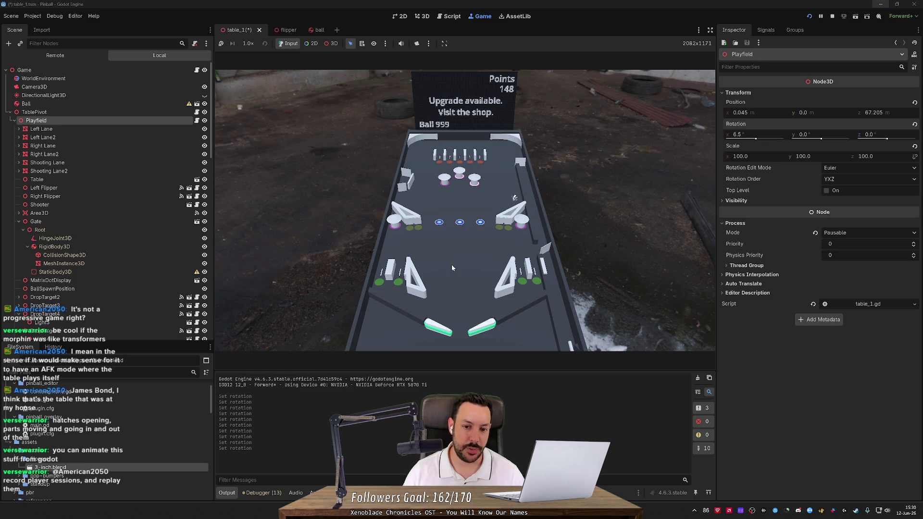
{"action": "key", "text": "Left"}
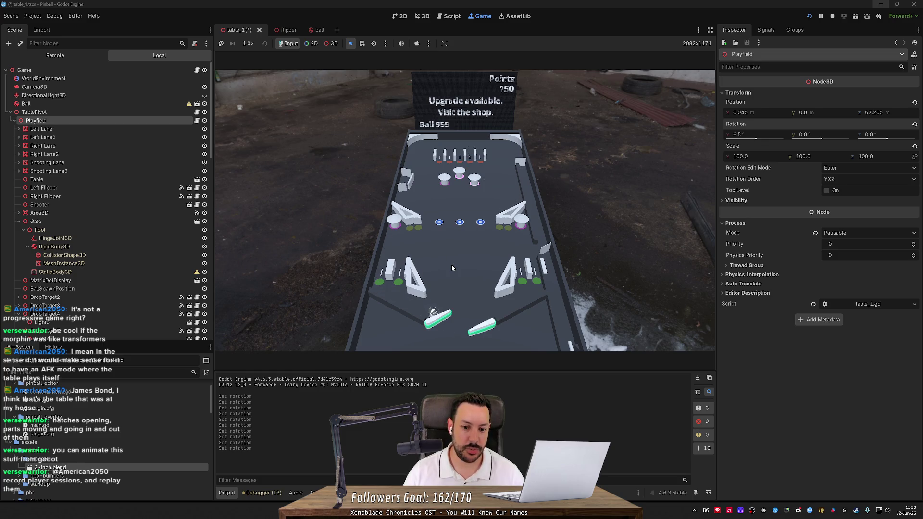
{"action": "key", "text": "Right"}
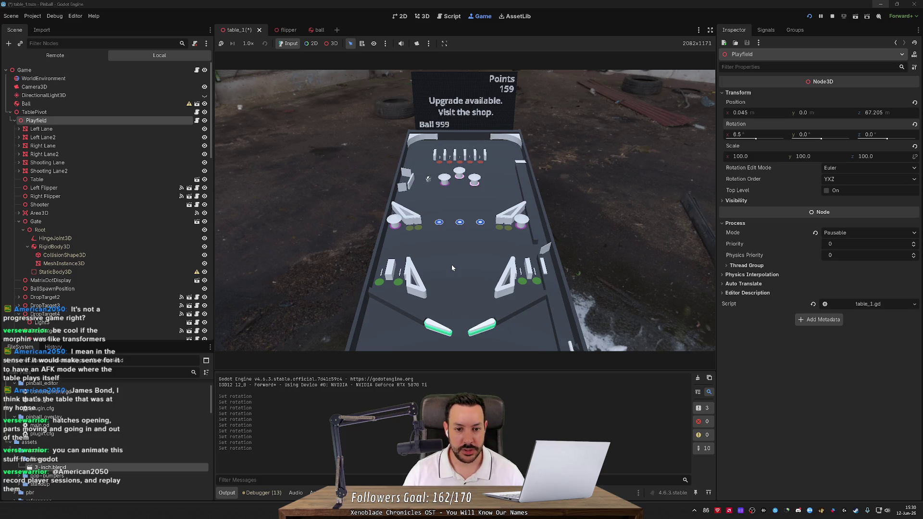
{"action": "key", "text": "Left"}
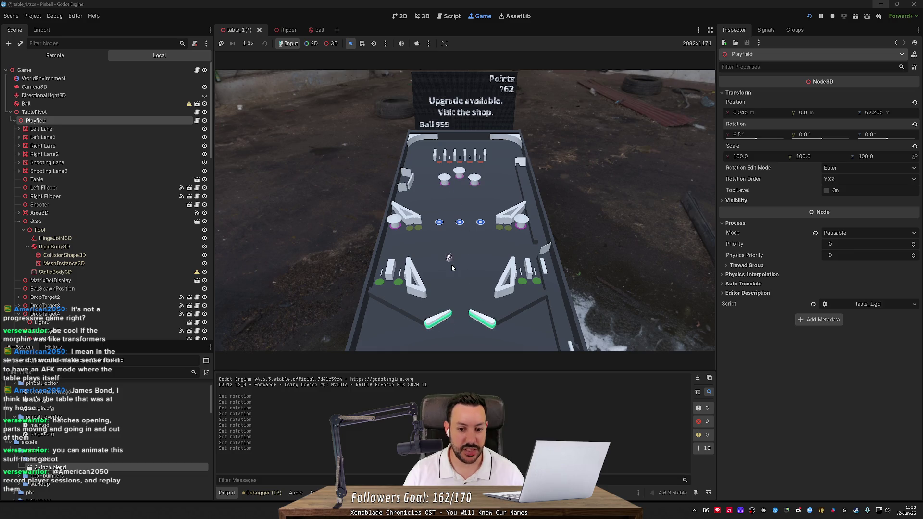
{"action": "key", "text": "Right"}
{"action": "key", "text": "Right"}
{"action": "key", "text": "Left"}
{"action": "key", "text": "Left"}
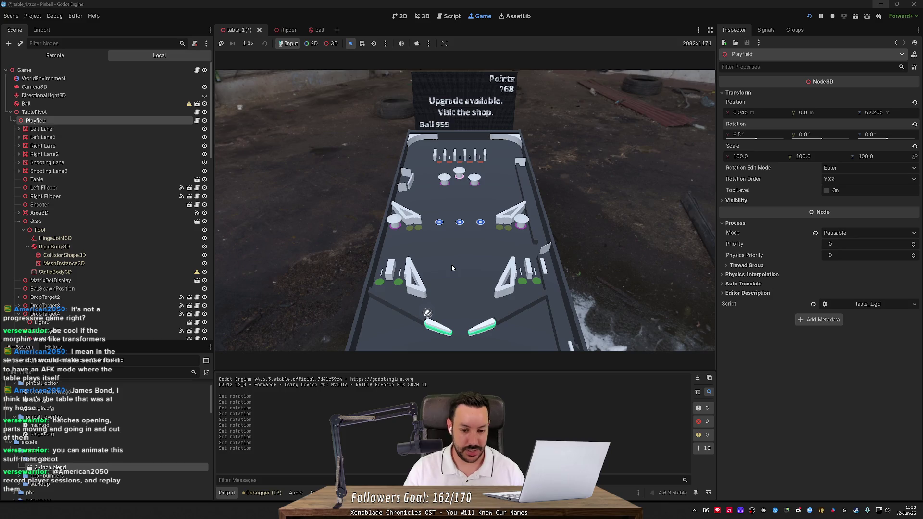
Step: Flip the ball up to the bumpers and centre targets with both flippers
{"action": "key", "text": "Left"}
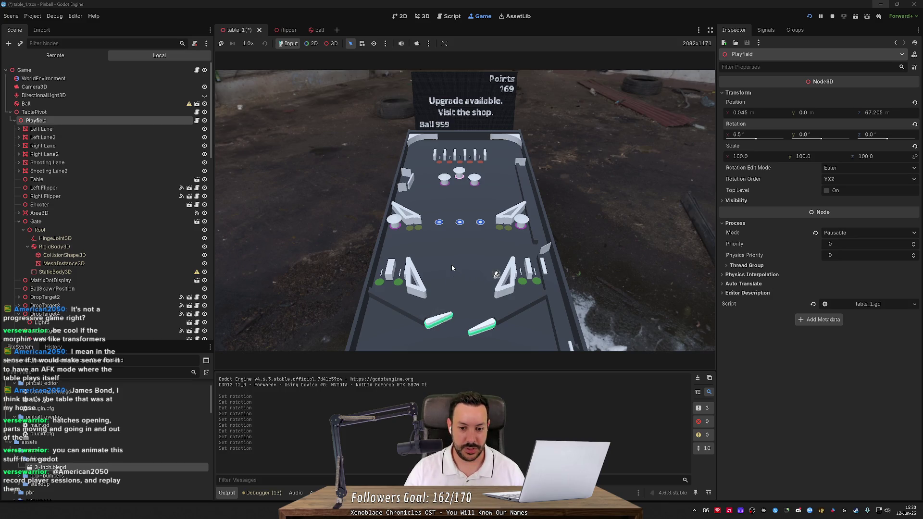
{"action": "key", "text": "Left"}
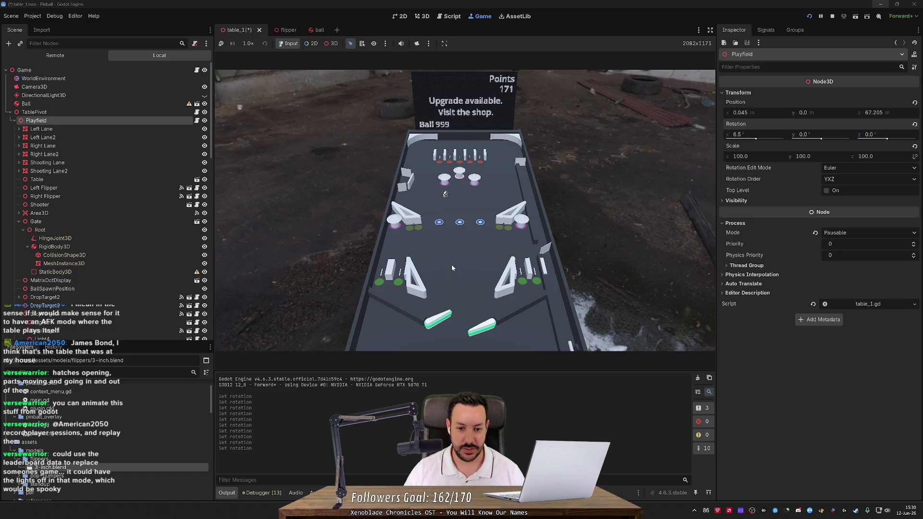
{"action": "key", "text": "Right"}
{"action": "key", "text": "Left"}
{"action": "key", "text": "Right"}
{"action": "key", "text": "Left"}
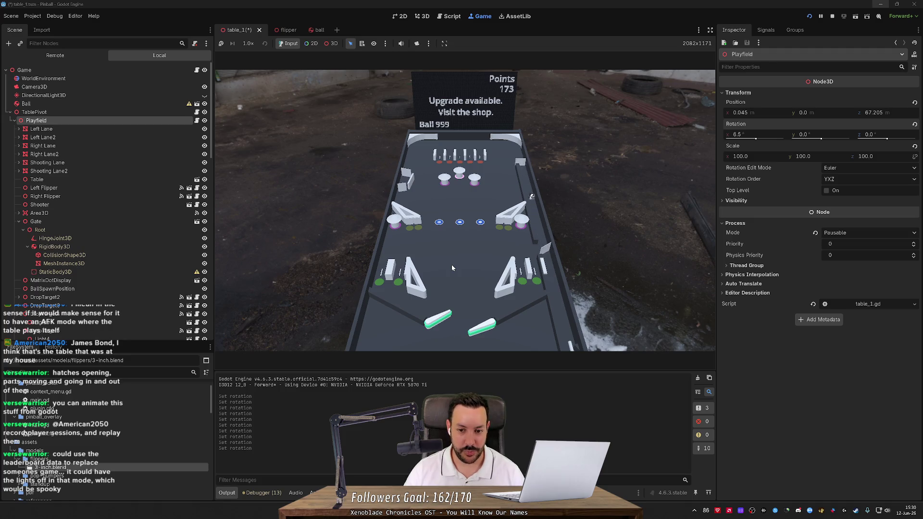
{"action": "key", "text": "Right"}
{"action": "key", "text": "Right"}
{"action": "key", "text": "Right"}
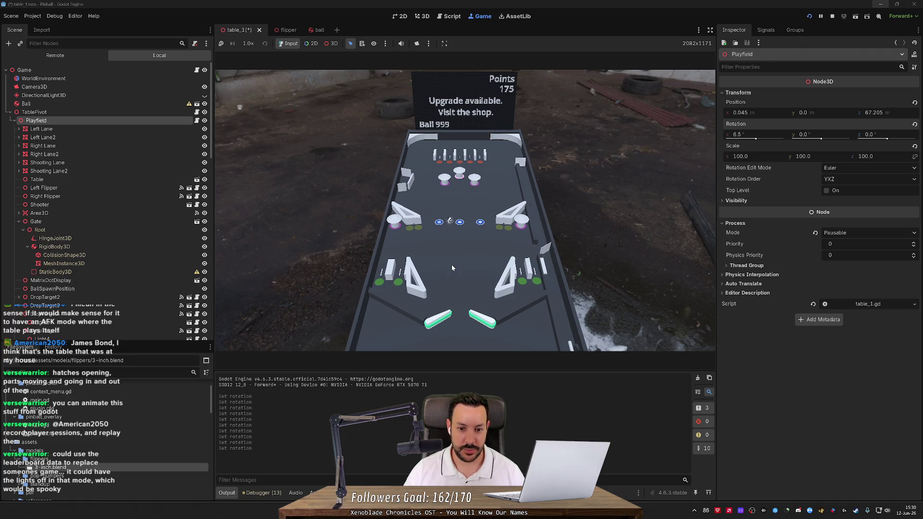
{"action": "key", "text": "Left"}
{"action": "key", "text": "Right"}
{"action": "key", "text": "Left"}
{"action": "key", "text": "Right"}
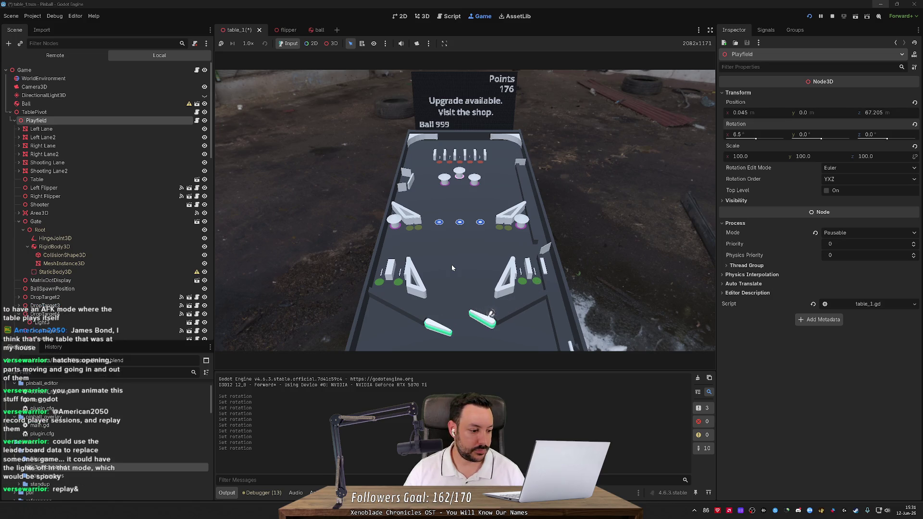
{"action": "key", "text": "Right"}
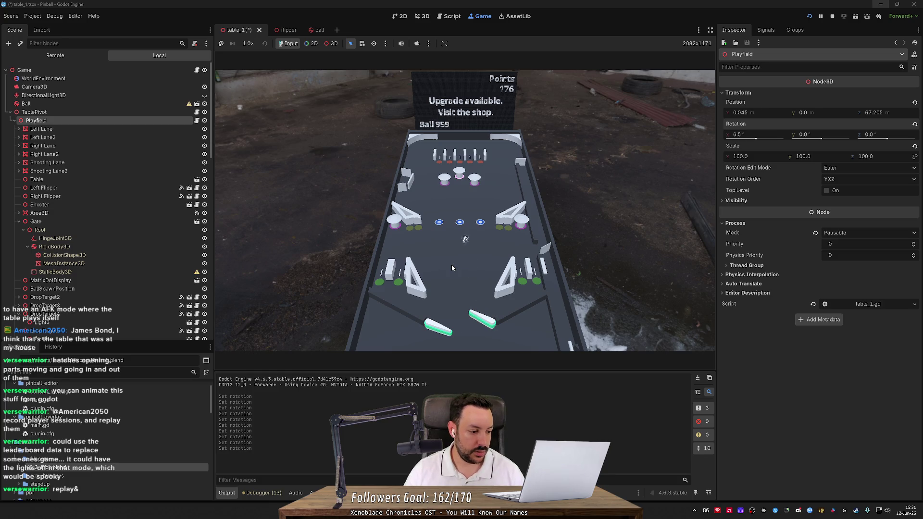
{"action": "key", "text": "Left"}
{"action": "key", "text": "Right"}
{"action": "key", "text": "Right"}
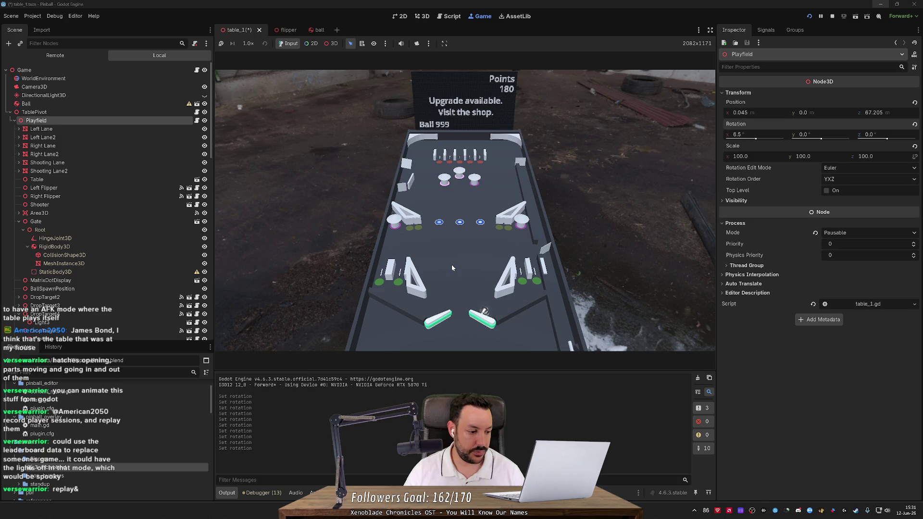
{"action": "key", "text": "Right"}
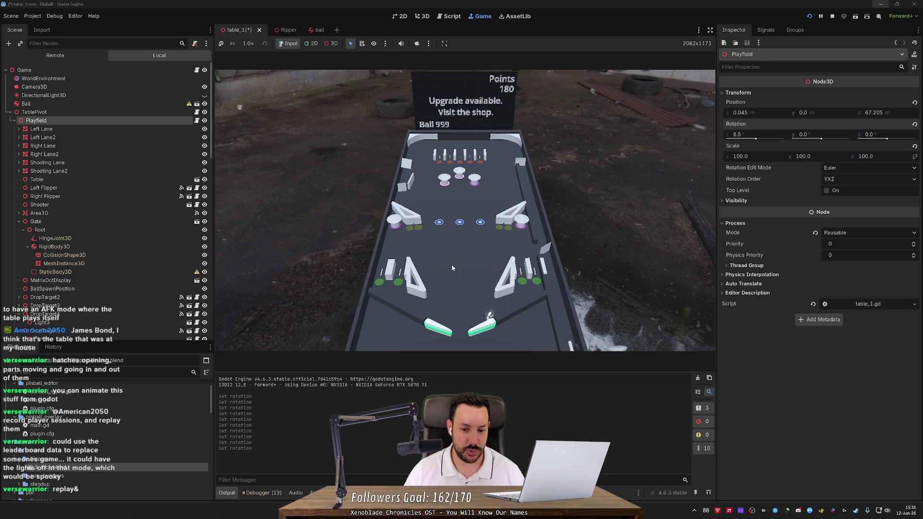
{"action": "key", "text": "Left"}
{"action": "key", "text": "Right"}
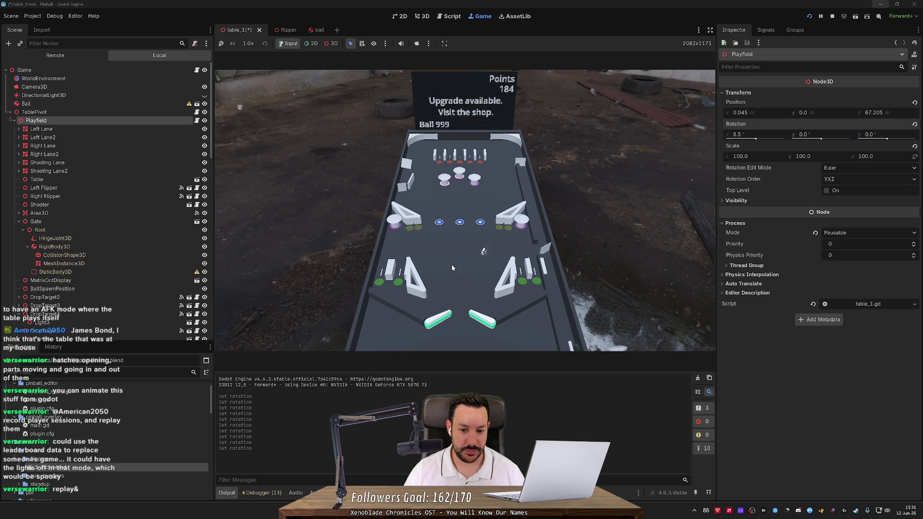
{"action": "key", "text": "Right"}
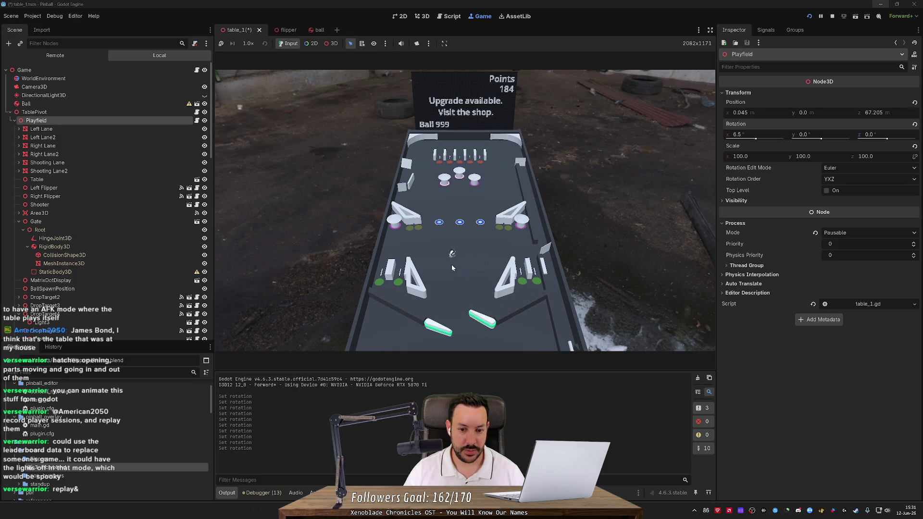
{"action": "key", "text": "Left"}
{"action": "key", "text": "Right"}
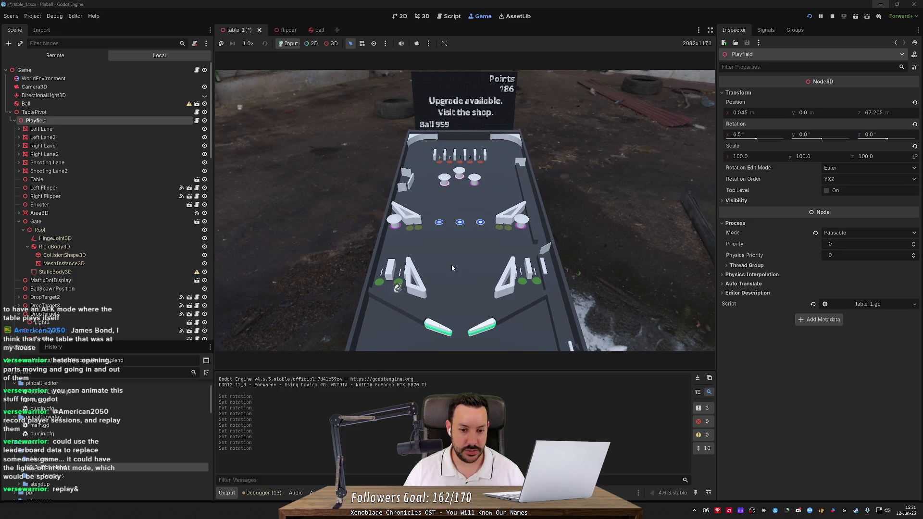
Step: Keep the ball alive with alternating left and right flipper flicks
{"action": "key", "text": "Left"}
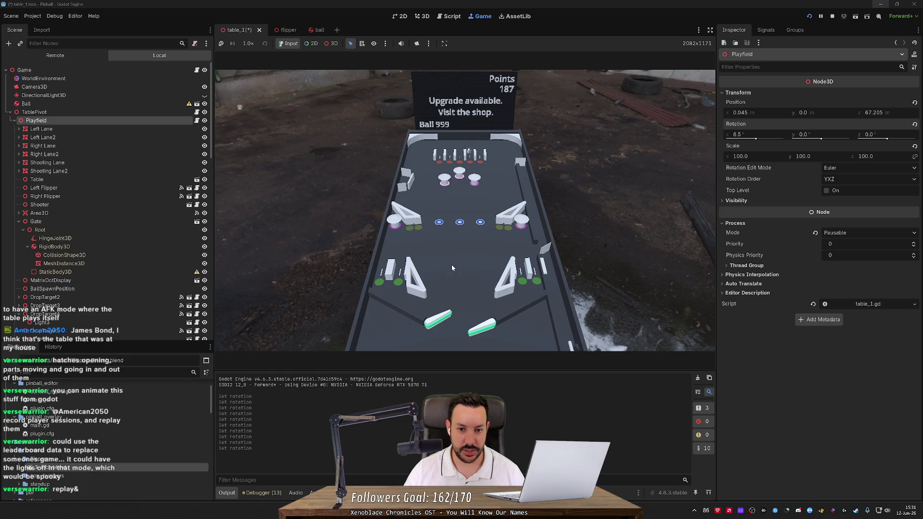
{"action": "key", "text": "Right"}
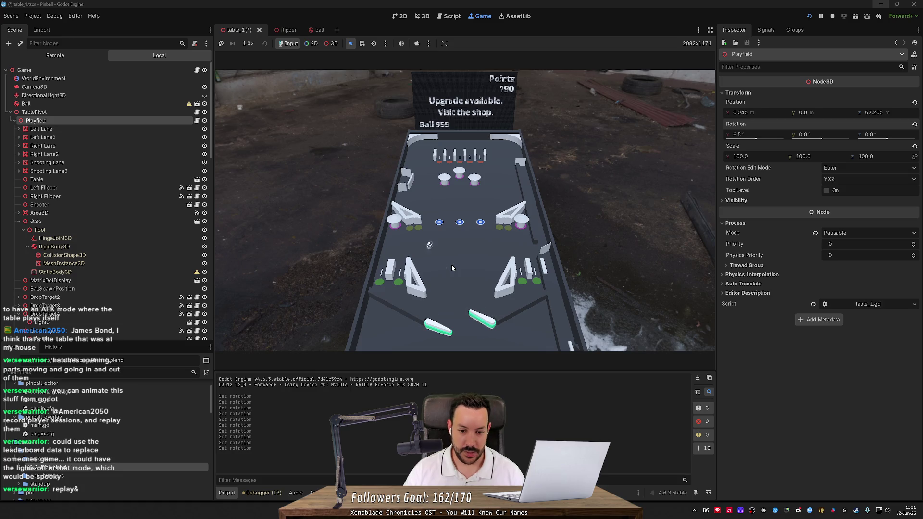
{"action": "key", "text": "Left"}
{"action": "key", "text": "Left"}
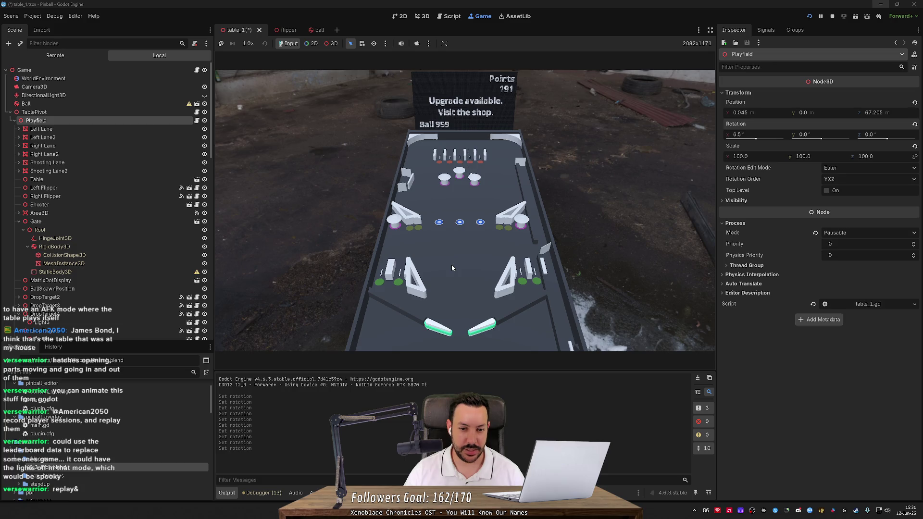
{"action": "key", "text": "Left"}
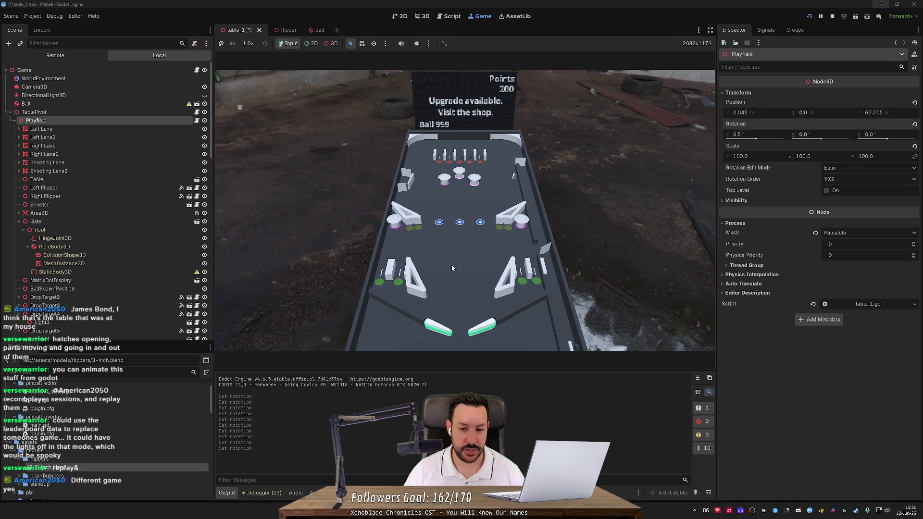
{"action": "key", "text": "Right"}
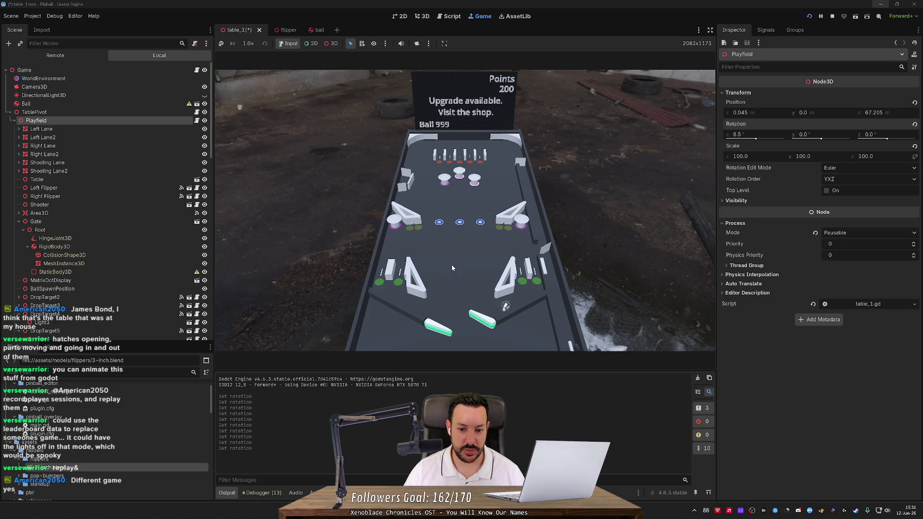
{"action": "key", "text": "Right"}
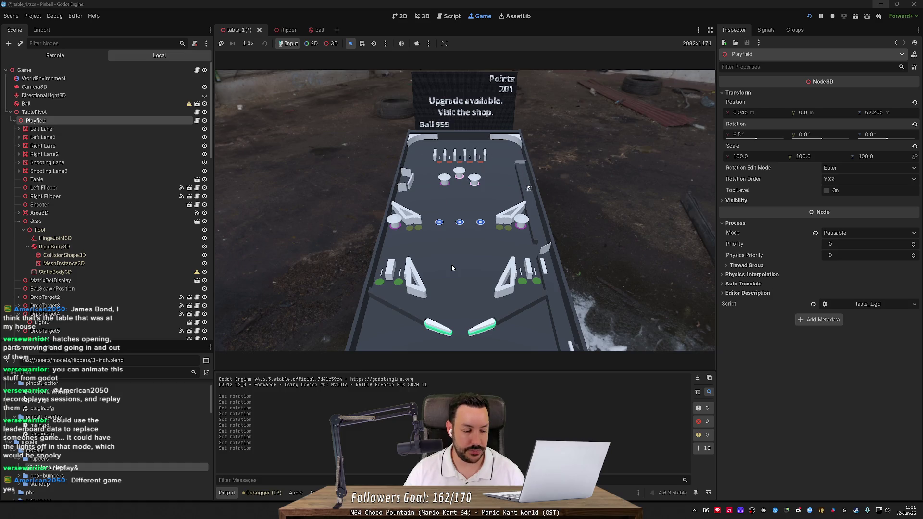
{"action": "key", "text": "Left"}
{"action": "key", "text": "Right"}
{"action": "key", "text": "Right"}
{"action": "key", "text": "Right"}
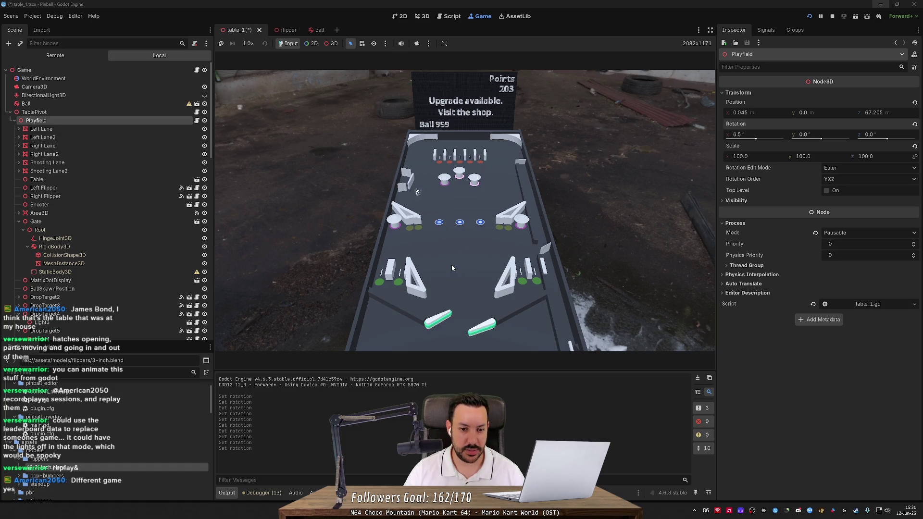
{"action": "key", "text": "Right"}
{"action": "key", "text": "Right"}
{"action": "key", "text": "Right"}
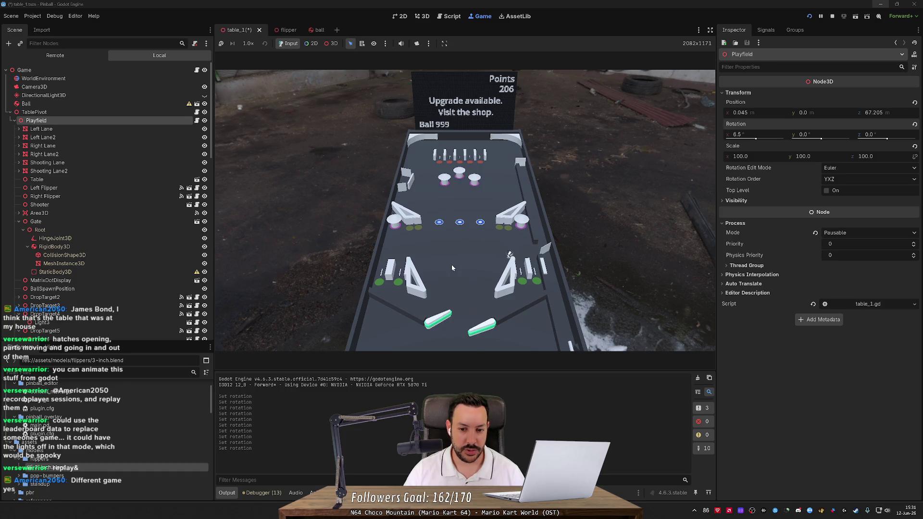
{"action": "key", "text": "Left"}
{"action": "key", "text": "Right"}
{"action": "key", "text": "Left"}
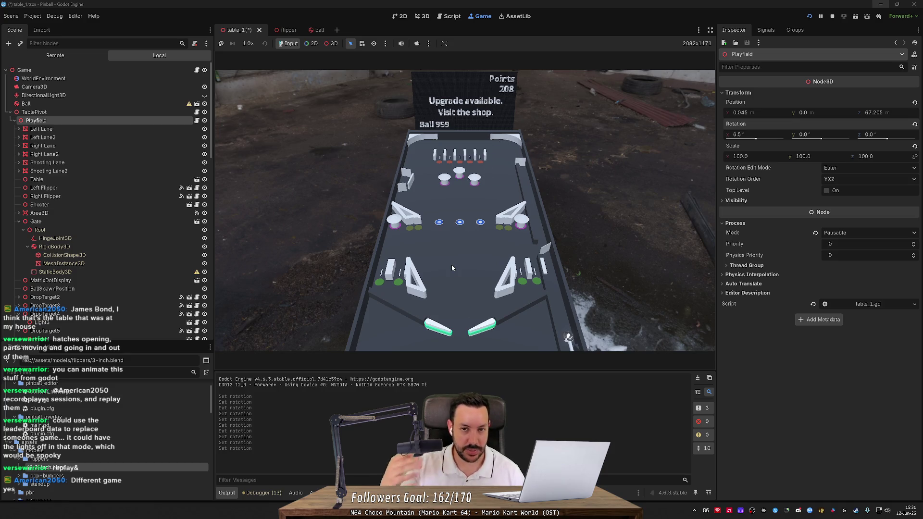
Step: Launch the next ball out of the shooter lane and keep flipping it up the table
{"action": "key", "text": "Right"}
{"action": "key", "text": "Left"}
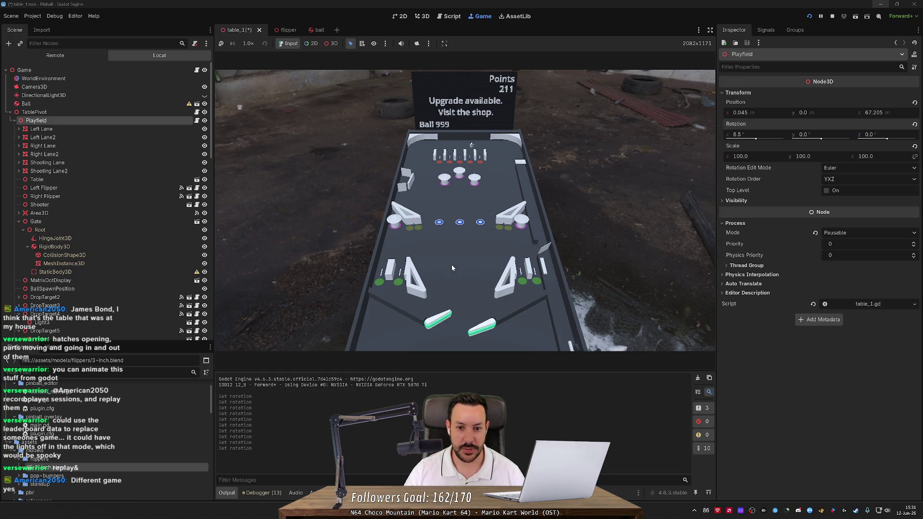
{"action": "key", "text": "Left"}
{"action": "key", "text": "Right"}
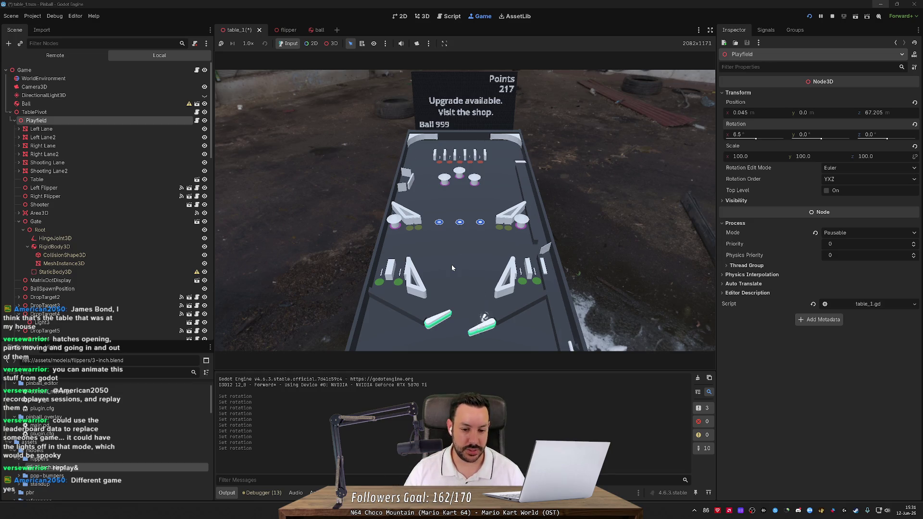
{"action": "key", "text": "Right"}
{"action": "key", "text": "Left"}
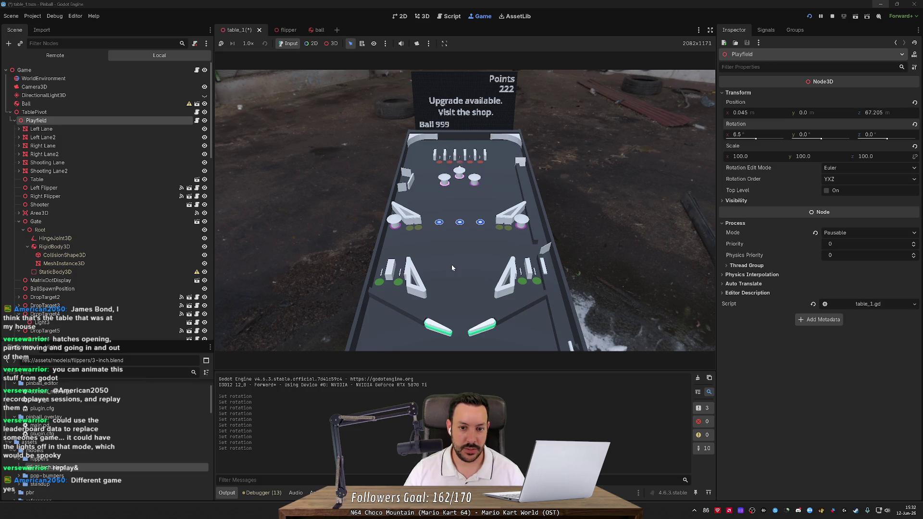
{"action": "key", "text": "Left"}
{"action": "key", "text": "Right"}
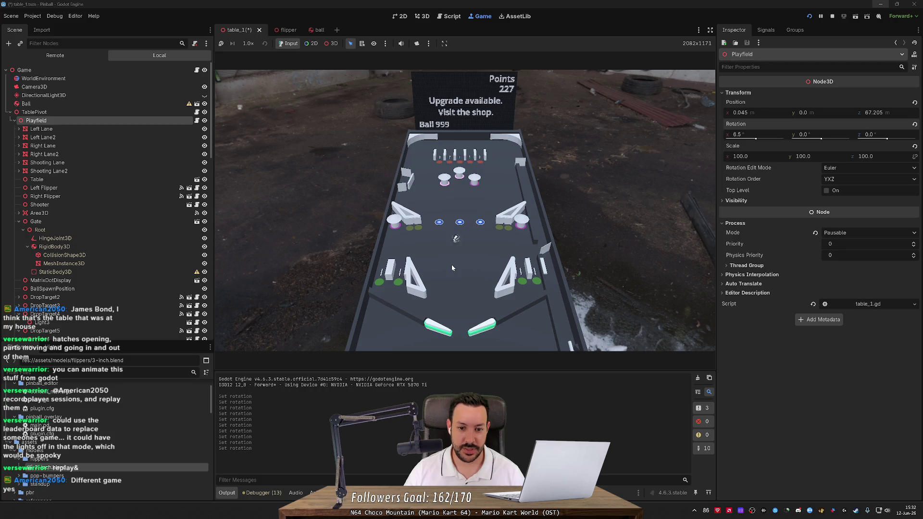
{"action": "key", "text": "Left"}
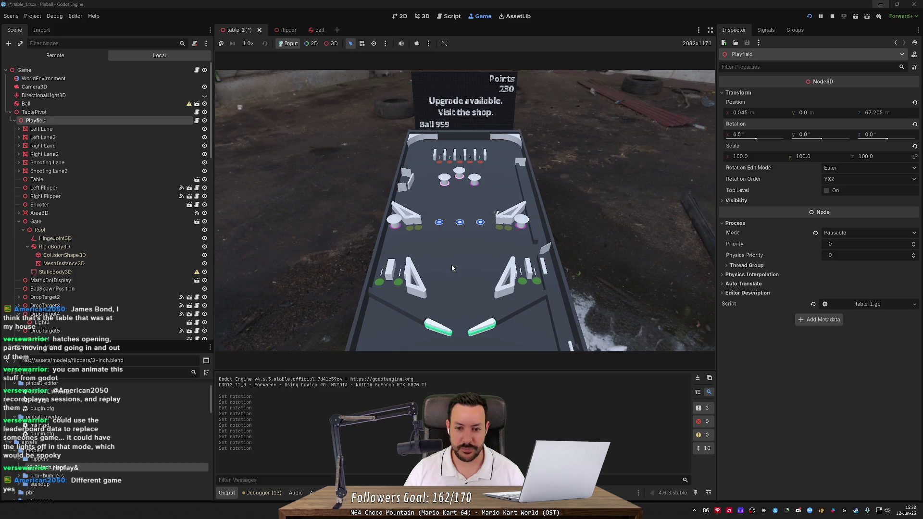
{"action": "key", "text": "Left"}
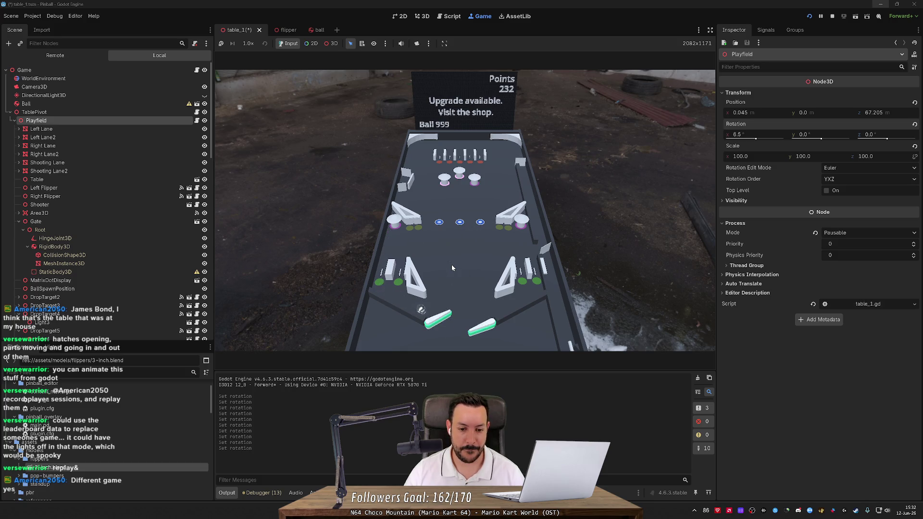
{"action": "key", "text": "Left"}
{"action": "key", "text": "Right"}
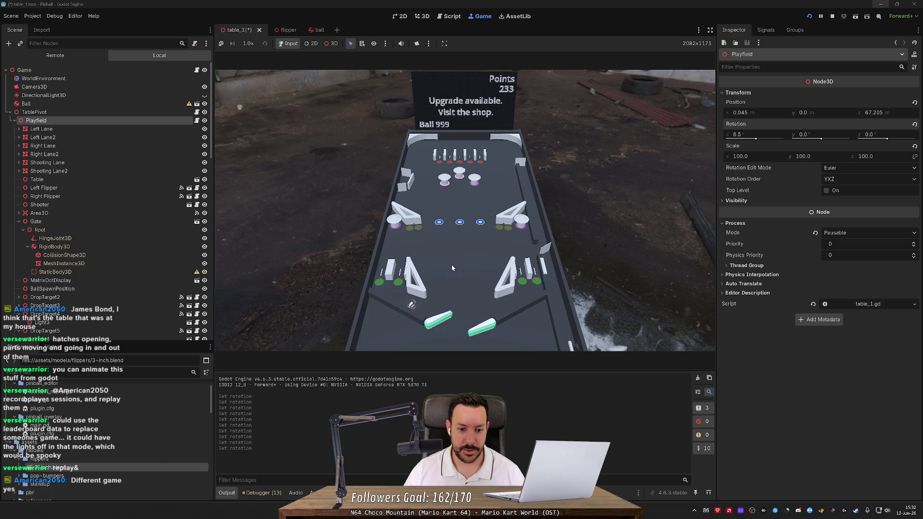
{"action": "key", "text": "Right"}
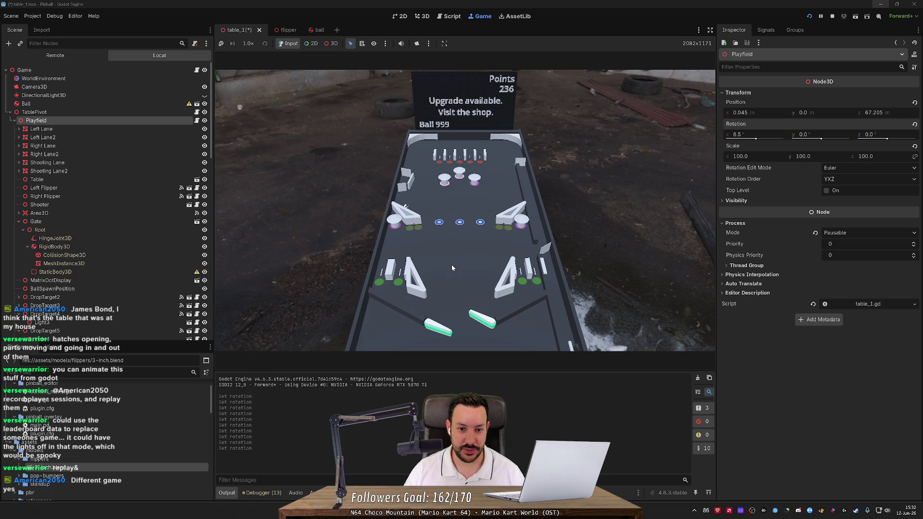
{"action": "key", "text": "Left"}
{"action": "key", "text": "Right"}
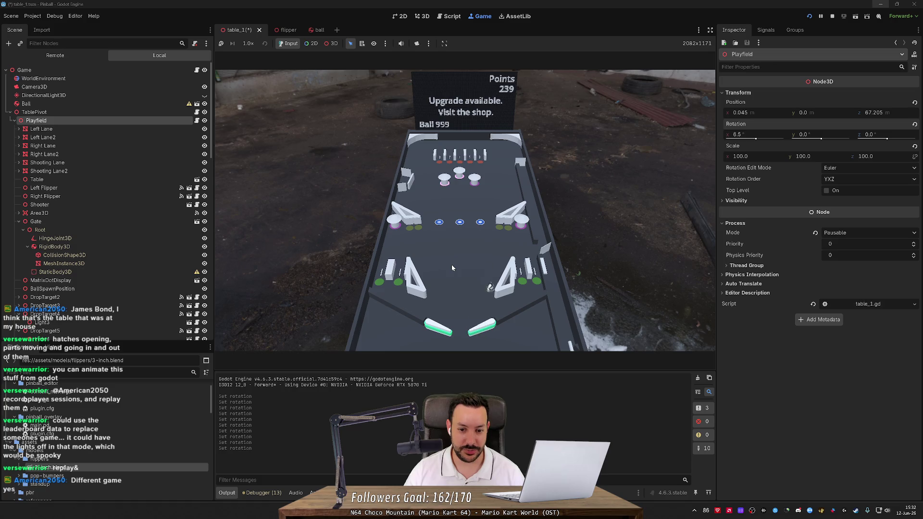
{"action": "key", "text": "Right"}
{"action": "key", "text": "Left"}
{"action": "key", "text": "Left"}
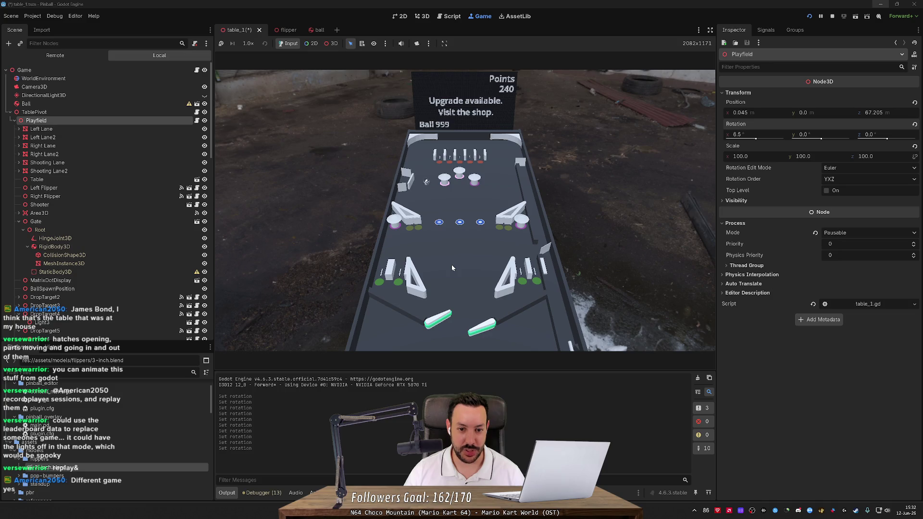
Step: Rally the ball with both flippers, sending it back toward the centre
{"action": "key", "text": "Right"}
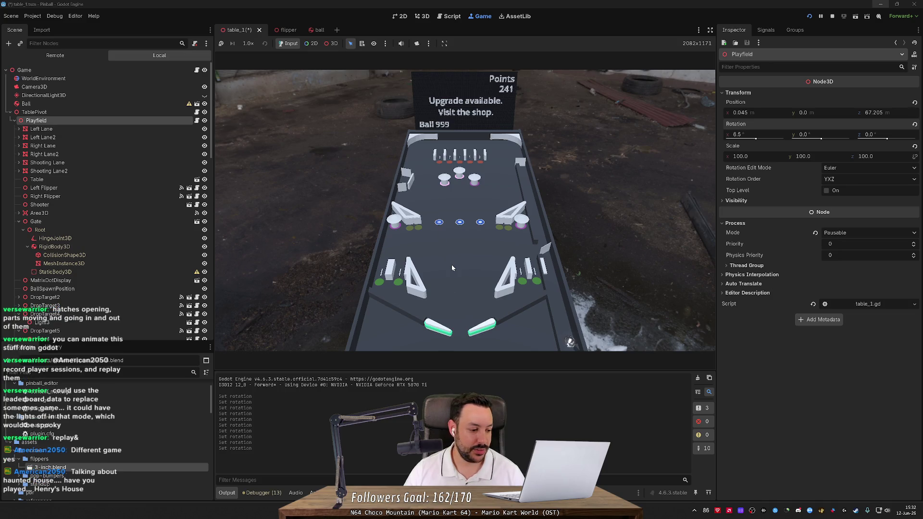
{"action": "key", "text": "Left"}
{"action": "key", "text": "Right"}
{"action": "key", "text": "Left"}
{"action": "key", "text": "Right"}
{"action": "key", "text": "Left"}
{"action": "key", "text": "Right"}
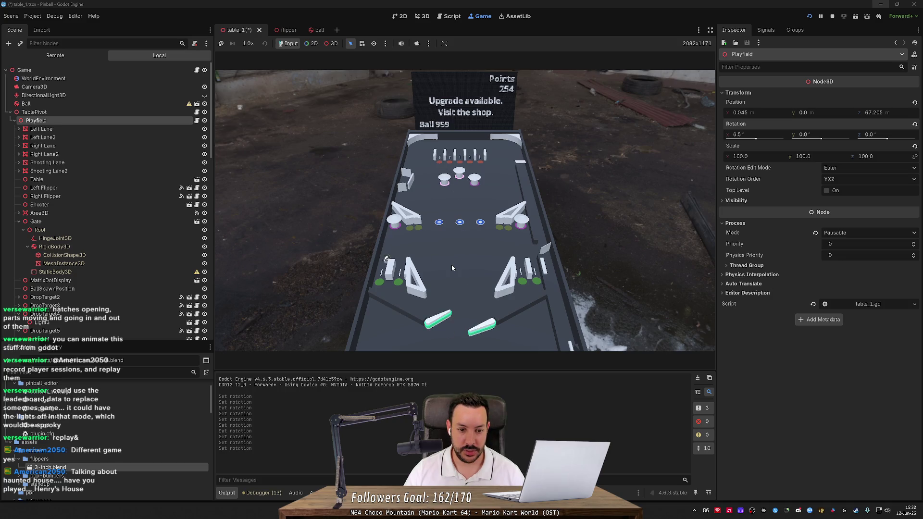
{"action": "key", "text": "Left"}
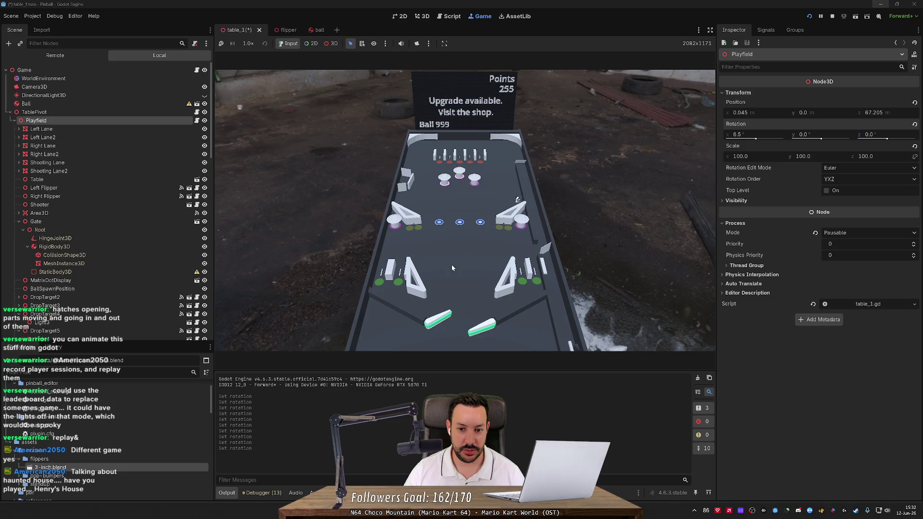
{"action": "key", "text": "Left"}
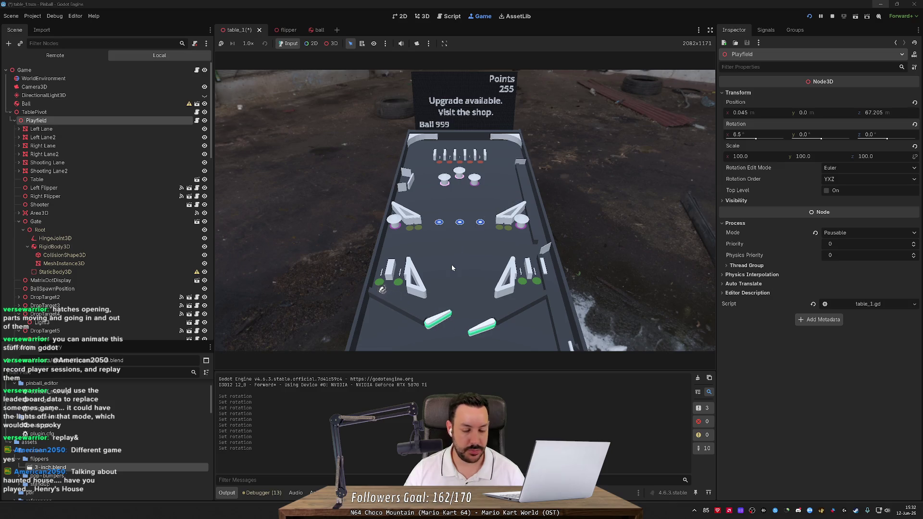
{"action": "key", "text": "Left"}
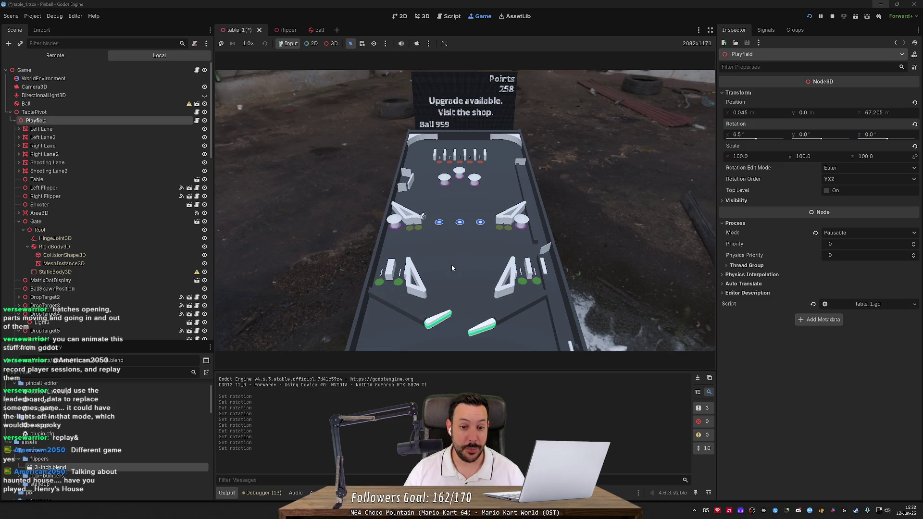
{"action": "key", "text": "Right"}
{"action": "key", "text": "Left"}
{"action": "key", "text": "Left"}
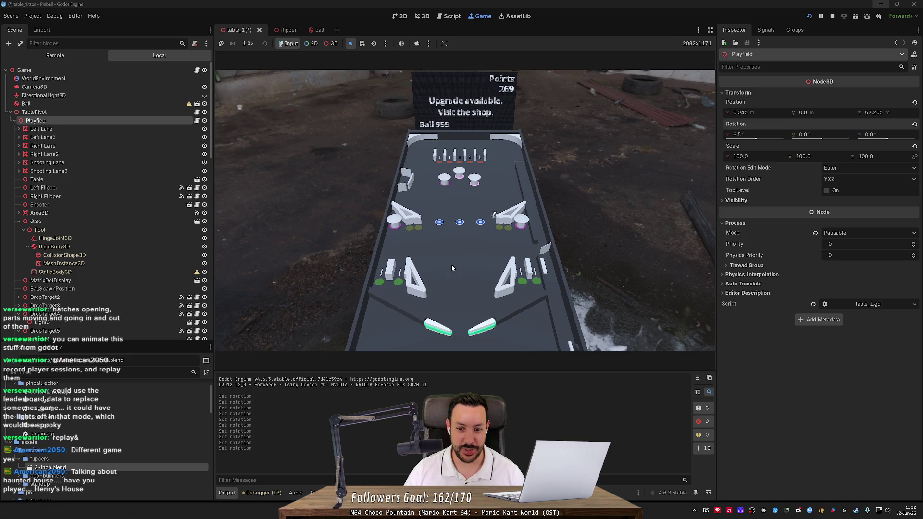
Step: Keep the ball going with the flippers until the score reaches about 288 points
{"action": "key", "text": "Left"}
{"action": "key", "text": "Right"}
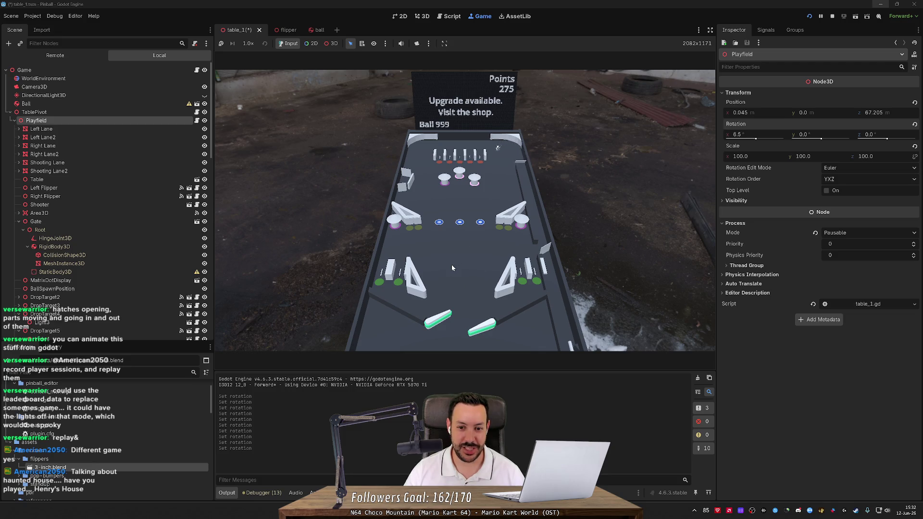
{"action": "key", "text": "Right"}
{"action": "key", "text": "Left"}
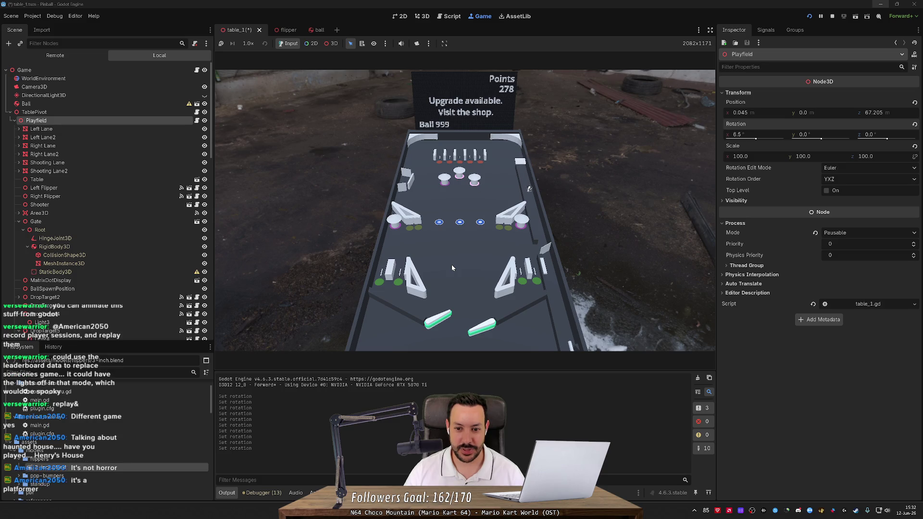
{"action": "key", "text": "Right"}
{"action": "key", "text": "Right"}
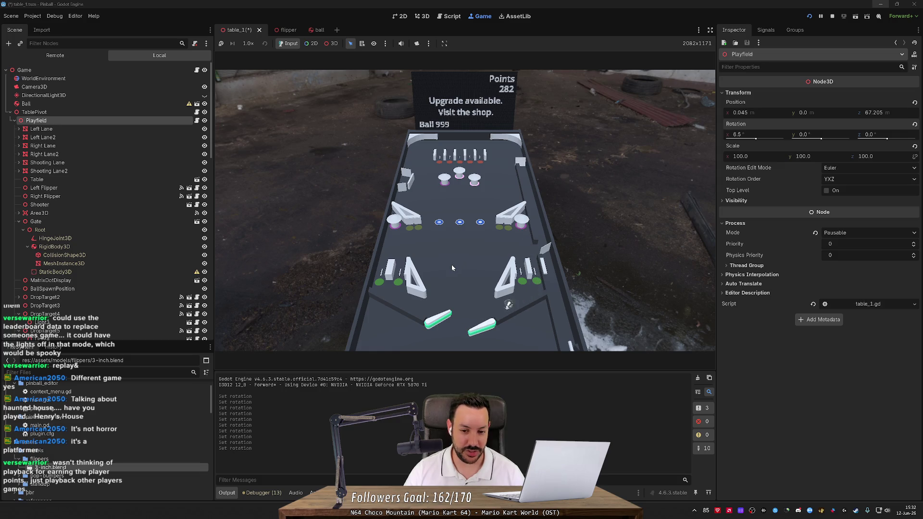
{"action": "key", "text": "Right"}
{"action": "key", "text": "Left"}
{"action": "key", "text": "Right"}
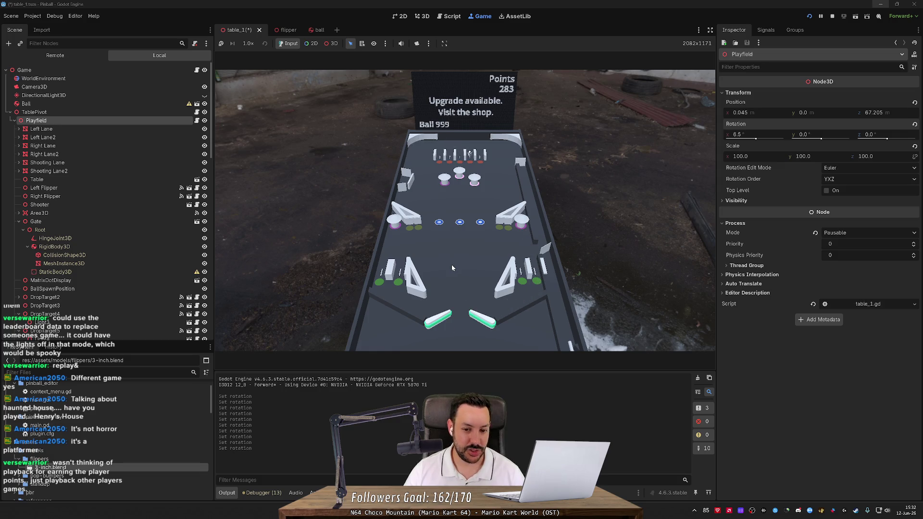
{"action": "key", "text": "Right"}
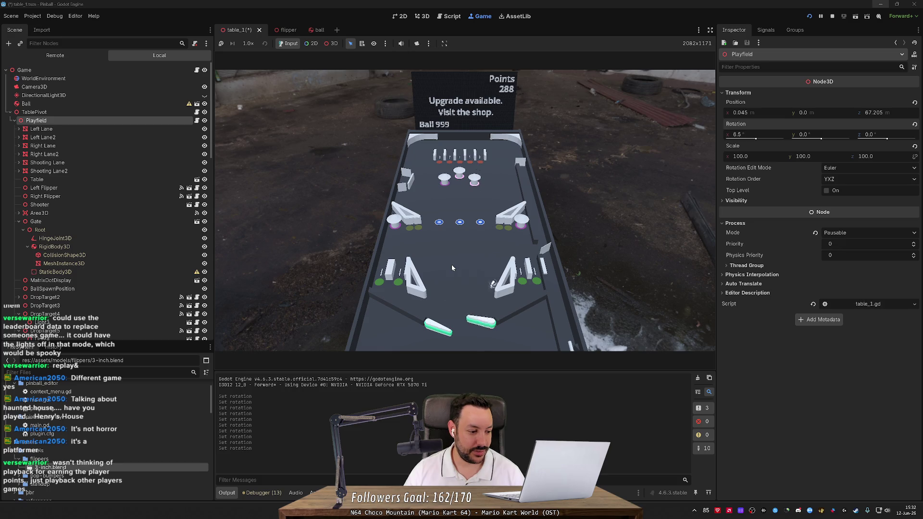
{"action": "key", "text": "Left"}
{"action": "key", "text": "Right"}
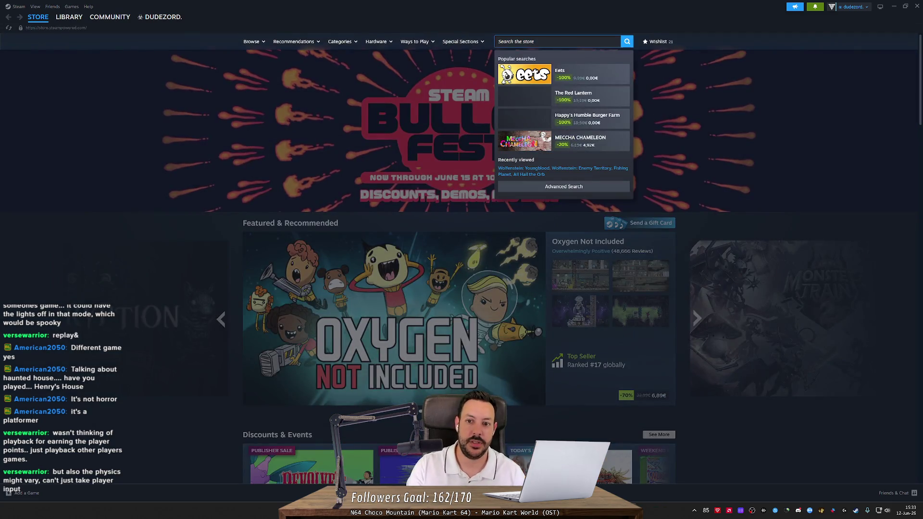
Step: Search Steam for 'henry's house', then load its archive.org page in a new Firefox tab
{"action": "type", "text": "henry's house"}
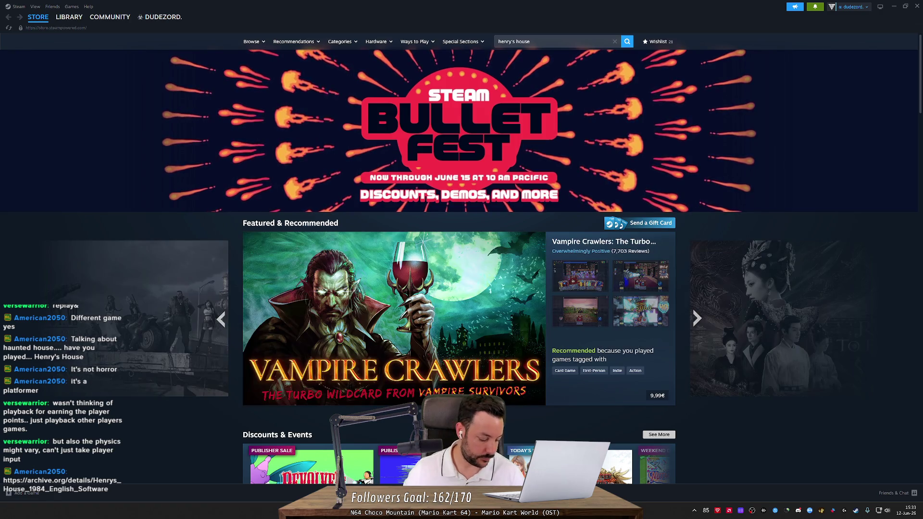
{"action": "key", "text": "alt+Tab"}
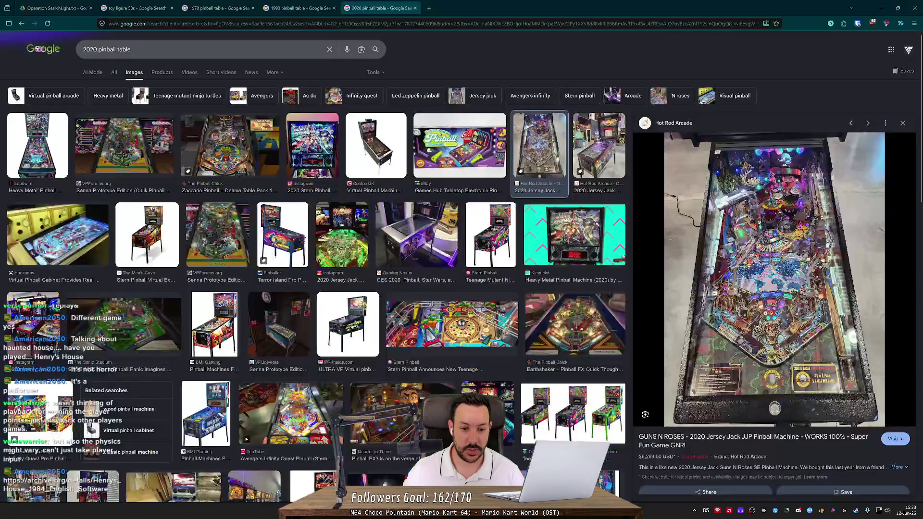
{"action": "left_click", "coordinate": [430, 8]}
{"action": "key", "text": "ctrl+v"}
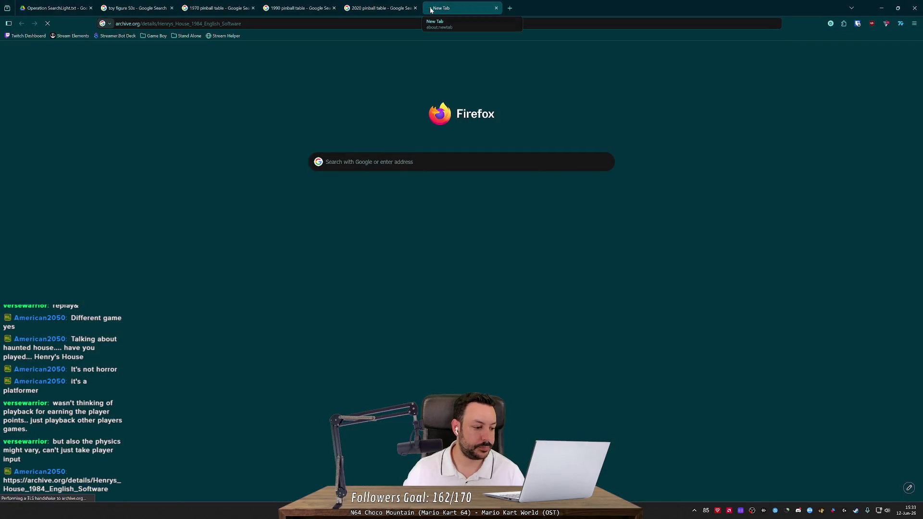
{"action": "key", "text": "Return"}
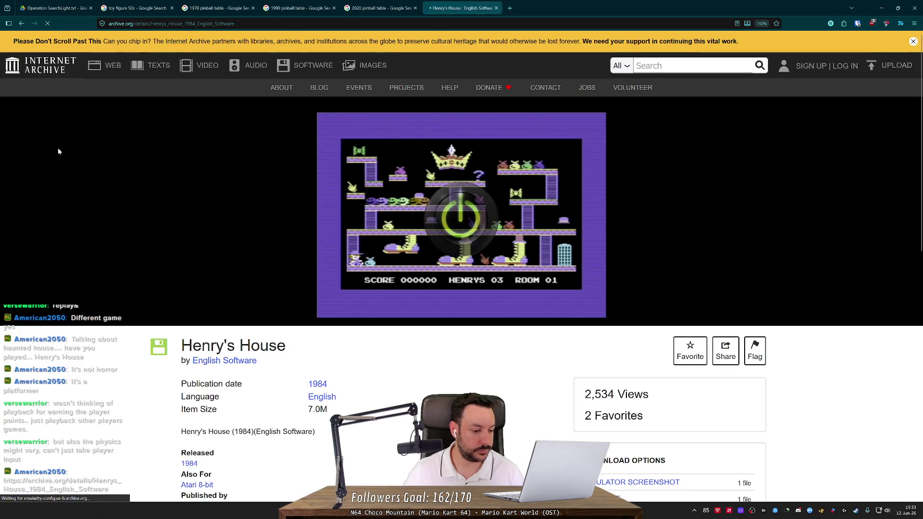
Step: Start the Henry's House emulator, toggle its sound on and back to muted, and focus it
{"action": "left_click", "coordinate": [464, 220]}
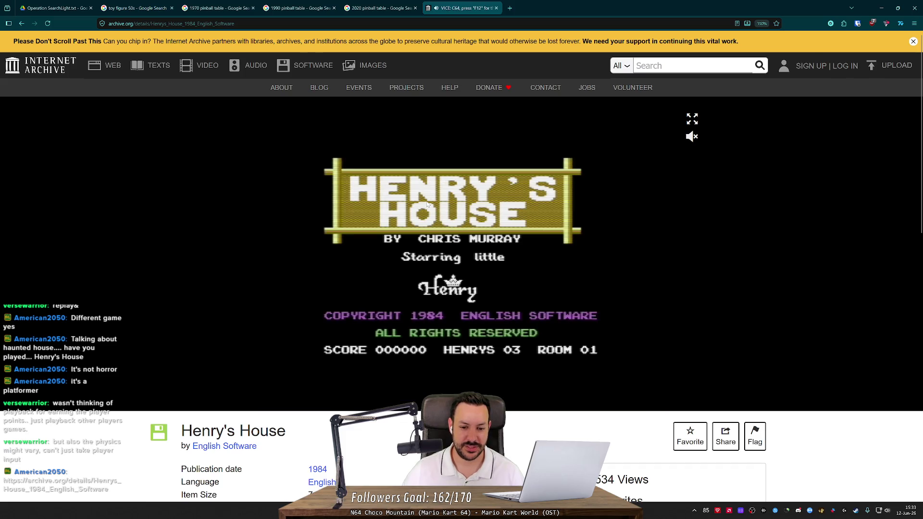
{"action": "left_click", "coordinate": [689, 140]}
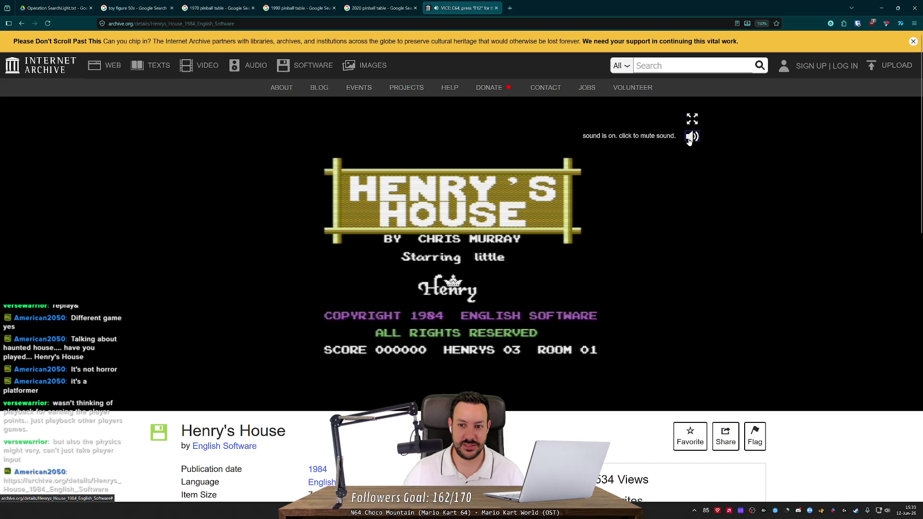
{"action": "left_click", "coordinate": [689, 139]}
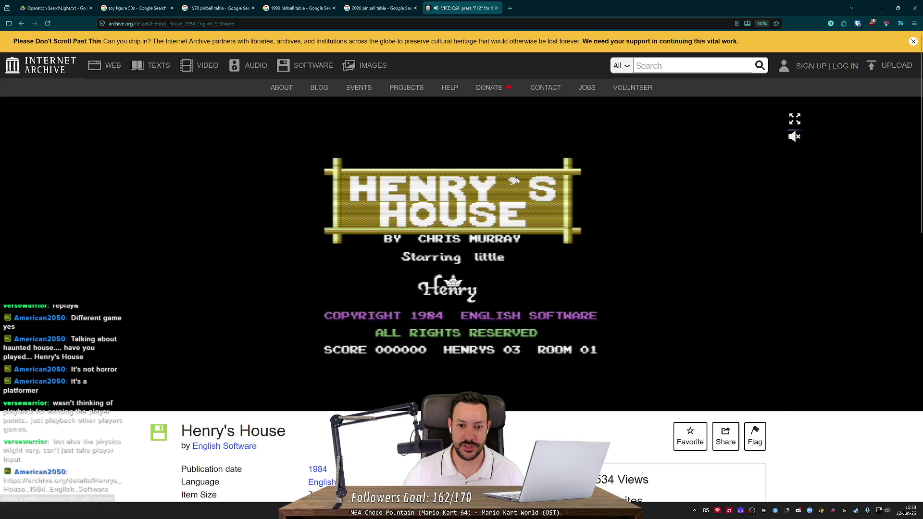
{"action": "left_click", "coordinate": [473, 170]}
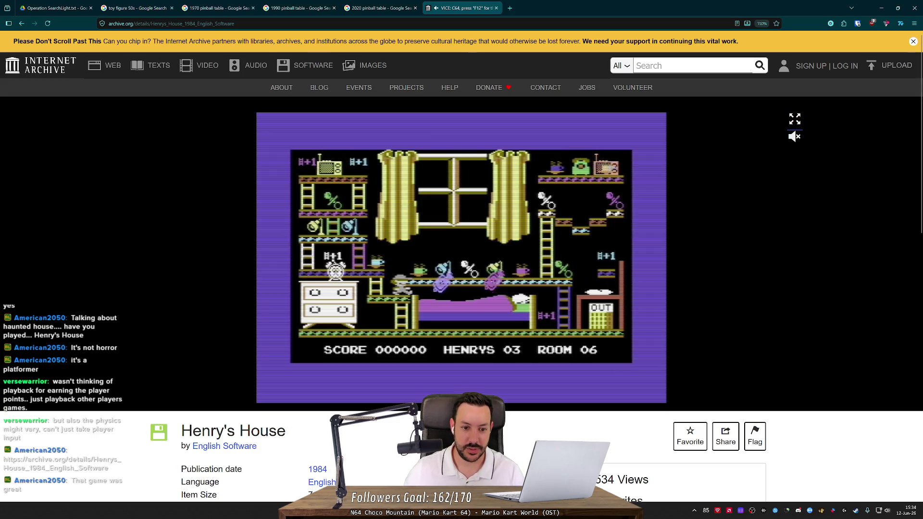
Step: Scroll down to read the game description, then return and start a game in Room 01
{"action": "scroll", "coordinate": [462, 259], "scroll_direction": "down", "scroll_amount": 2}
{"action": "scroll", "coordinate": [231, 351], "scroll_direction": "down", "scroll_amount": 10}
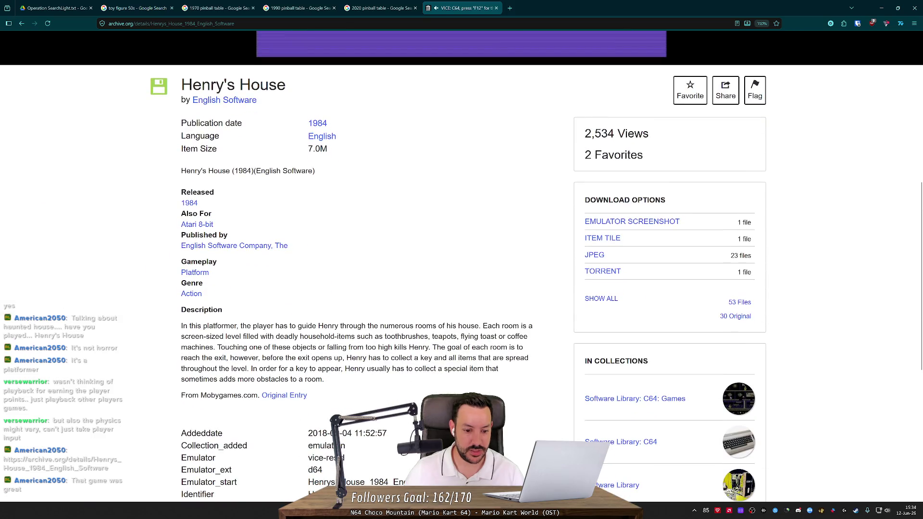
{"action": "scroll", "coordinate": [231, 351], "scroll_direction": "up", "scroll_amount": 3}
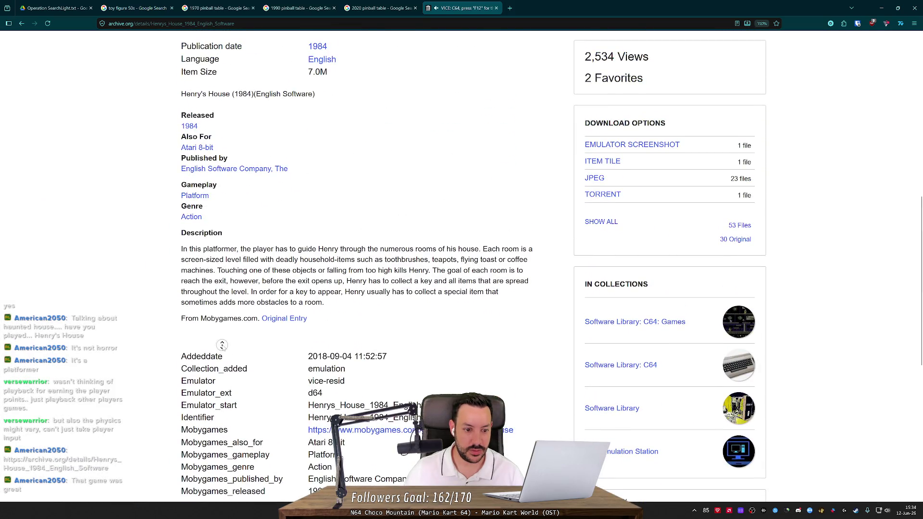
{"action": "scroll", "coordinate": [222, 345], "scroll_direction": "up", "scroll_amount": 9}
{"action": "left_click", "coordinate": [200, 183]}
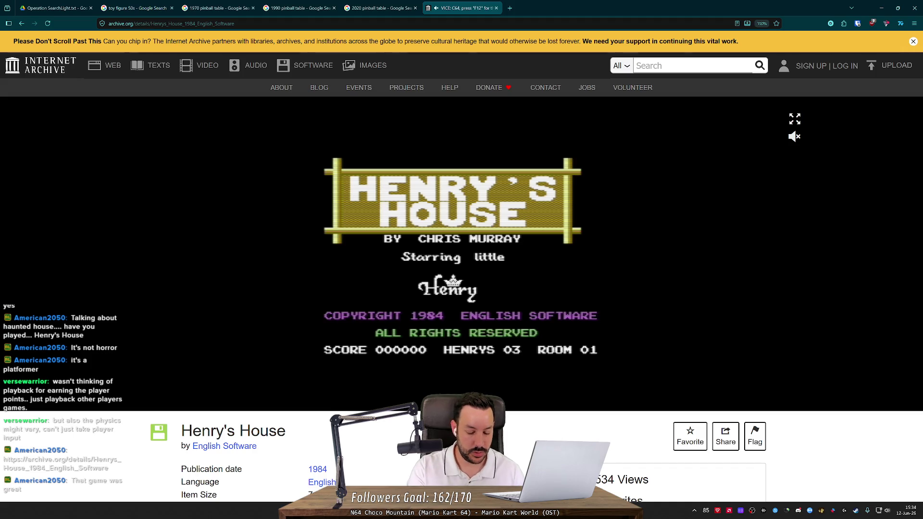
{"action": "key", "text": "space"}
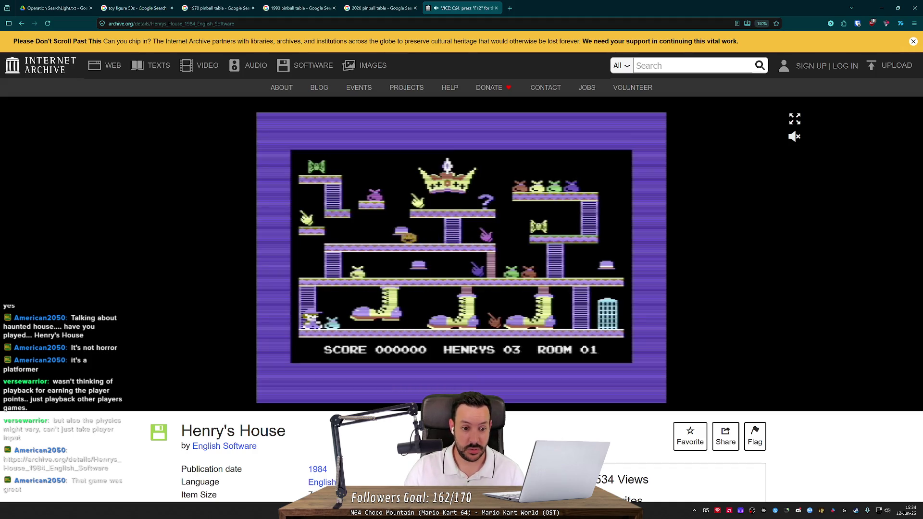
{"action": "key", "text": "Up"}
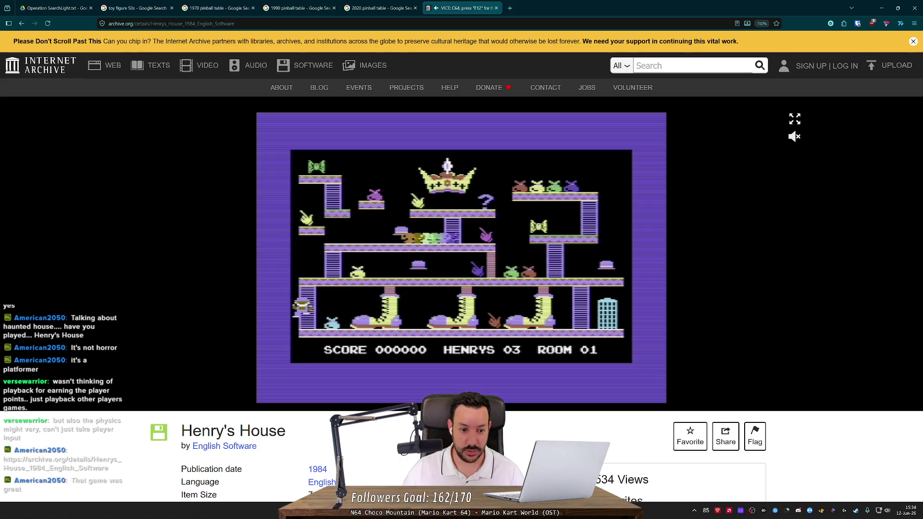
{"action": "key", "text": "Down"}
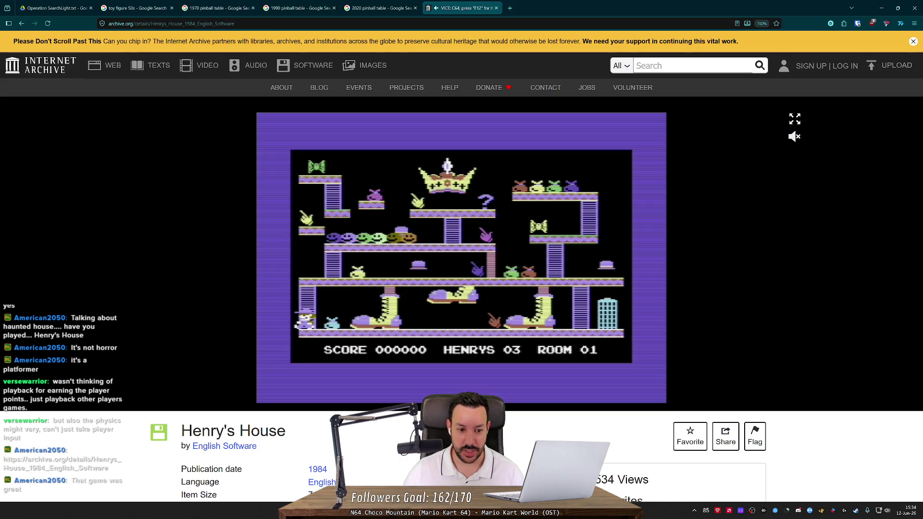
{"action": "key", "text": "Right"}
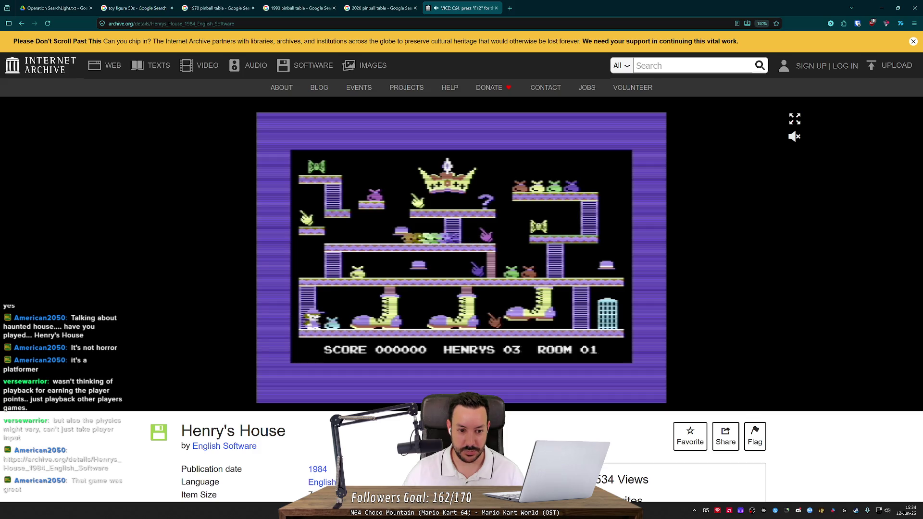
{"action": "key", "text": "Right"}
{"action": "key", "text": "Left"}
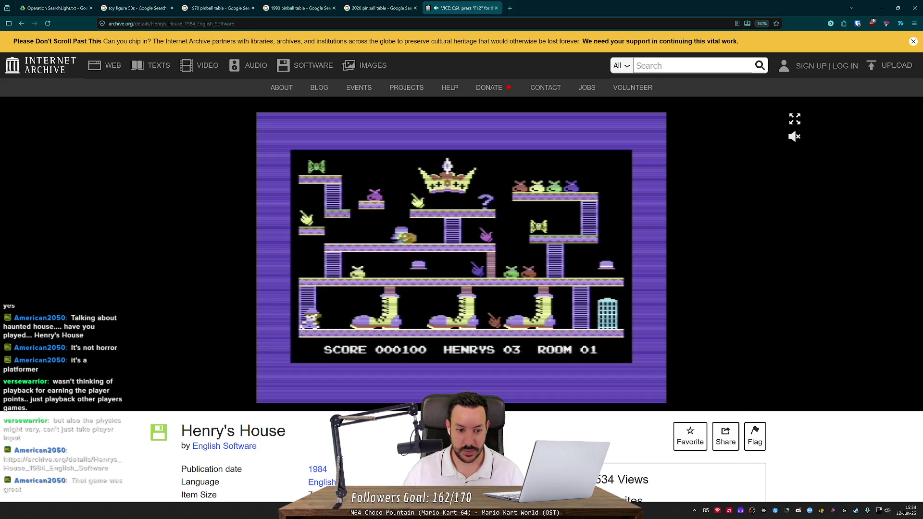
{"action": "key", "text": "Up"}
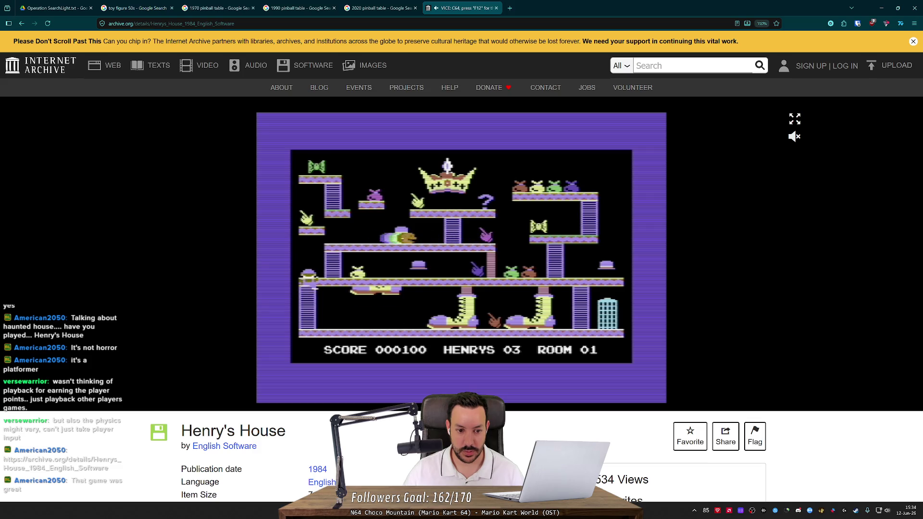
{"action": "key", "text": "Down"}
{"action": "key", "text": "Right"}
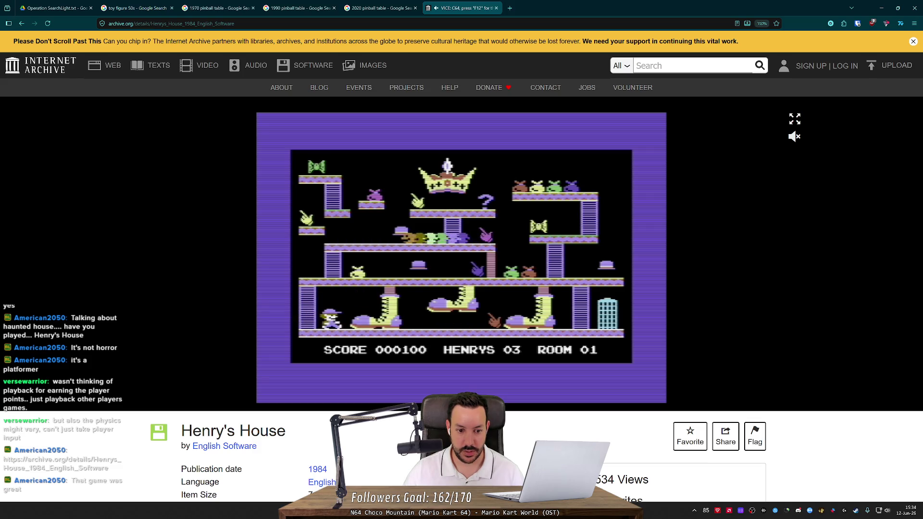
{"action": "key", "text": "Left"}
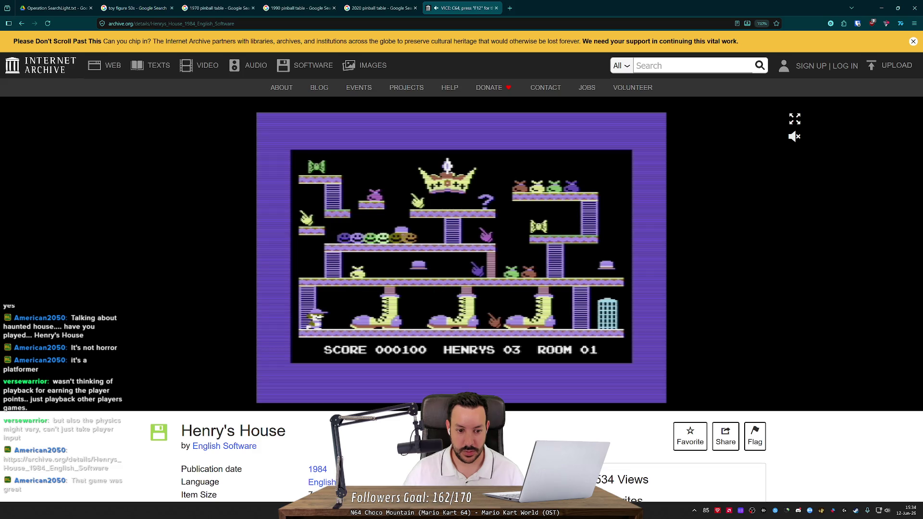
{"action": "key", "text": "Up"}
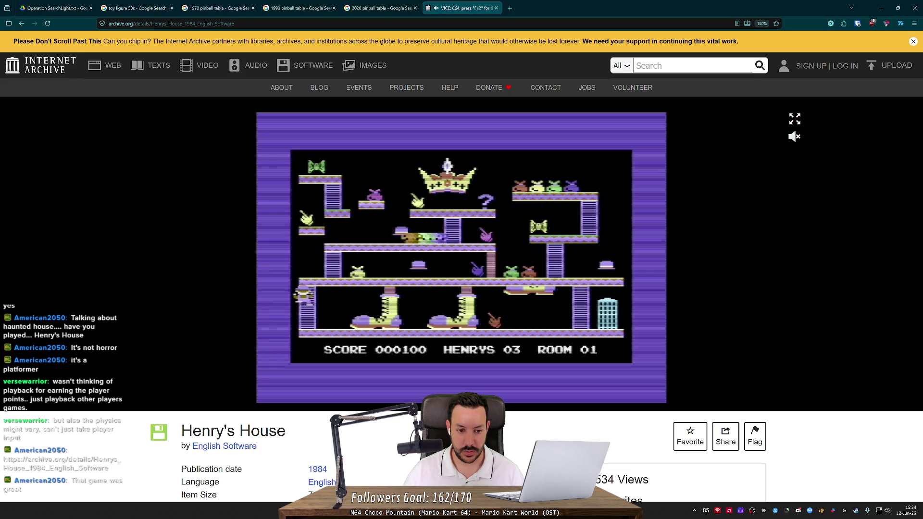
{"action": "key", "text": "Right"}
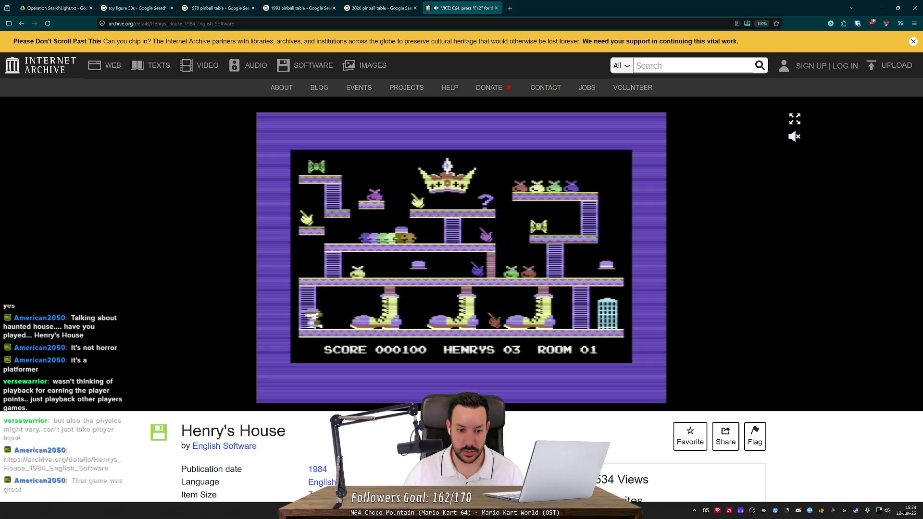
{"action": "key", "text": "Right"}
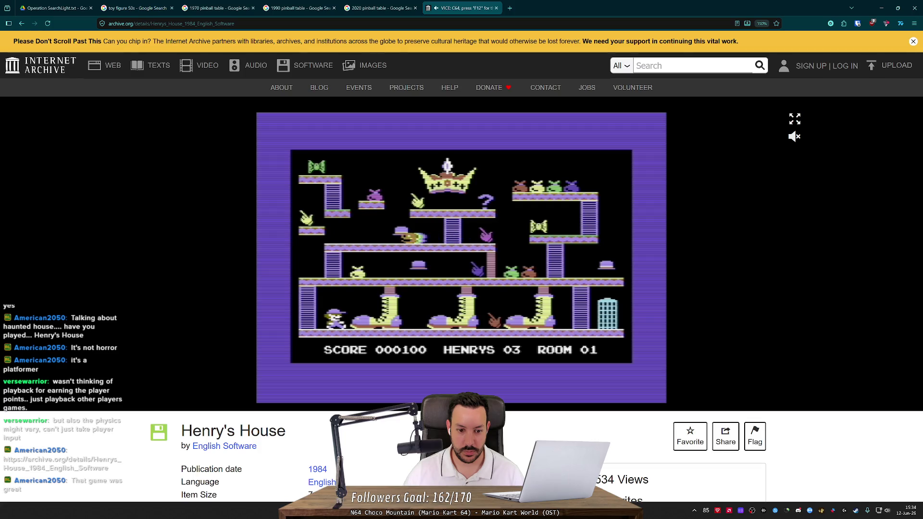
{"action": "key", "text": "Right"}
{"action": "key", "text": "Right"}
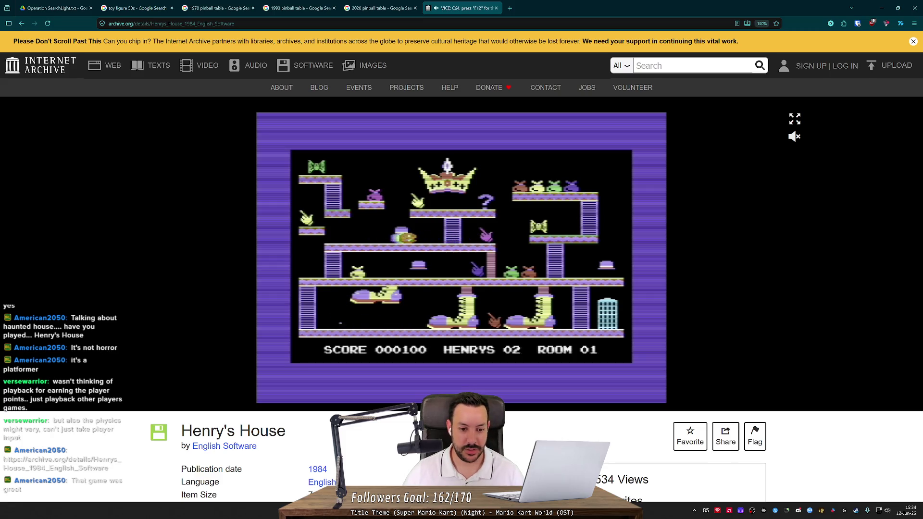
{"action": "key", "text": "Up"}
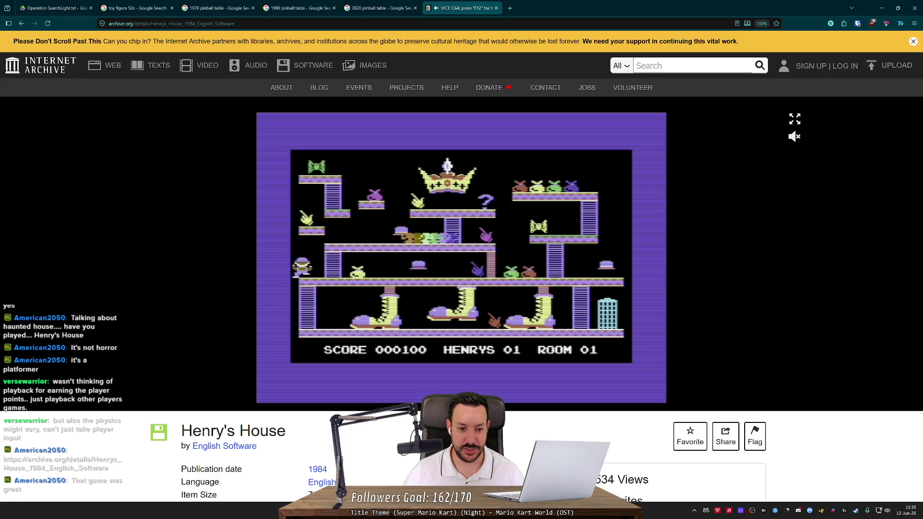
{"action": "key", "text": "Right"}
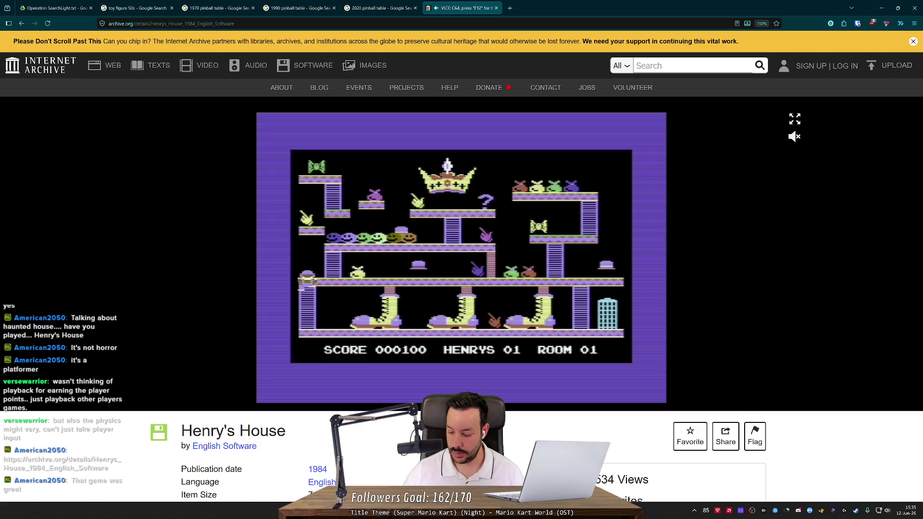
{"action": "key", "text": "Right"}
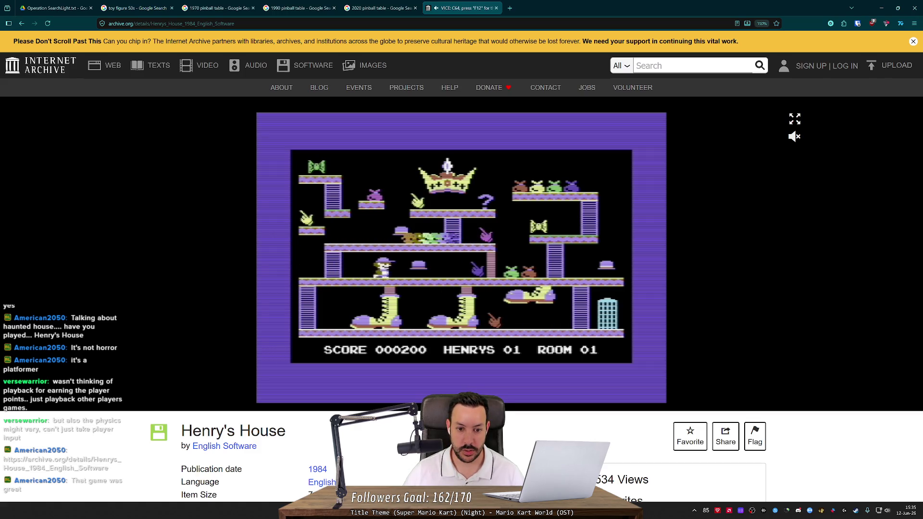
{"action": "key", "text": "Right"}
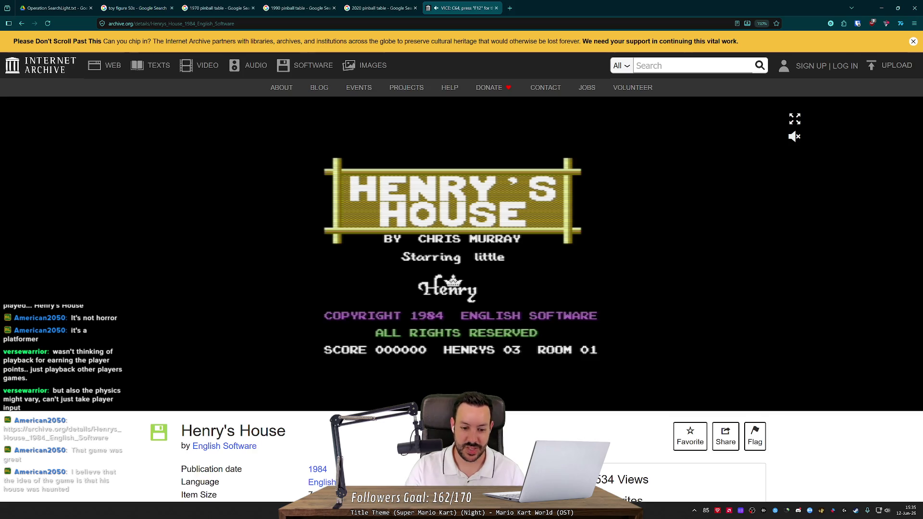
Step: Restart the game, browse the VICE menu, then close the emulator tab and minimize Firefox
{"action": "key", "text": "space"}
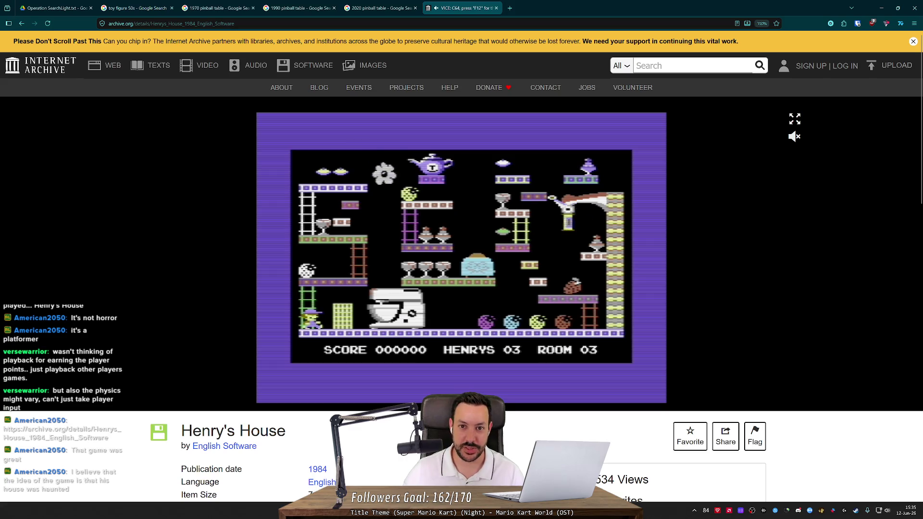
{"action": "key", "text": "F12"}
{"action": "key", "text": "Down"}
{"action": "key", "text": "Down"}
{"action": "key", "text": "Up"}
{"action": "key", "text": "Up"}
{"action": "key", "text": "Up"}
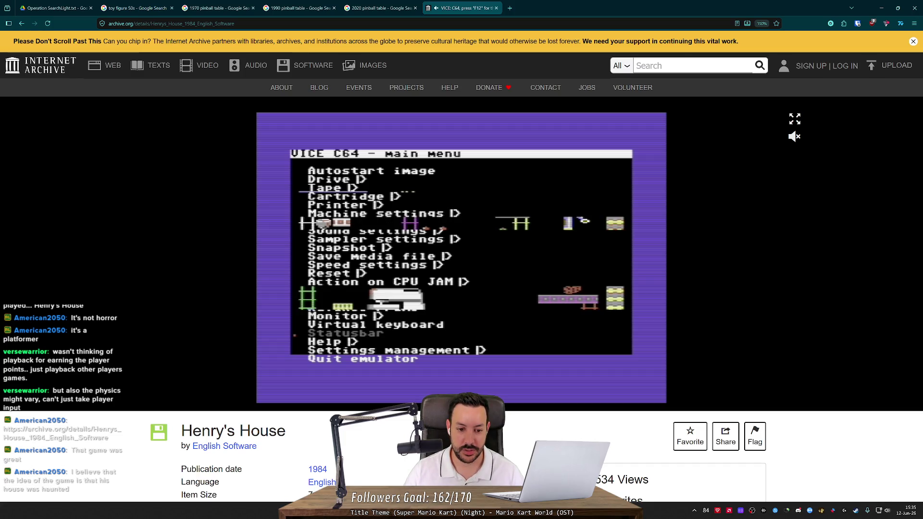
{"action": "middle_click", "coordinate": [475, 11]}
{"action": "left_click", "coordinate": [875, 8]}
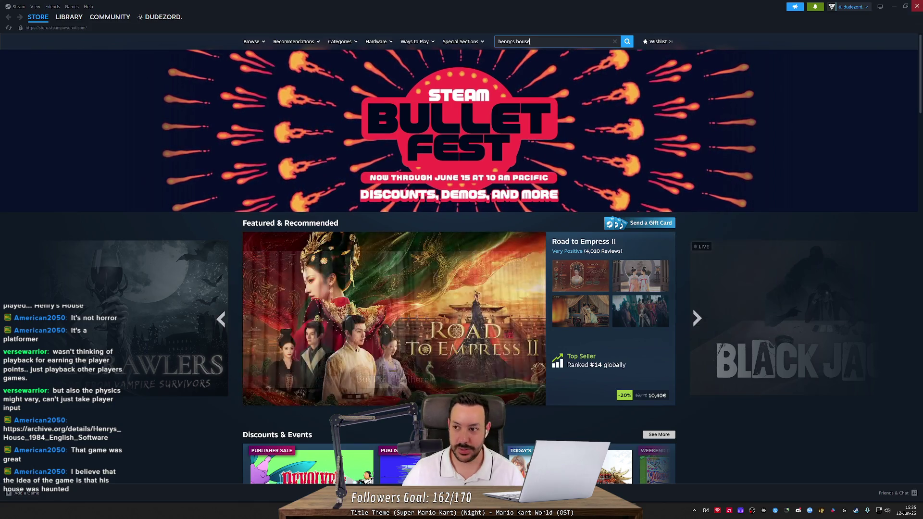
Step: Glance at the pinball game, then return to Firefox and type 'wood creepy dol' in a new tab
{"action": "key", "text": "alt+Tab"}
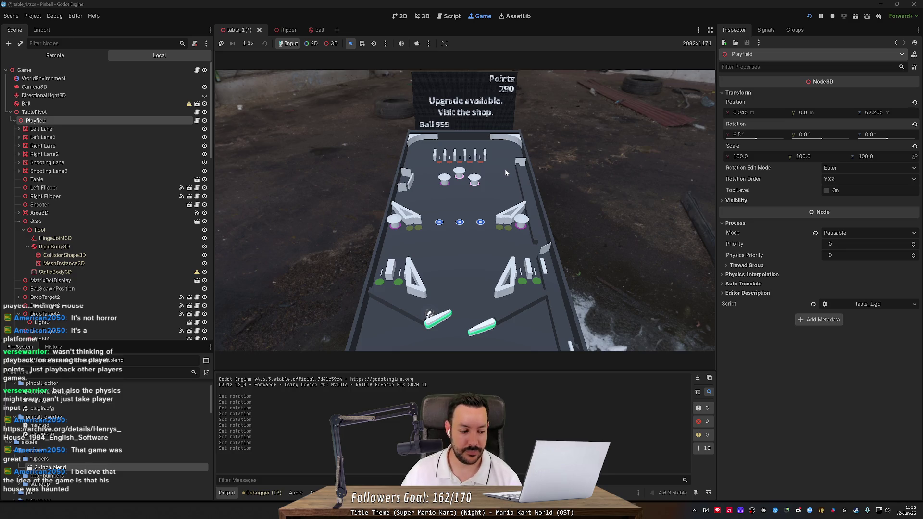
{"action": "key", "text": "alt+Tab"}
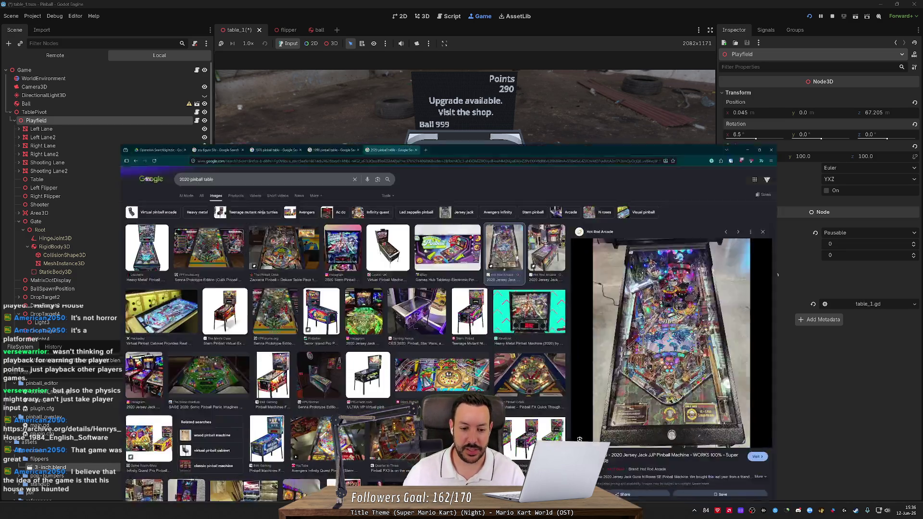
{"action": "left_click", "coordinate": [428, 11]}
{"action": "type", "text": "wo"}
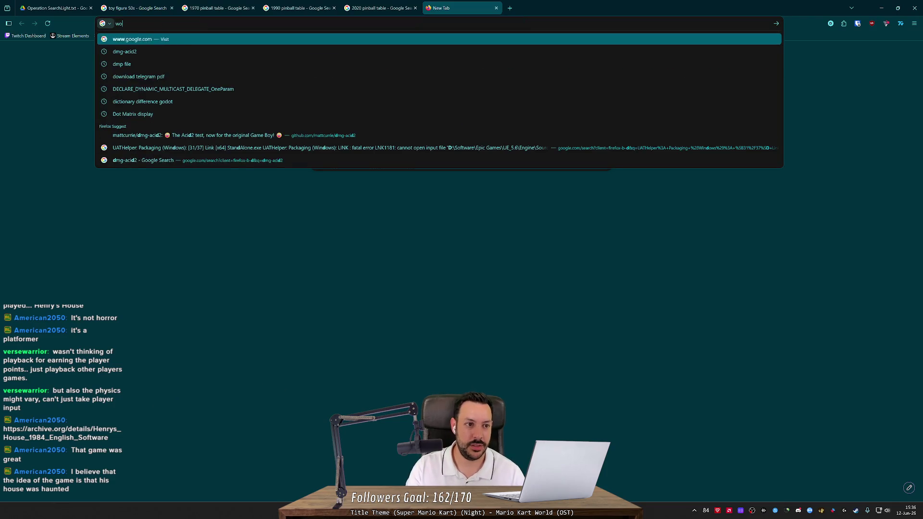
{"action": "type", "text": "od creepy "}
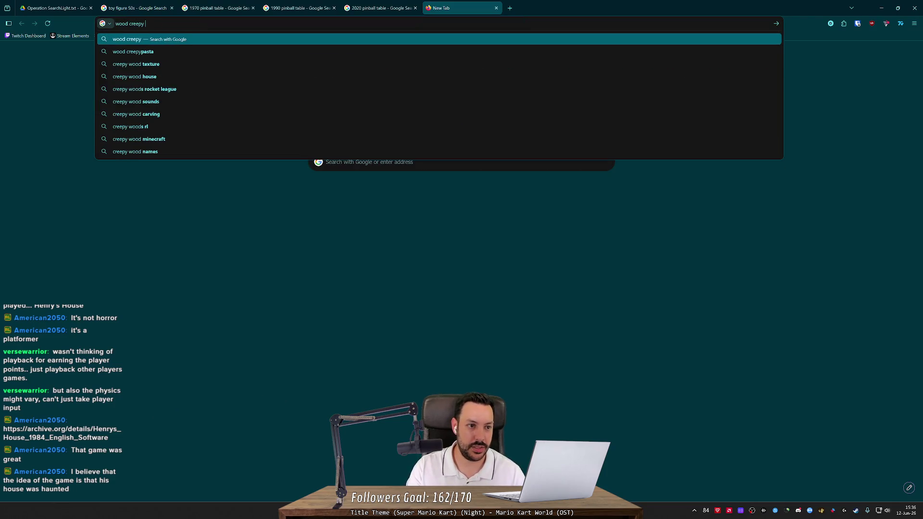
{"action": "type", "text": "dol"}
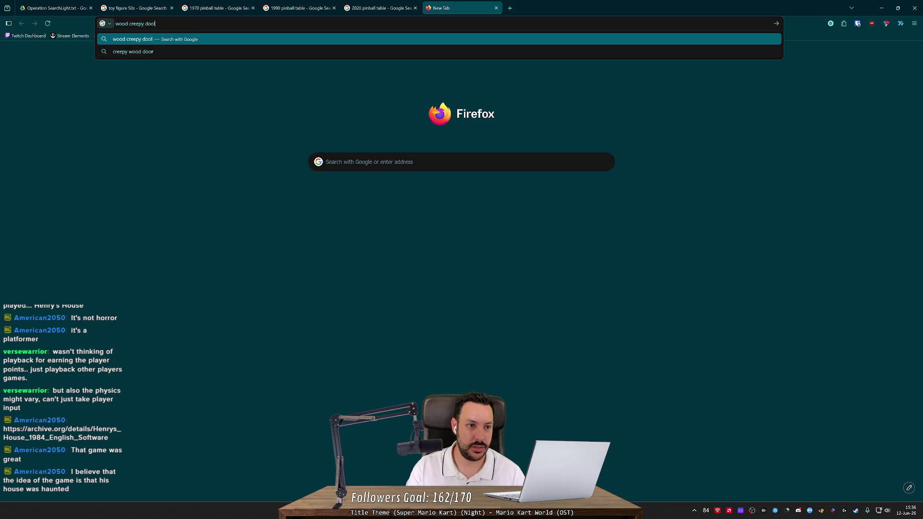
Step: Run the 'wood creepy doll' search and scroll through its image results
{"action": "key", "text": "Return"}
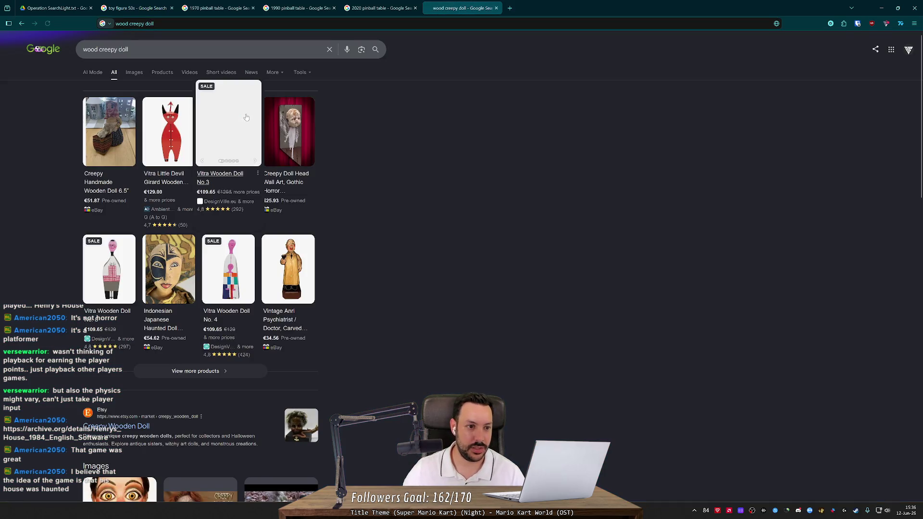
{"action": "left_click", "coordinate": [133, 73]}
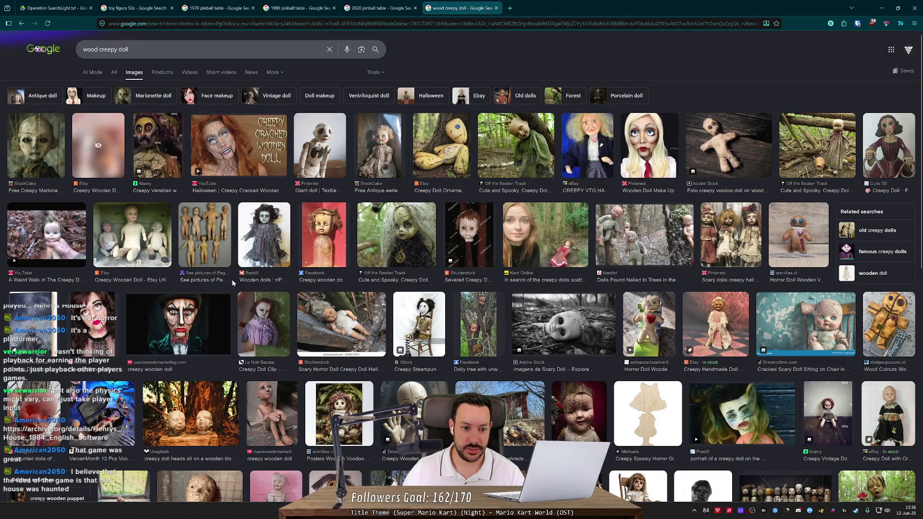
{"action": "scroll", "coordinate": [361, 264], "scroll_direction": "down", "scroll_amount": 2}
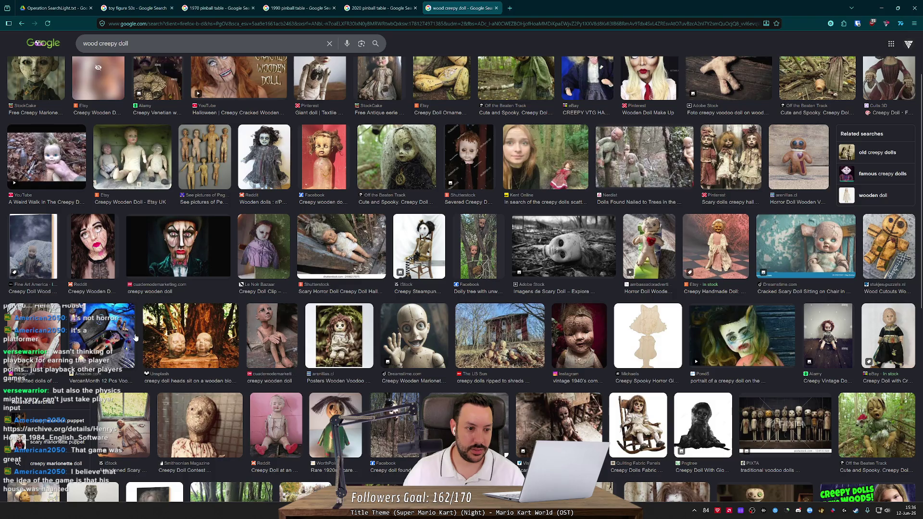
{"action": "scroll", "coordinate": [148, 339], "scroll_direction": "down", "scroll_amount": 4}
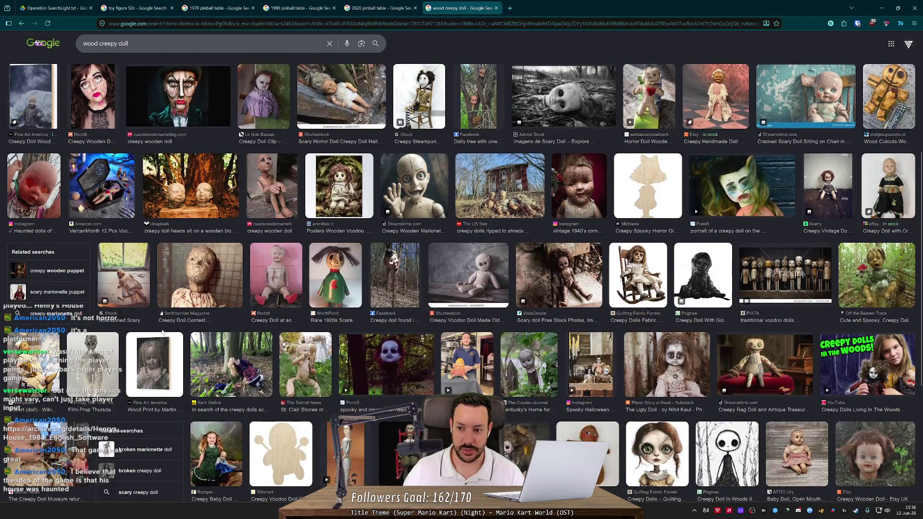
{"action": "scroll", "coordinate": [294, 281], "scroll_direction": "up", "scroll_amount": 2}
{"action": "scroll", "coordinate": [294, 281], "scroll_direction": "down", "scroll_amount": 2}
{"action": "scroll", "coordinate": [294, 281], "scroll_direction": "up", "scroll_amount": 2}
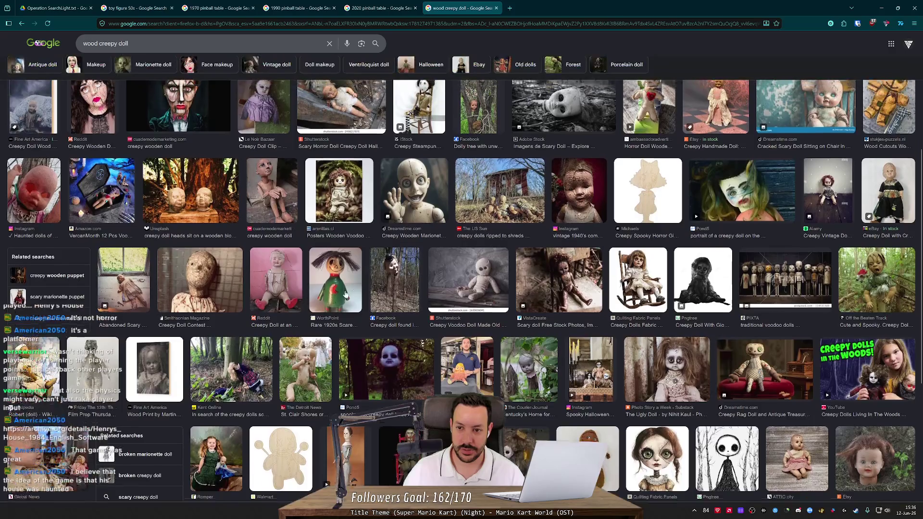
Step: Preview two voodoo doll images, then close the results tab and minimize Firefox
{"action": "left_click", "coordinate": [629, 165]}
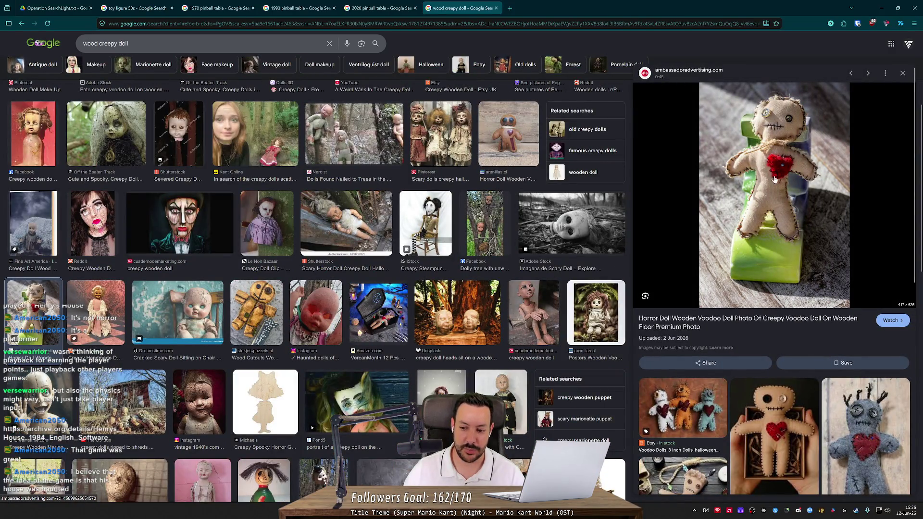
{"action": "left_click", "coordinate": [876, 436]}
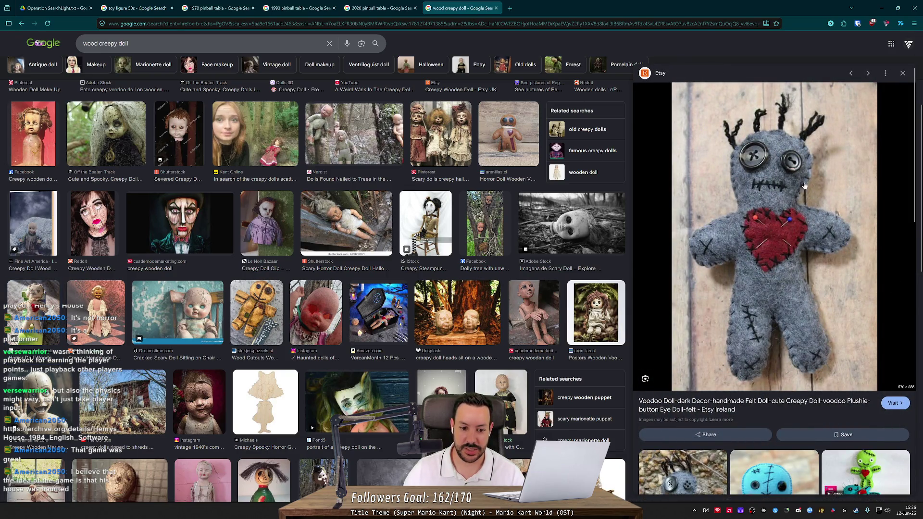
{"action": "middle_click", "coordinate": [452, 3]}
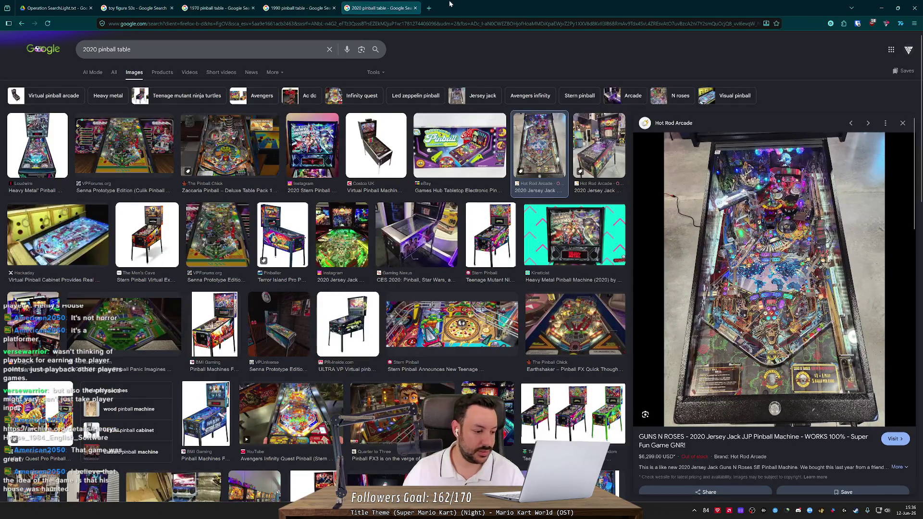
{"action": "left_click", "coordinate": [876, 7]}
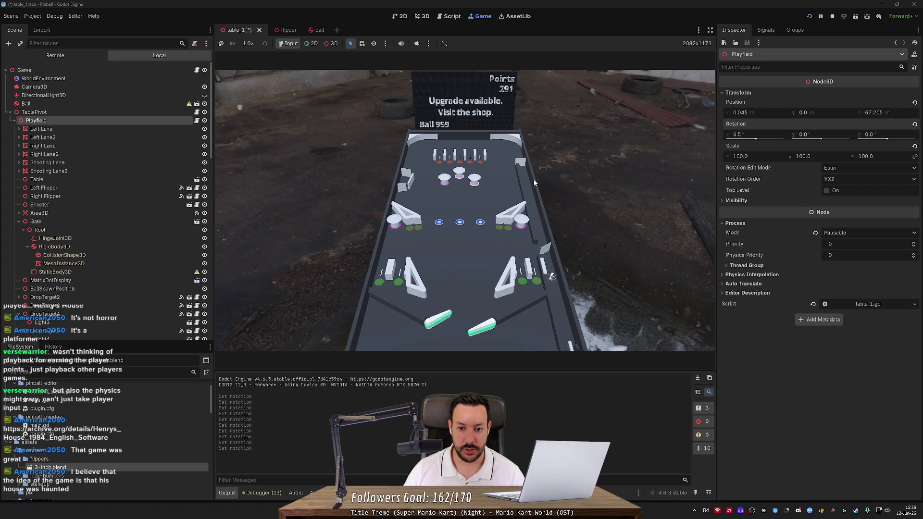
Step: Stop the running Godot game and open pop-bumpers/1.5-inch.blend in Blender
{"action": "left_click", "coordinate": [831, 16]}
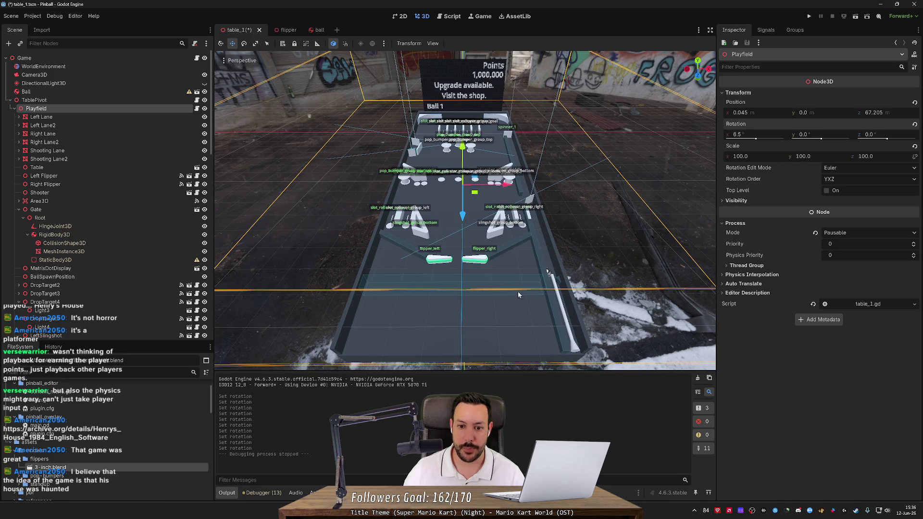
{"action": "key", "text": "alt+Tab"}
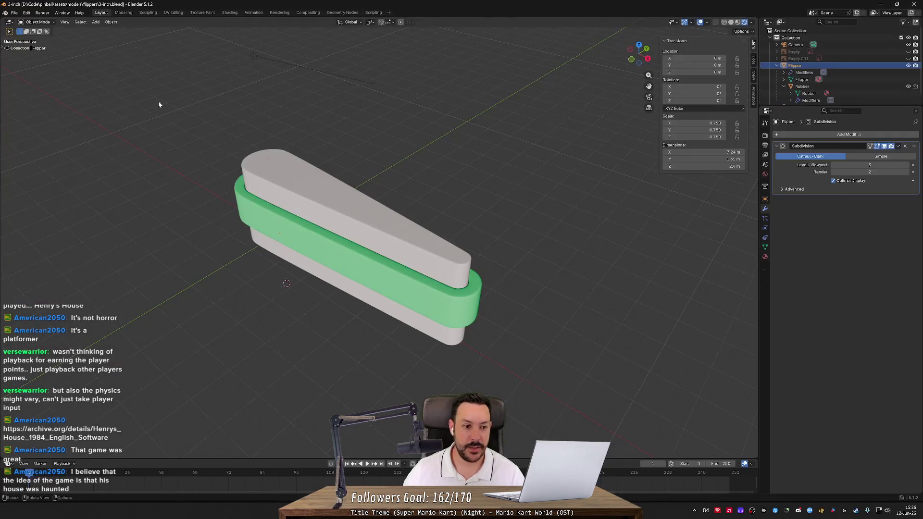
{"action": "left_click", "coordinate": [15, 13]}
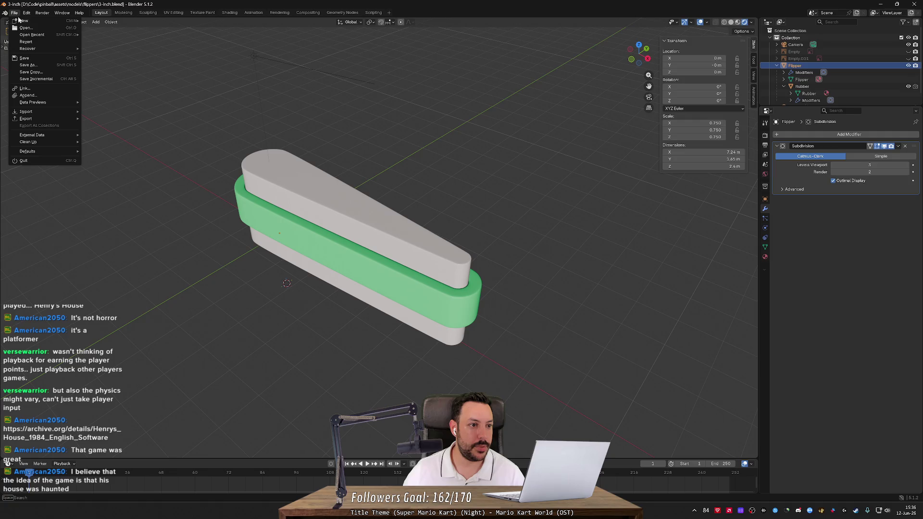
{"action": "mouse_move", "coordinate": [29, 50]}
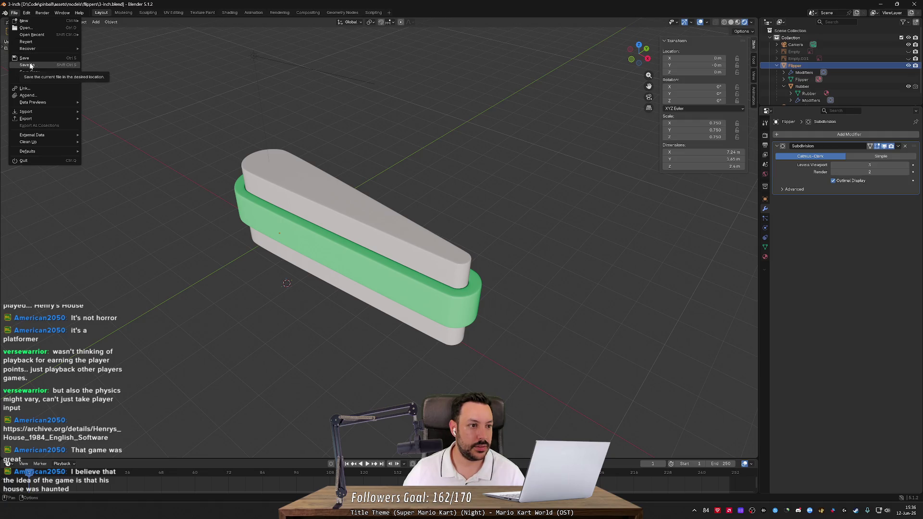
{"action": "left_click", "coordinate": [26, 28]}
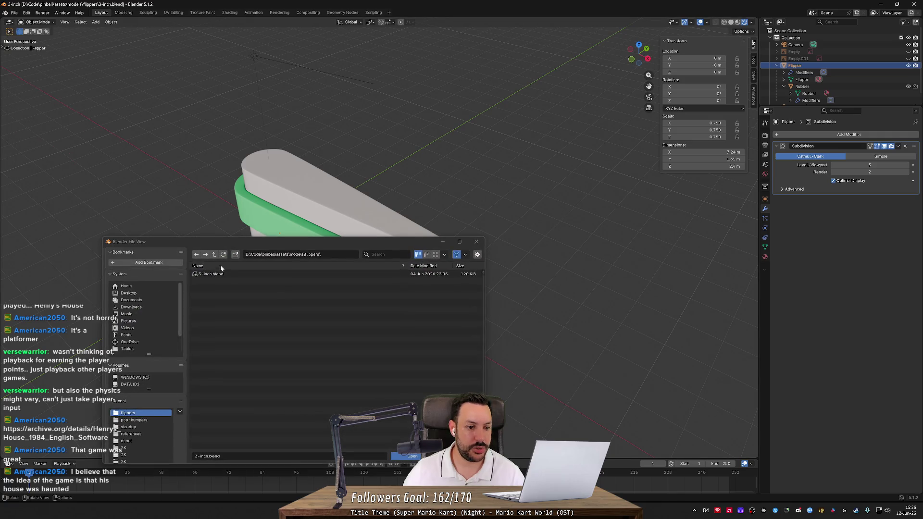
{"action": "left_click", "coordinate": [214, 254]}
{"action": "double_click", "coordinate": [209, 280]}
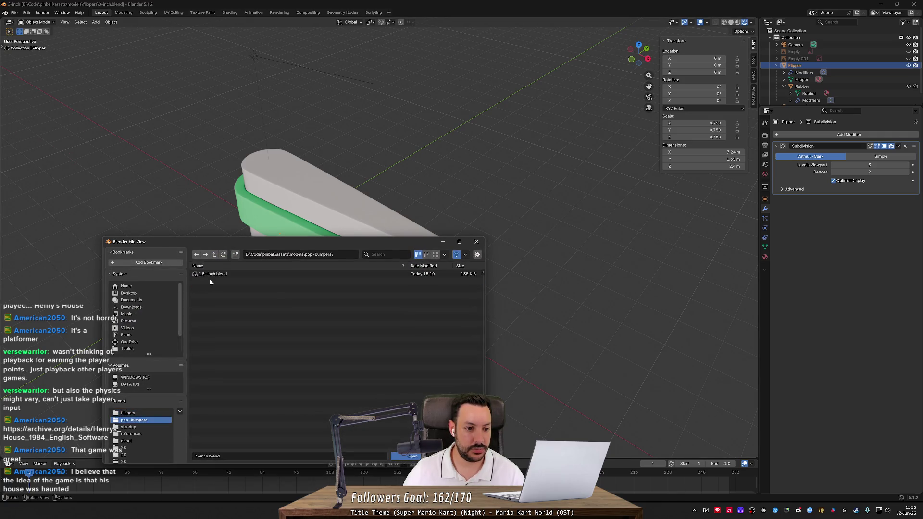
{"action": "double_click", "coordinate": [210, 276]}
Step: View the bumper in Rendered shading from a low side angle, then return to Godot
{"action": "left_click_drag", "start_coordinate": [490, 125], "coordinate": [451, 182]}
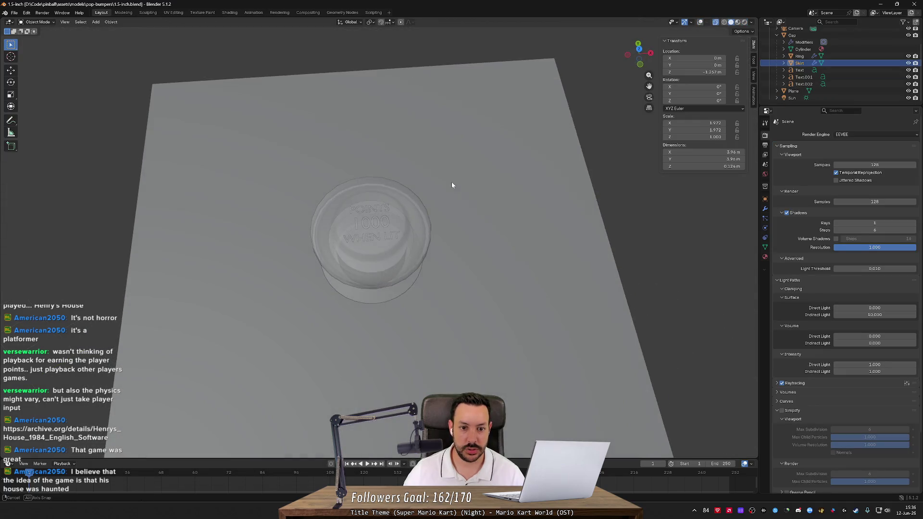
{"action": "scroll", "coordinate": [452, 182], "scroll_direction": "up", "scroll_amount": 3}
{"action": "scroll", "coordinate": [457, 186], "scroll_direction": "down", "scroll_amount": 2}
{"action": "mouse_move", "coordinate": [558, 167]}
{"action": "left_mouse_down"}
{"action": "mouse_move", "coordinate": [477, 134]}
{"action": "mouse_move", "coordinate": [449, 194]}
{"action": "mouse_move", "coordinate": [550, 149]}
{"action": "left_mouse_up"}
{"action": "scroll", "coordinate": [448, 194], "scroll_direction": "up", "scroll_amount": 2}
{"action": "left_click", "coordinate": [450, 177]}
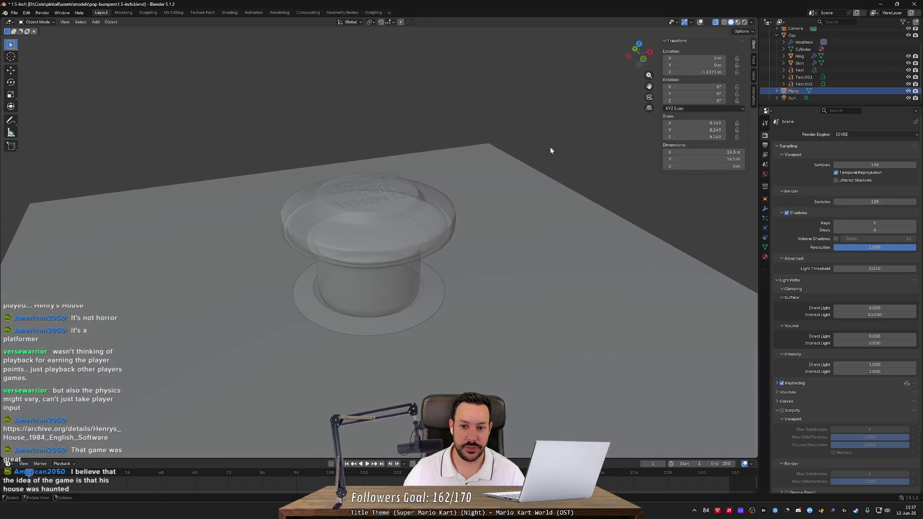
{"action": "left_click", "coordinate": [743, 23]}
{"action": "mouse_move", "coordinate": [514, 77]}
{"action": "left_mouse_down"}
{"action": "mouse_move", "coordinate": [515, 120]}
{"action": "mouse_move", "coordinate": [502, 140]}
{"action": "mouse_move", "coordinate": [534, 111]}
{"action": "mouse_move", "coordinate": [404, 168]}
{"action": "mouse_move", "coordinate": [492, 187]}
{"action": "left_mouse_up"}
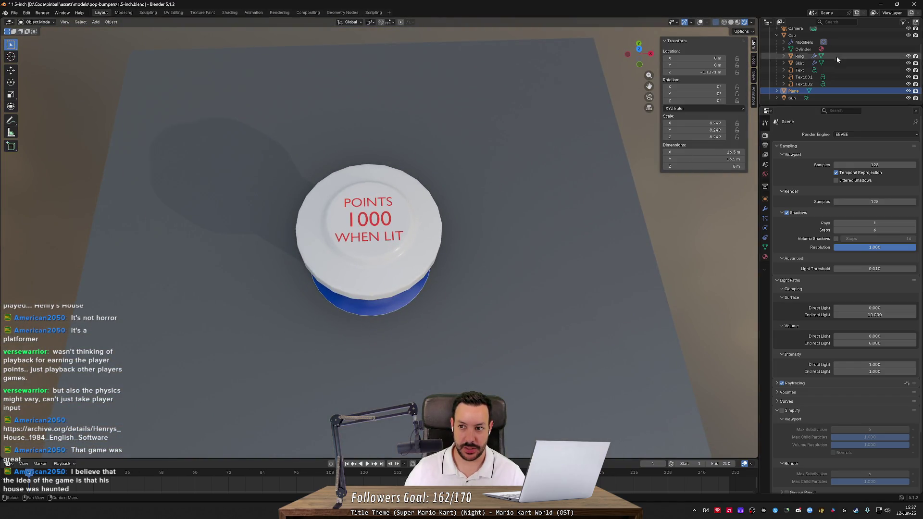
{"action": "scroll", "coordinate": [817, 56], "scroll_direction": "up", "scroll_amount": 3}
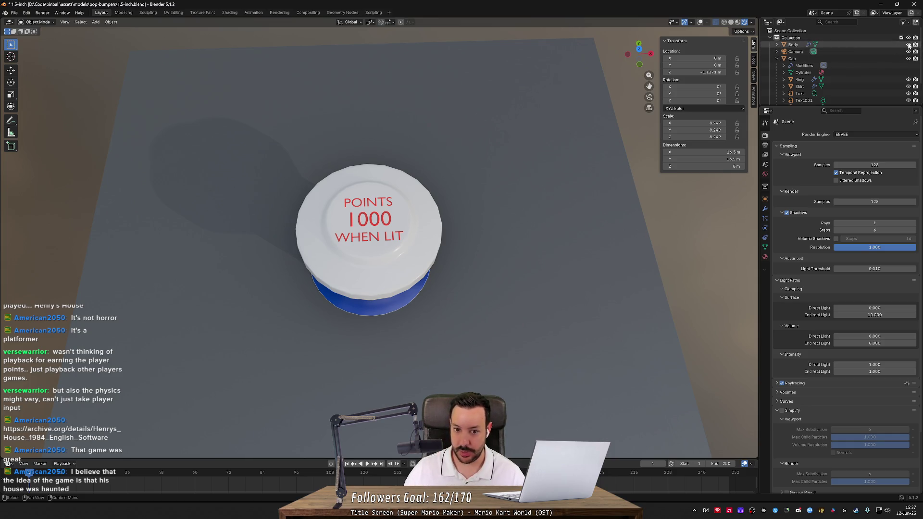
{"action": "mouse_move", "coordinate": [639, 54]}
{"action": "left_mouse_down"}
{"action": "mouse_move", "coordinate": [543, 129]}
{"action": "mouse_move", "coordinate": [564, 119]}
{"action": "left_mouse_up"}
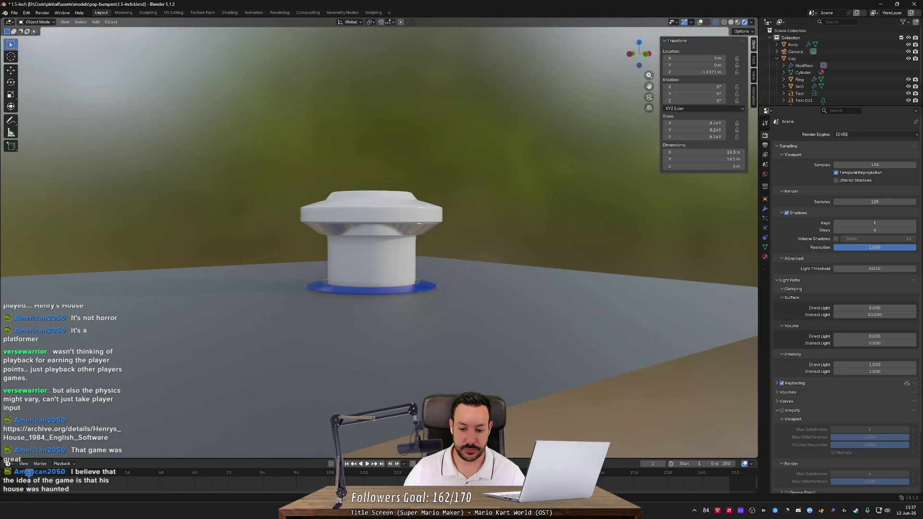
{"action": "key", "text": "alt+Tab"}
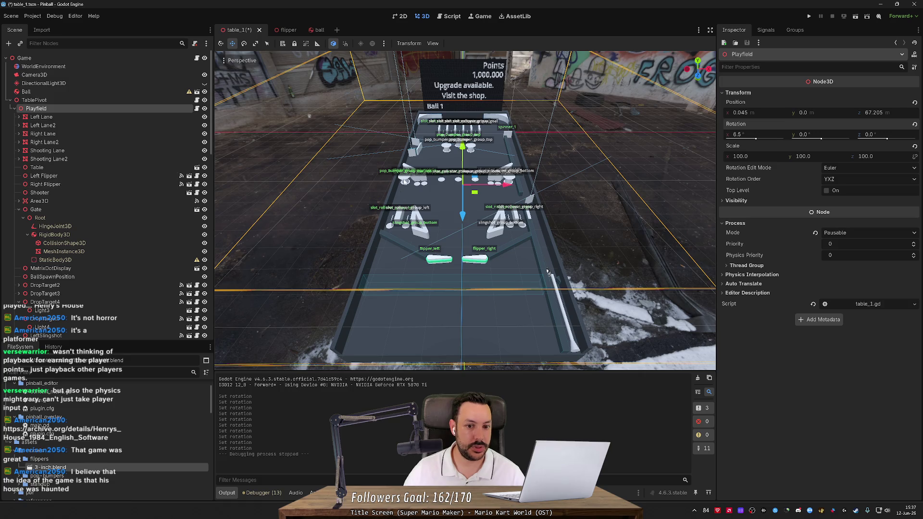
Step: Open the pop_bumper scene and drag 1.5-inch.blend from the pop_bumpers folder into it
{"action": "left_click", "coordinate": [406, 181]}
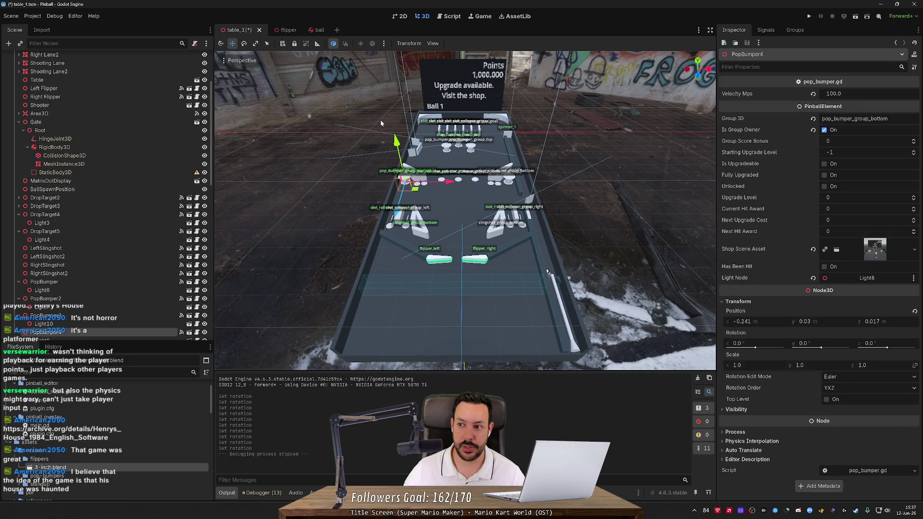
{"action": "left_click", "coordinate": [188, 332]}
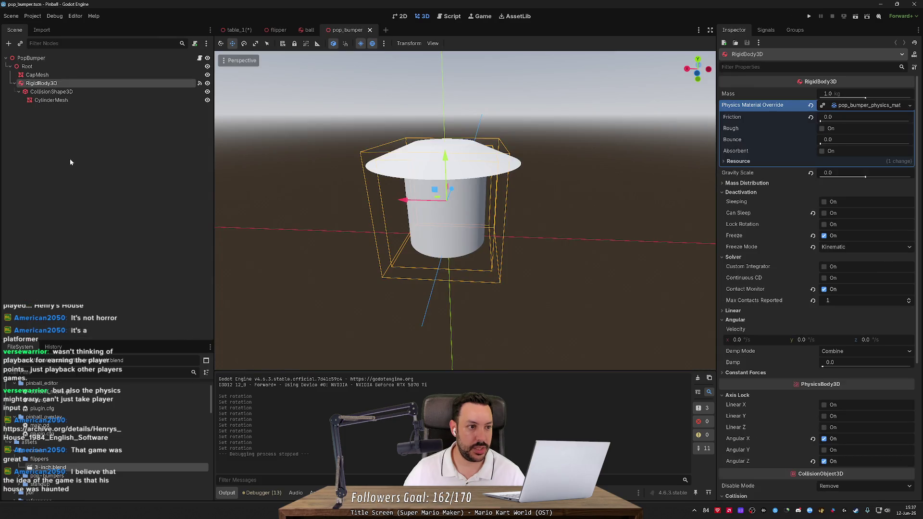
{"action": "left_click", "coordinate": [19, 459]}
{"action": "left_click", "coordinate": [19, 472]}
{"action": "left_click_drag", "start_coordinate": [48, 480], "coordinate": [61, 252]}
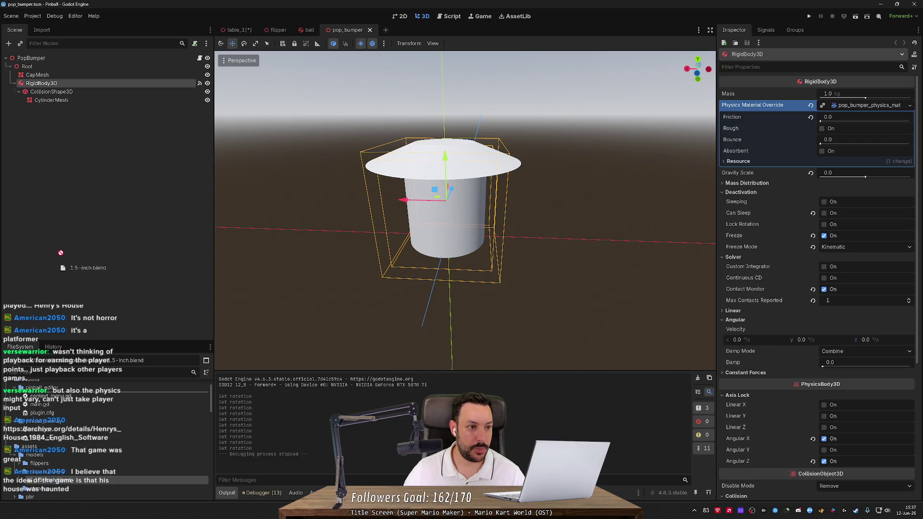
{"action": "left_click_drag", "start_coordinate": [89, 389], "coordinate": [308, 325]}
Step: Set the 1_5-inch model's Transform Scale x to 0.01
{"action": "scroll", "coordinate": [308, 326], "scroll_direction": "down", "scroll_amount": 3}
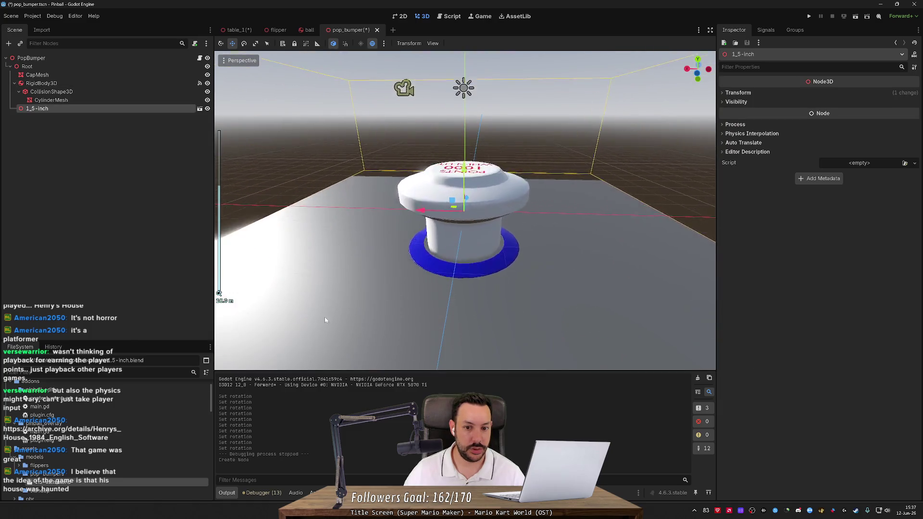
{"action": "left_click", "coordinate": [722, 126]}
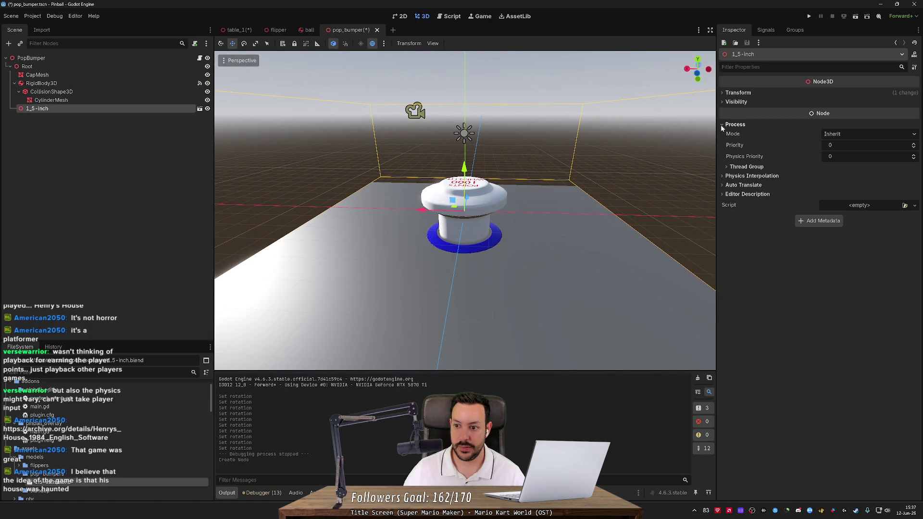
{"action": "left_click", "coordinate": [722, 125]}
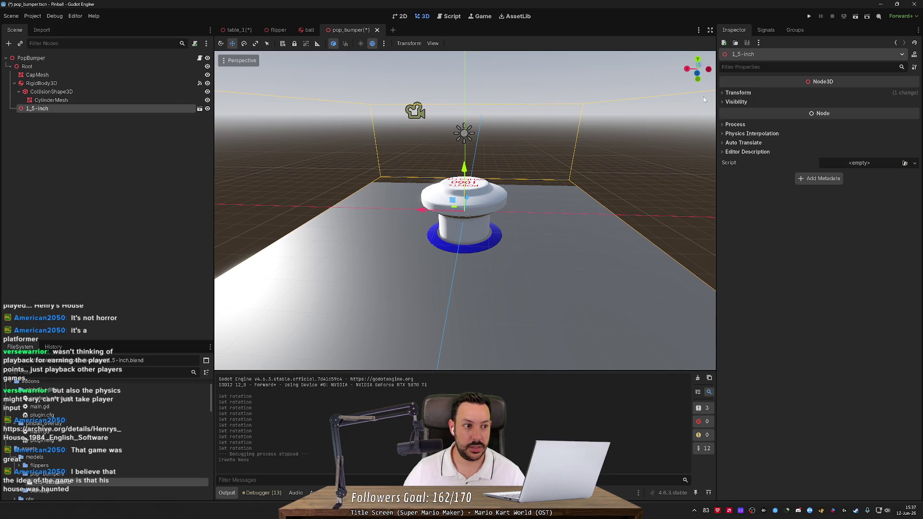
{"action": "left_click", "coordinate": [725, 94]}
{"action": "left_click", "coordinate": [762, 156]}
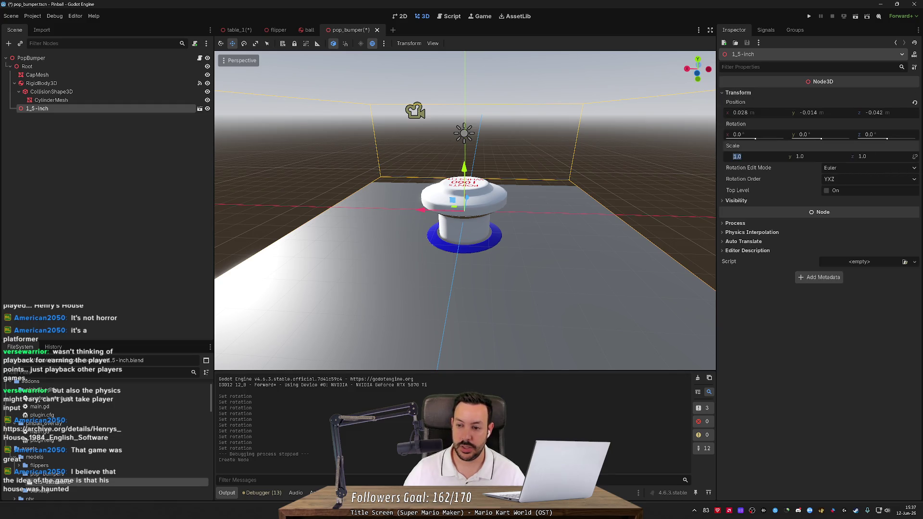
{"action": "type", "text": "1"}
{"action": "key", "text": "Tab"}
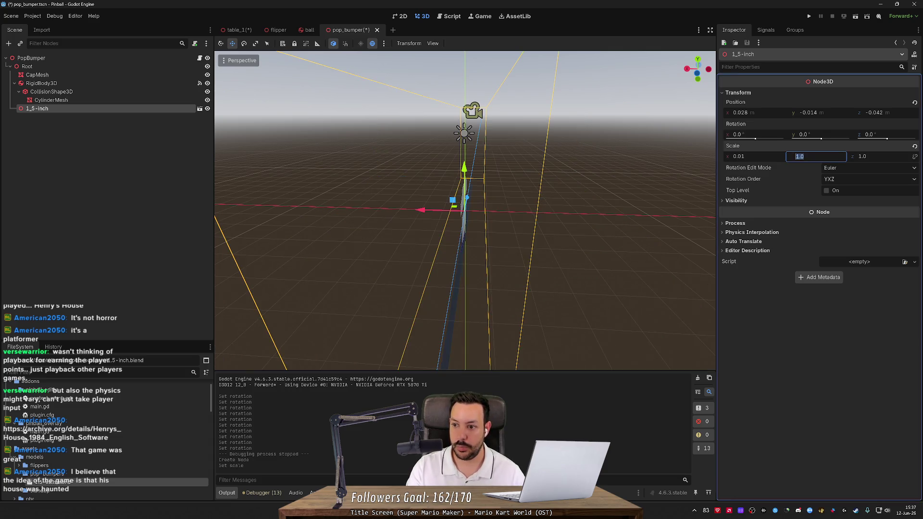
Step: Set the model's y and z scale to 0.01 and reset its position to the origin
{"action": "key", "text": "Tab"}
{"action": "type", "text": ".01"}
{"action": "key", "text": "Return"}
{"action": "scroll", "coordinate": [453, 190], "scroll_direction": "up", "scroll_amount": 5}
{"action": "scroll", "coordinate": [454, 190], "scroll_direction": "up", "scroll_amount": 6}
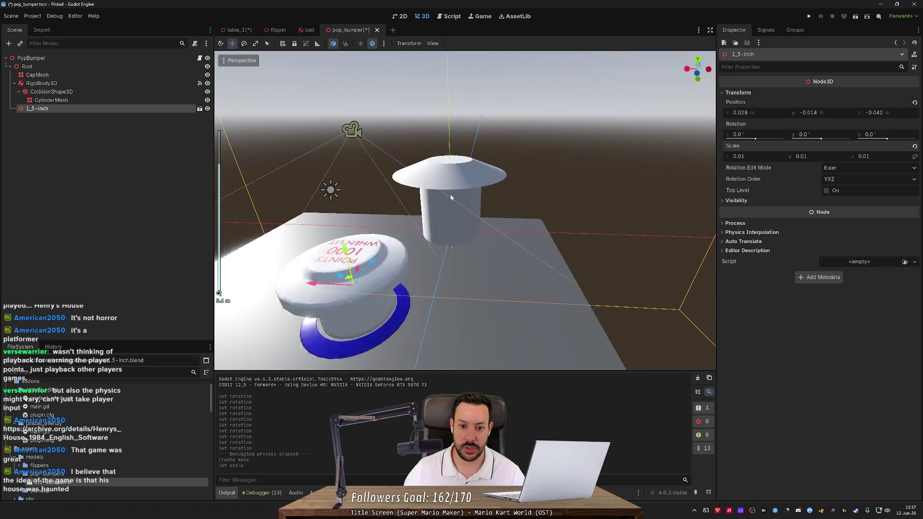
{"action": "key", "text": "f"}
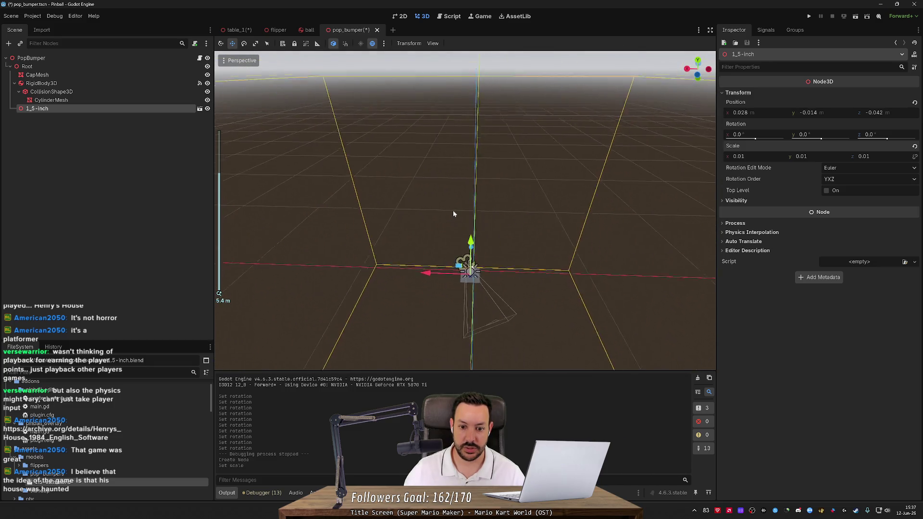
{"action": "scroll", "coordinate": [483, 267], "scroll_direction": "down", "scroll_amount": 2}
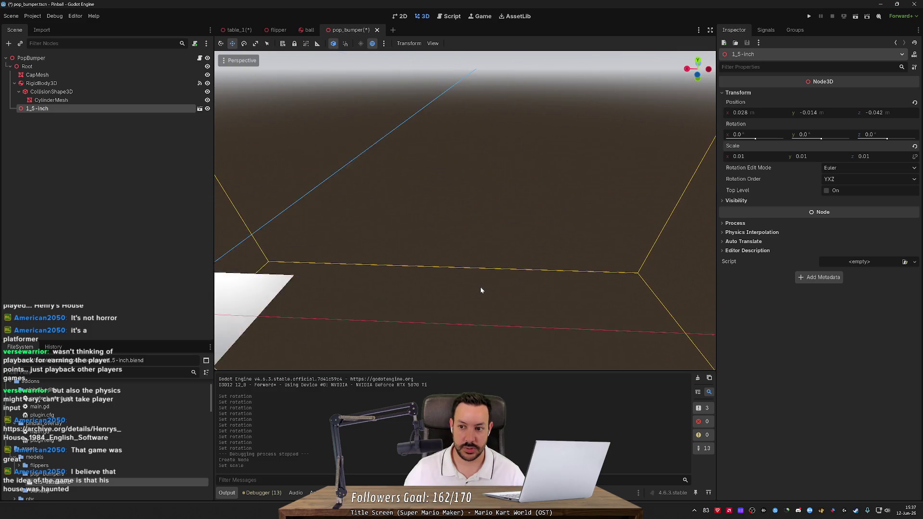
{"action": "left_click", "coordinate": [914, 102]}
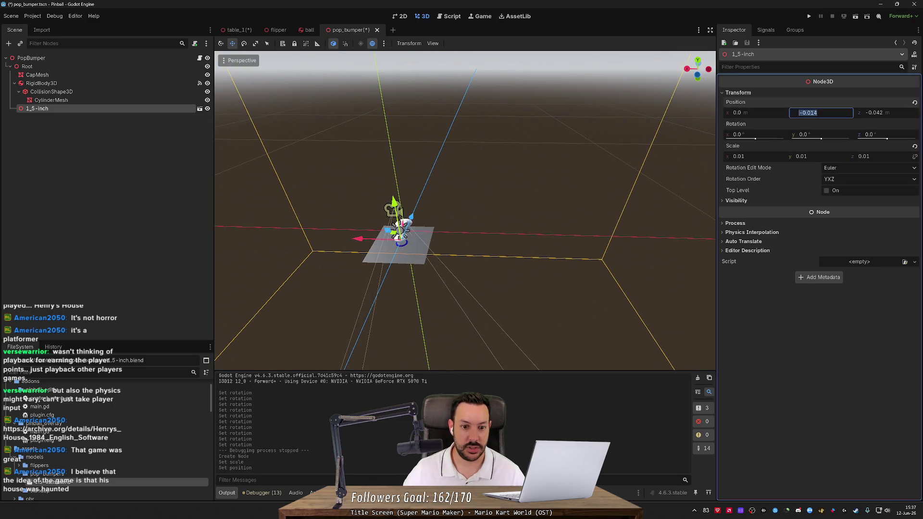
{"action": "key", "text": "f"}
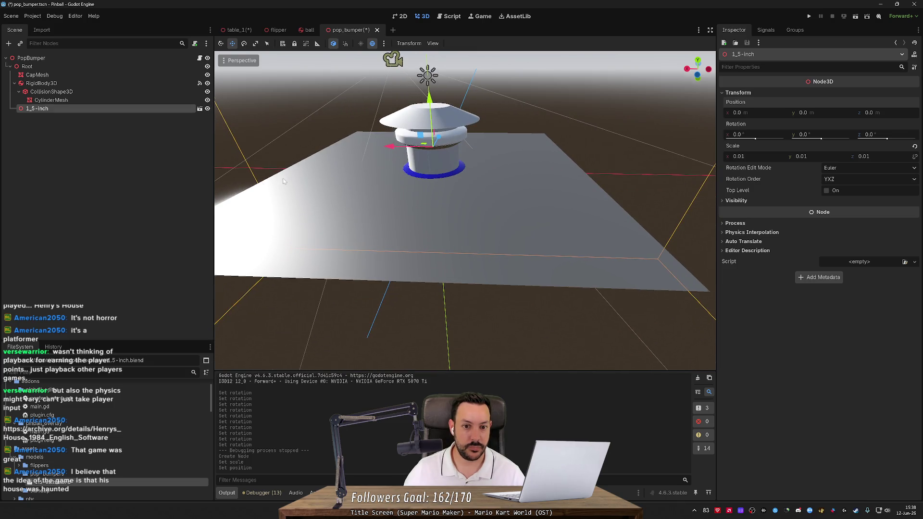
{"action": "scroll", "coordinate": [285, 177], "scroll_direction": "down", "scroll_amount": 5}
{"action": "scroll", "coordinate": [440, 141], "scroll_direction": "up", "scroll_amount": 5}
{"action": "key", "text": "f"}
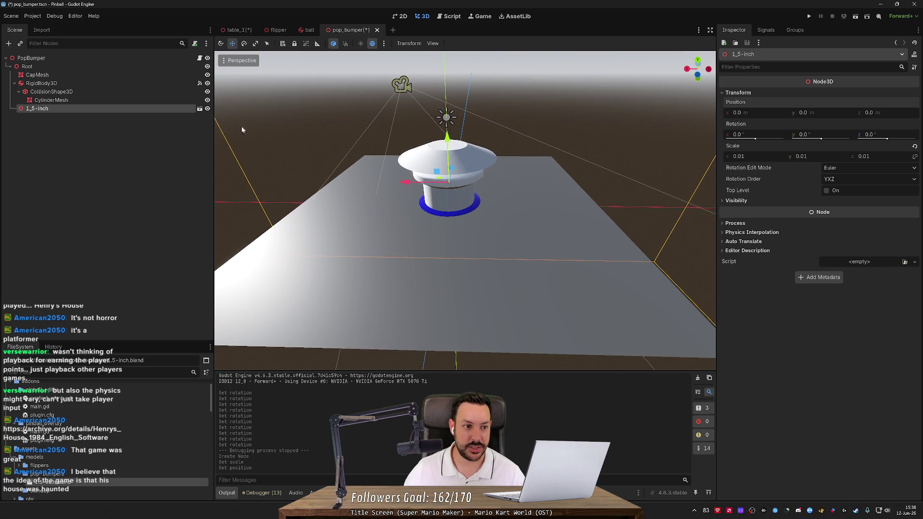
Step: Toggle visibility of the imported model and the CapMesh to compare them
{"action": "left_click", "coordinate": [207, 108]}
{"action": "left_click", "coordinate": [207, 108]}
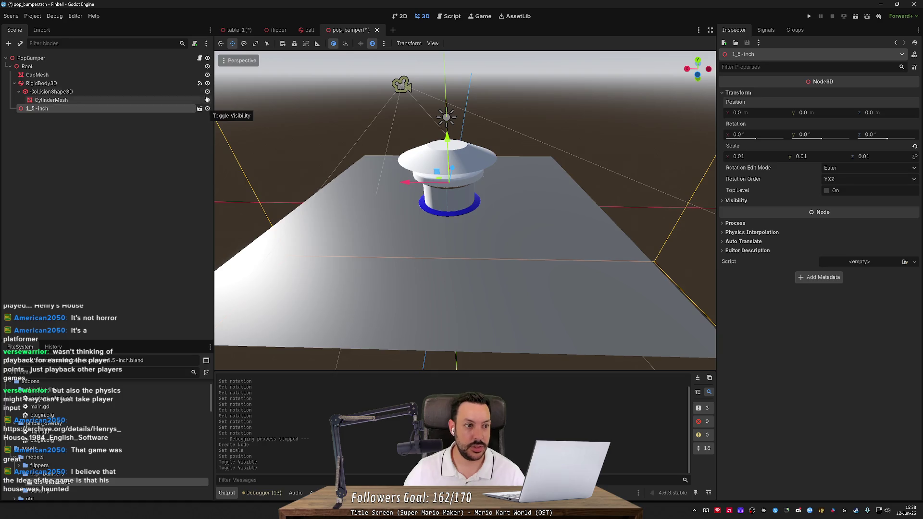
{"action": "left_click", "coordinate": [207, 75]}
{"action": "left_click", "coordinate": [207, 75]}
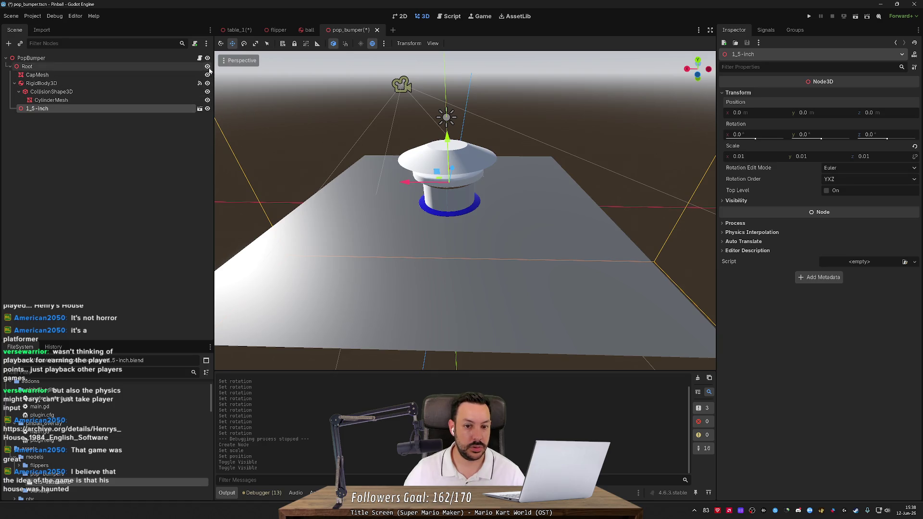
{"action": "left_click", "coordinate": [207, 75]}
{"action": "left_click", "coordinate": [207, 75]}
{"action": "left_click", "coordinate": [207, 75]}
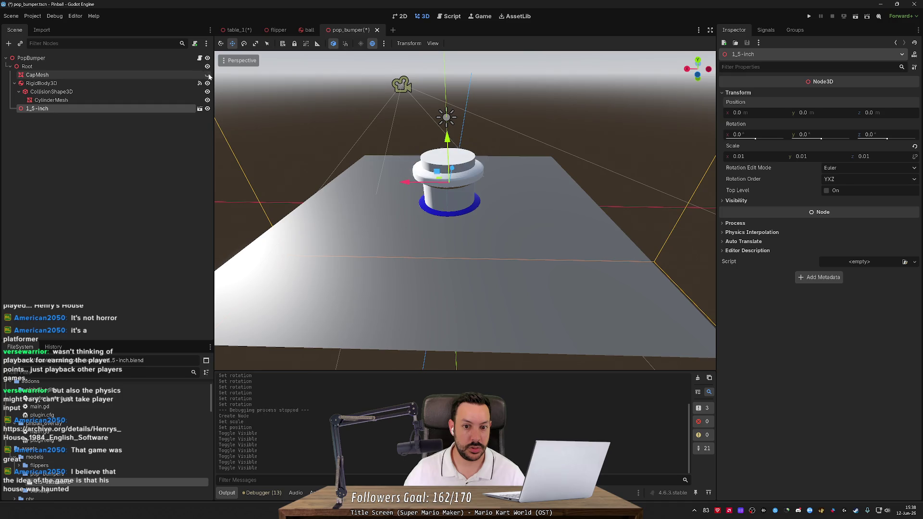
{"action": "left_click", "coordinate": [207, 75]}
{"action": "left_click", "coordinate": [207, 75]}
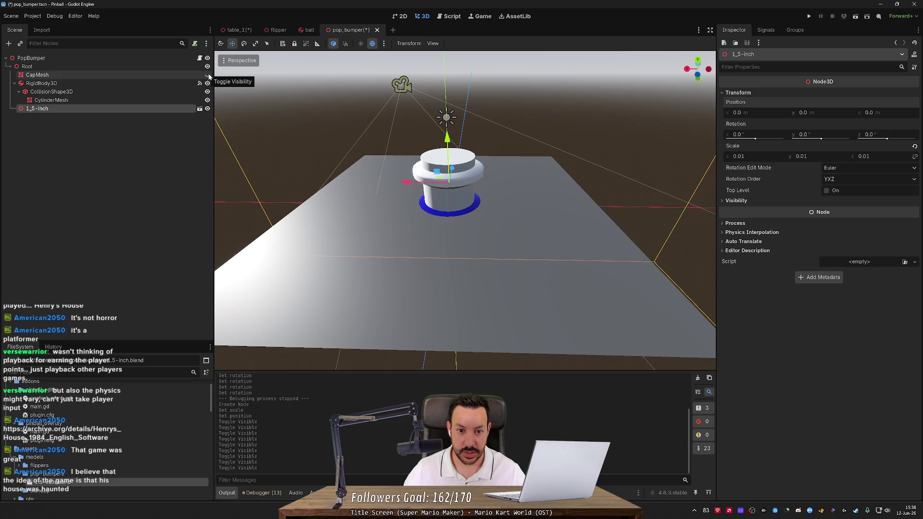
{"action": "left_click", "coordinate": [207, 75]}
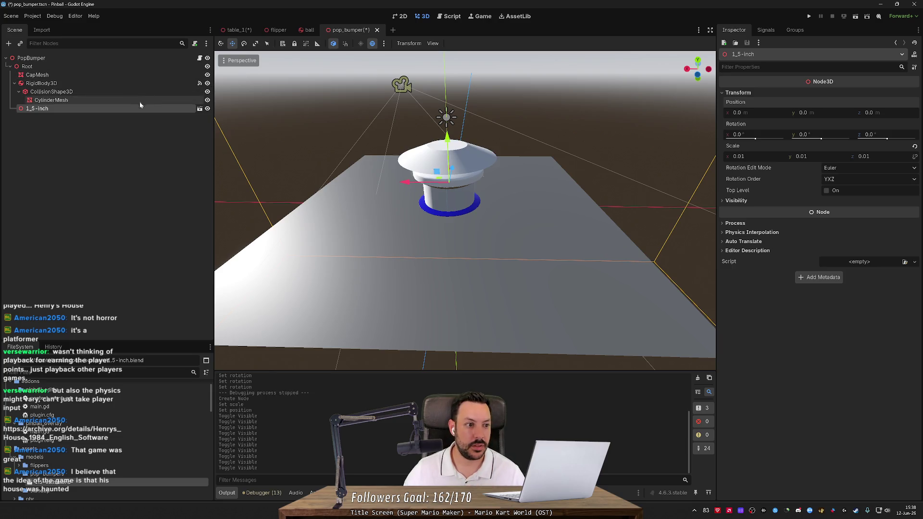
Step: Enable Editable Children and hide Text, Text_001, Camera, Sun, Plane, CylinderMesh and CapMesh
{"action": "right_click", "coordinate": [124, 110]}
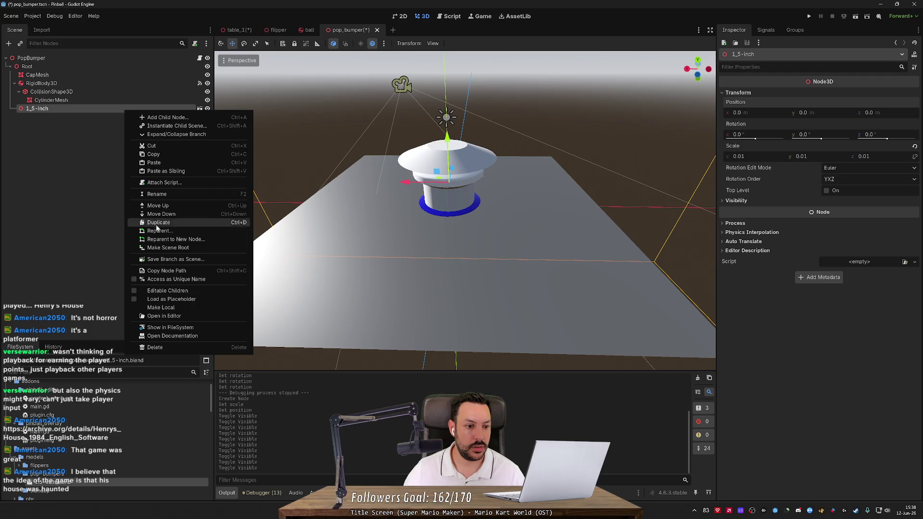
{"action": "left_click", "coordinate": [175, 291]}
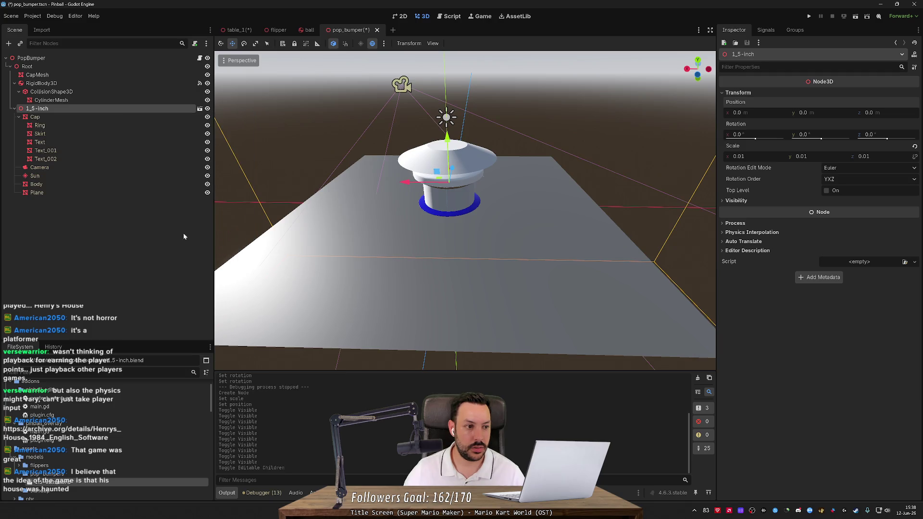
{"action": "left_click", "coordinate": [207, 142]}
{"action": "left_click", "coordinate": [207, 150]}
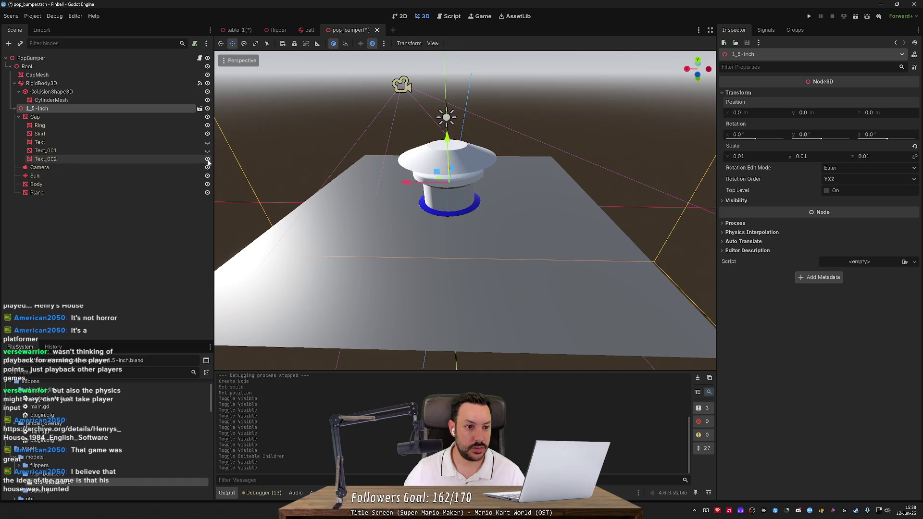
{"action": "left_click", "coordinate": [207, 167]}
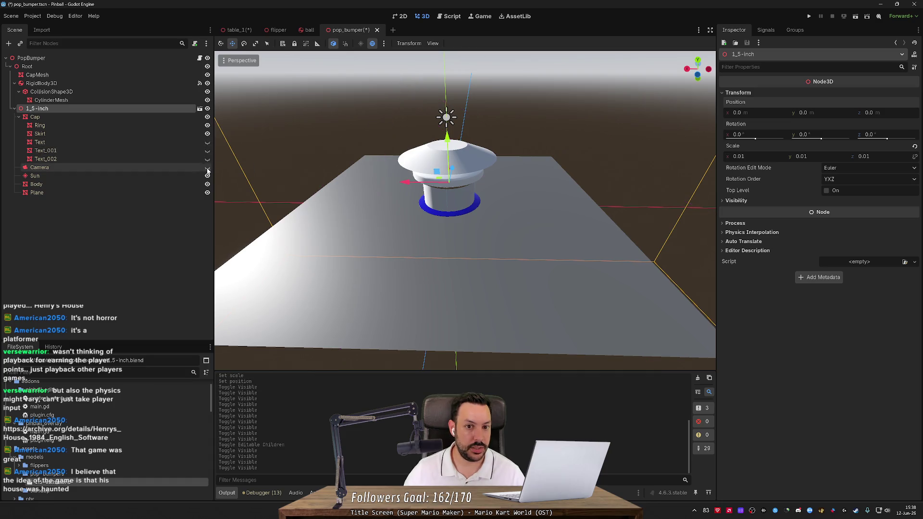
{"action": "left_click", "coordinate": [208, 176]}
{"action": "left_click", "coordinate": [207, 184]}
{"action": "left_click", "coordinate": [207, 192]}
{"action": "left_click", "coordinate": [207, 184]}
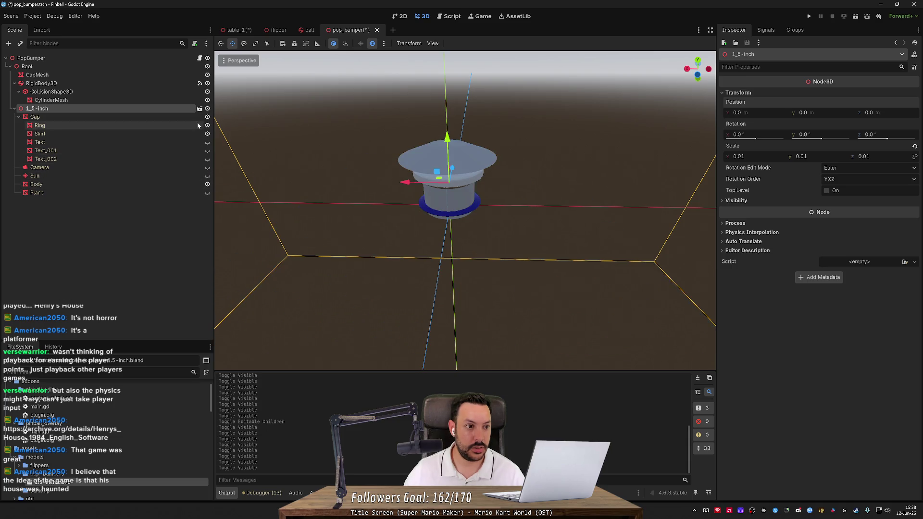
{"action": "left_click", "coordinate": [208, 100]}
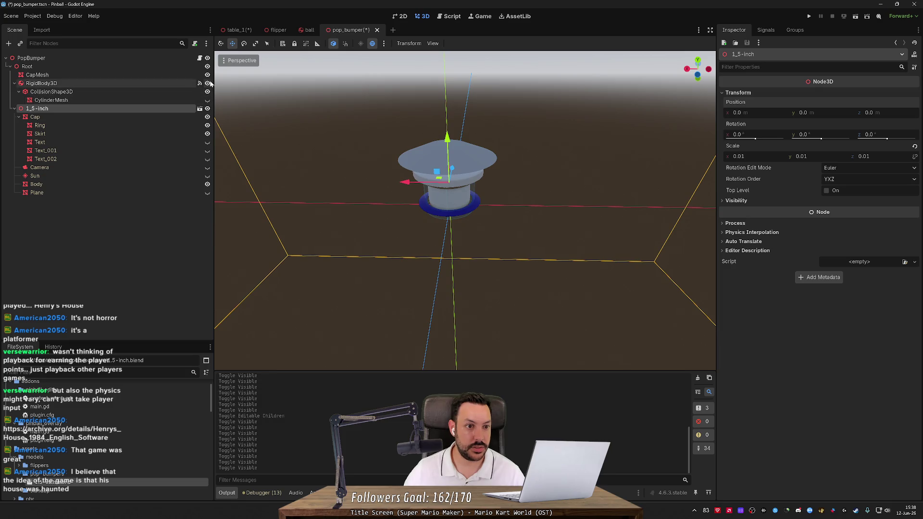
{"action": "left_click", "coordinate": [207, 74]}
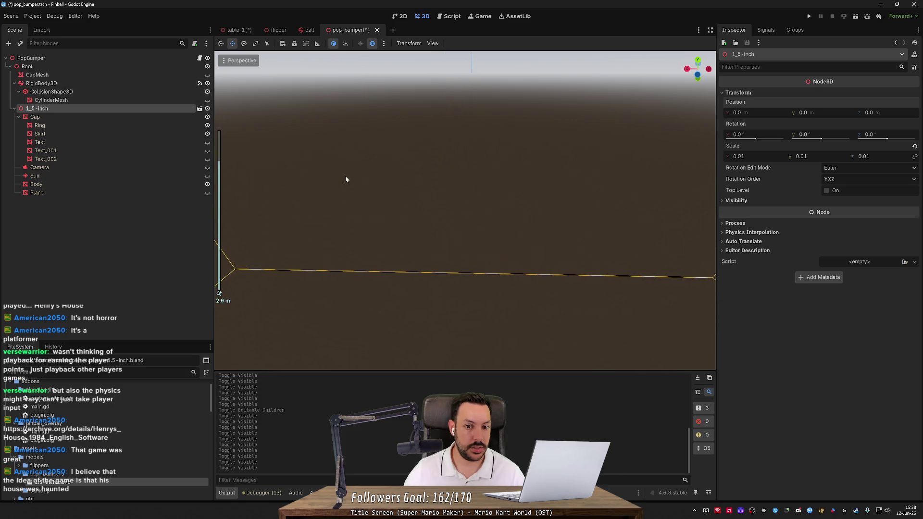
Step: Lower the bumper model to Y -0.005 and switch to the Game view
{"action": "scroll", "coordinate": [345, 175], "scroll_direction": "up", "scroll_amount": 1}
{"action": "left_click_drag", "start_coordinate": [392, 203], "coordinate": [464, 227]}
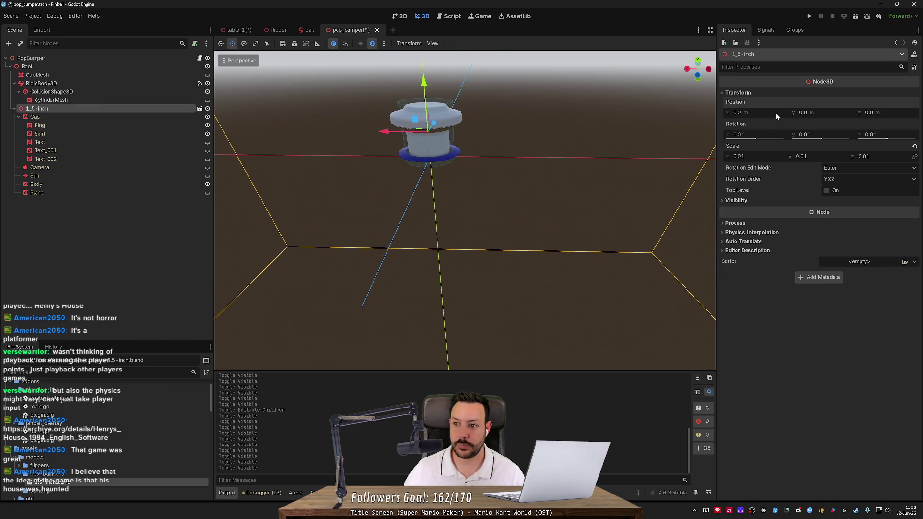
{"action": "mouse_move", "coordinate": [805, 113]}
{"action": "left_mouse_down"}
{"action": "mouse_move", "coordinate": [846, 113]}
{"action": "mouse_move", "coordinate": [804, 113]}
{"action": "left_mouse_up"}
{"action": "type", "text": "-0.005"}
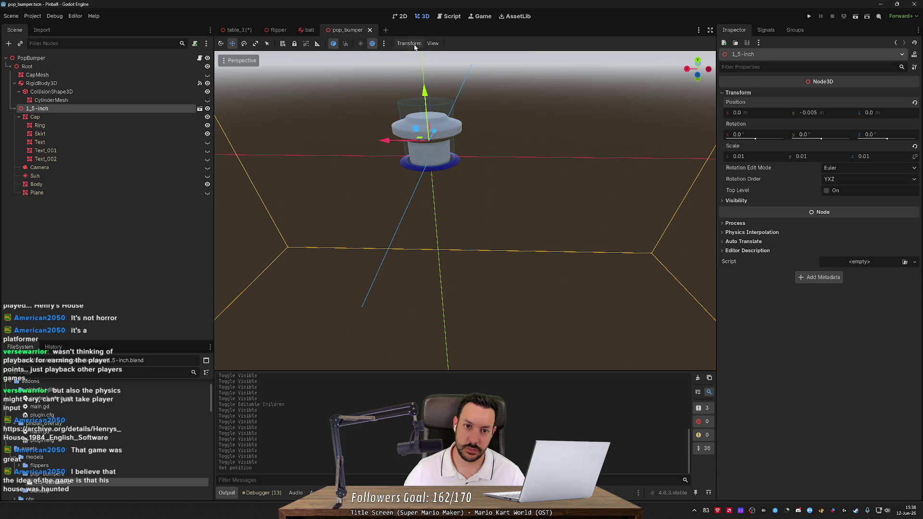
{"action": "left_click", "coordinate": [451, 19]}
{"action": "left_click", "coordinate": [468, 19]}
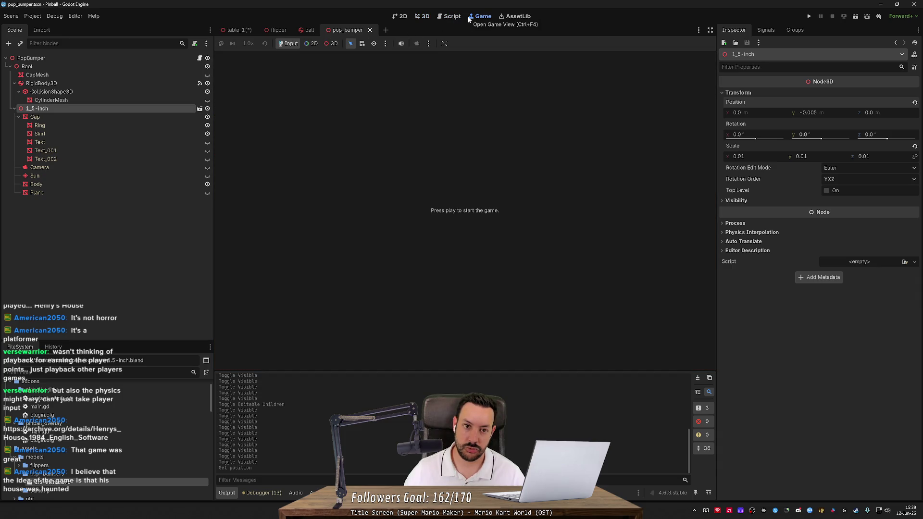
Step: Switch back to the table_1 scene and save it
{"action": "left_click", "coordinate": [422, 17]}
{"action": "left_click", "coordinate": [238, 29]}
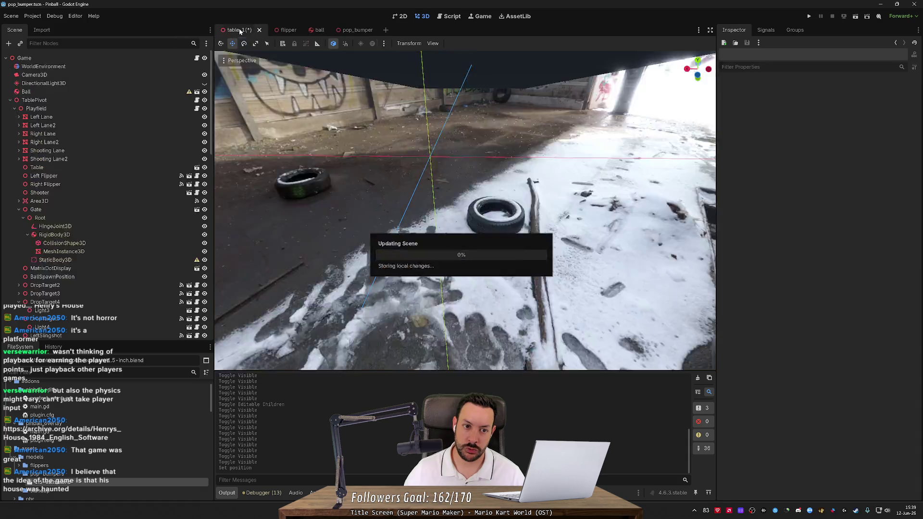
{"action": "left_click", "coordinate": [613, 169]}
{"action": "key", "text": "ctrl+s"}
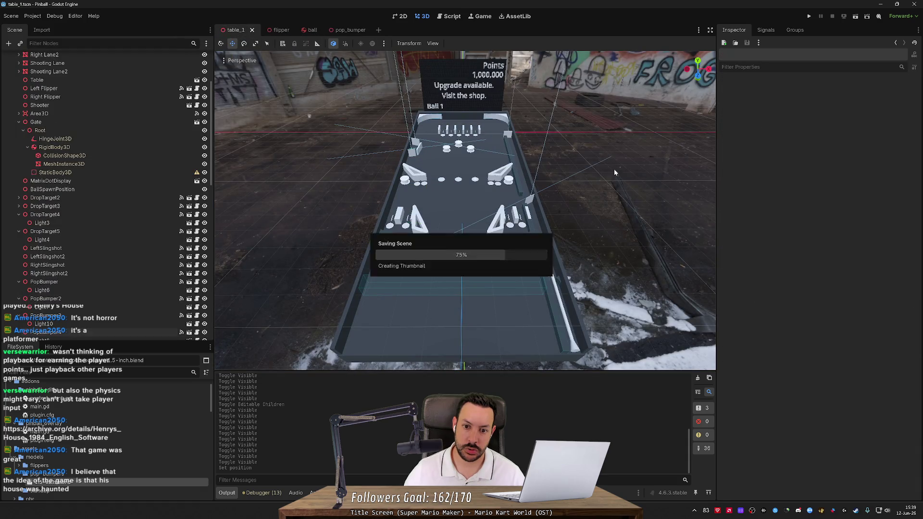
Step: Move the Ball up beside the middle pop bumpers, to 18.273, 3.304, 70.764
{"action": "scroll", "coordinate": [444, 174], "scroll_direction": "up", "scroll_amount": 5}
{"action": "scroll", "coordinate": [444, 175], "scroll_direction": "up", "scroll_amount": 8}
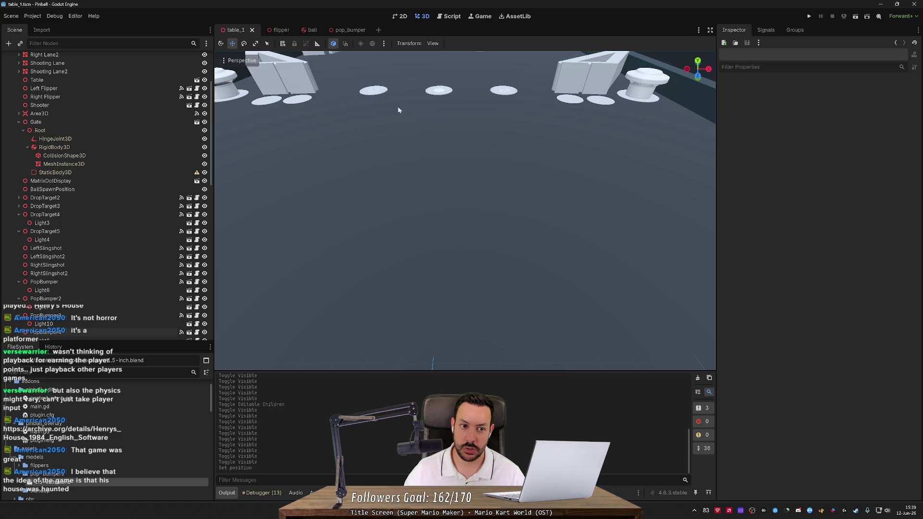
{"action": "scroll", "coordinate": [416, 118], "scroll_direction": "down", "scroll_amount": 3}
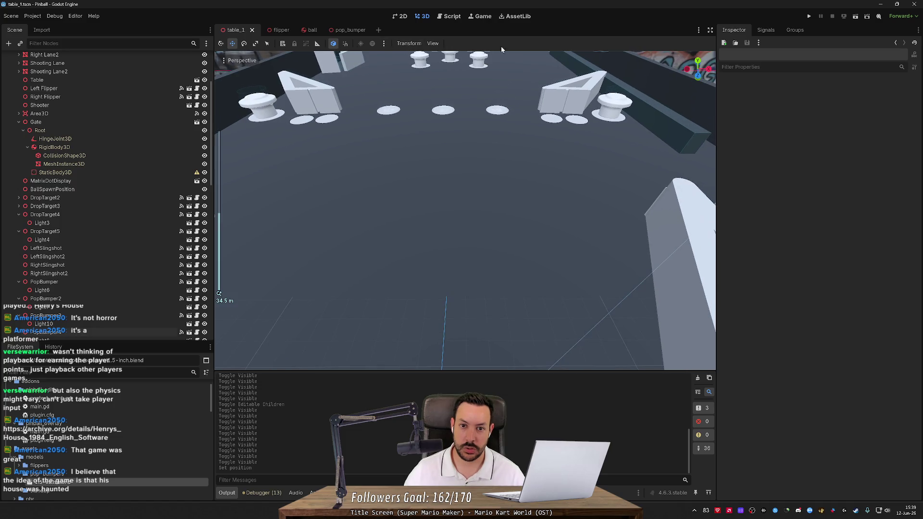
{"action": "scroll", "coordinate": [609, 317], "scroll_direction": "down", "scroll_amount": 8}
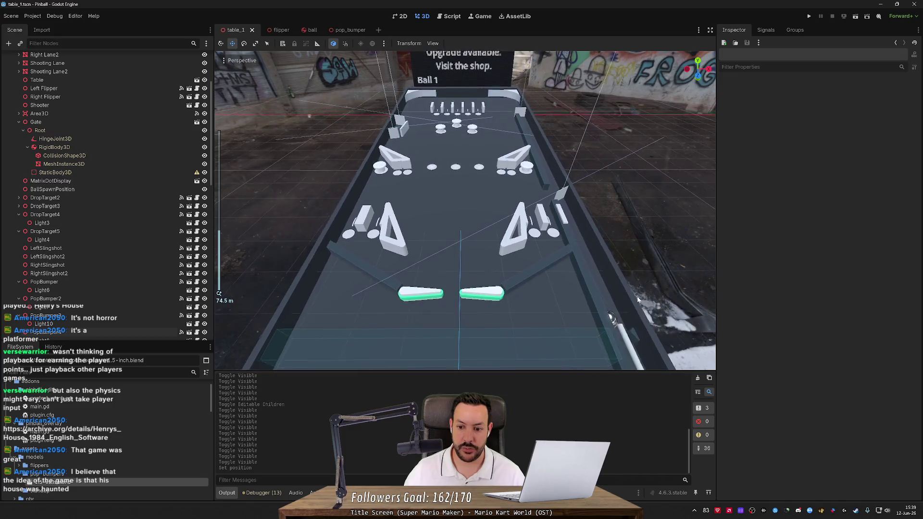
{"action": "left_click", "coordinate": [610, 317]}
{"action": "mouse_move", "coordinate": [624, 330]}
{"action": "left_mouse_down"}
{"action": "mouse_move", "coordinate": [591, 202]}
{"action": "mouse_move", "coordinate": [535, 178]}
{"action": "left_mouse_up"}
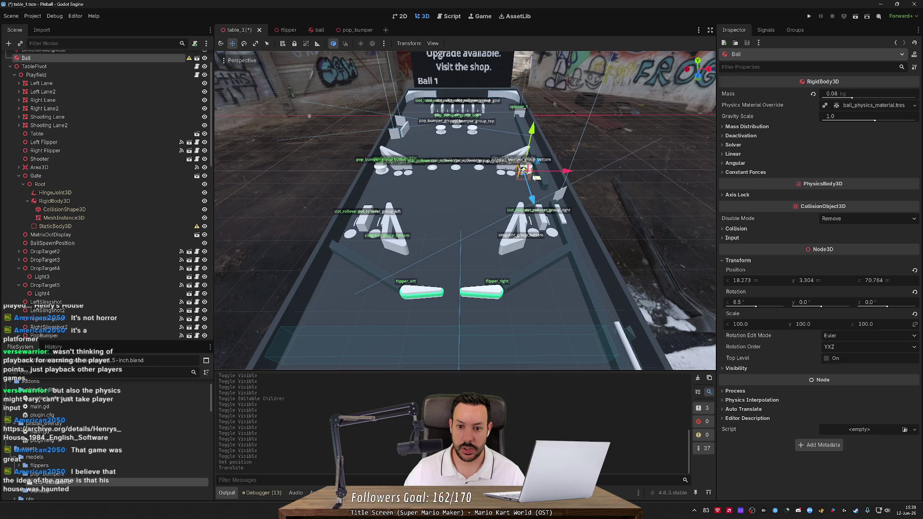
Step: Focus on the Ball and raise it slightly, then raise and lower PopBumper5
{"action": "key", "text": "f"}
{"action": "scroll", "coordinate": [514, 224], "scroll_direction": "up", "scroll_amount": 5}
{"action": "mouse_move", "coordinate": [512, 215]}
{"action": "left_mouse_down"}
{"action": "mouse_move", "coordinate": [547, 246]}
{"action": "mouse_move", "coordinate": [544, 210]}
{"action": "mouse_move", "coordinate": [525, 218]}
{"action": "left_mouse_up"}
{"action": "mouse_move", "coordinate": [463, 166]}
{"action": "left_mouse_down"}
{"action": "mouse_move", "coordinate": [465, 155]}
{"action": "mouse_move", "coordinate": [495, 157]}
{"action": "mouse_move", "coordinate": [487, 191]}
{"action": "left_mouse_up"}
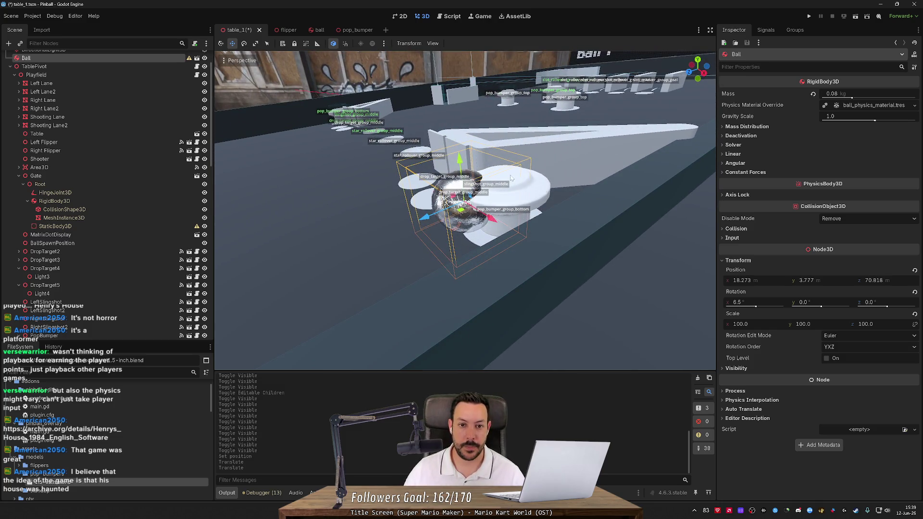
{"action": "left_click", "coordinate": [533, 194]}
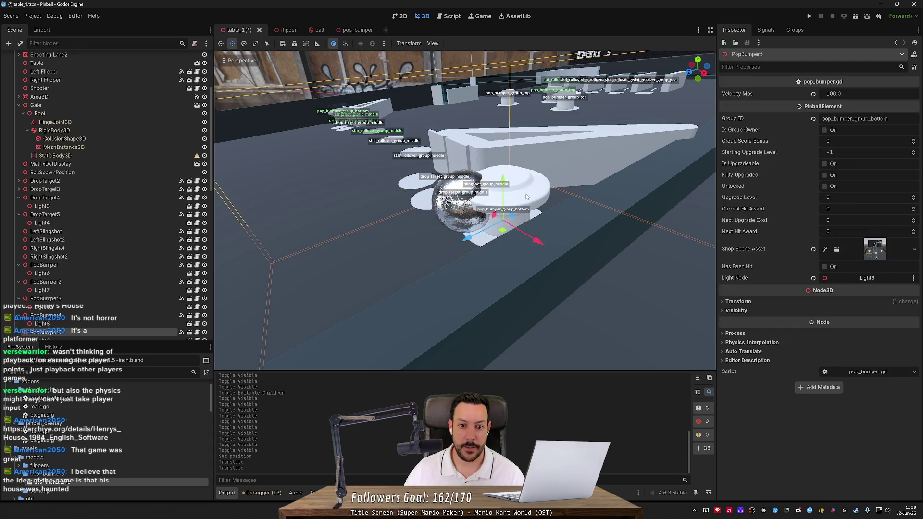
{"action": "mouse_move", "coordinate": [504, 184]}
{"action": "left_mouse_down"}
{"action": "mouse_move", "coordinate": [505, 139]}
{"action": "mouse_move", "coordinate": [493, 149]}
{"action": "left_mouse_up"}
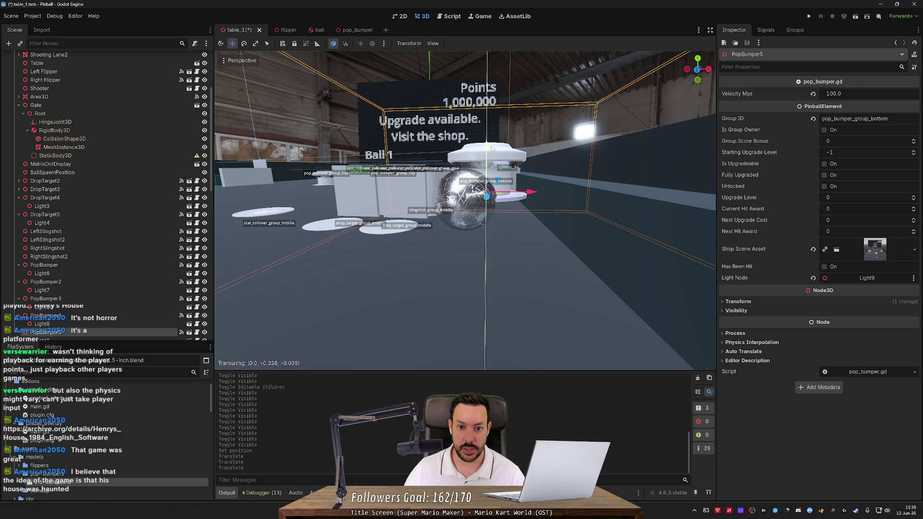
{"action": "mouse_move", "coordinate": [491, 148]}
{"action": "left_mouse_down"}
{"action": "mouse_move", "coordinate": [600, 183]}
{"action": "mouse_move", "coordinate": [503, 234]}
{"action": "left_mouse_up"}
Step: Undo the moves, returning the Ball to 23.897, -1.428, 112.298, and select it
{"action": "scroll", "coordinate": [505, 229], "scroll_direction": "down", "scroll_amount": 4}
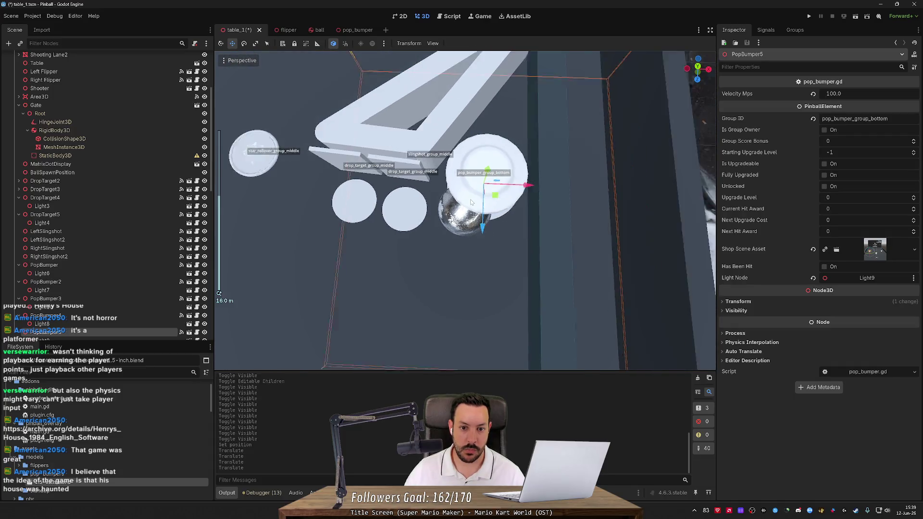
{"action": "scroll", "coordinate": [388, 182], "scroll_direction": "down", "scroll_amount": 6}
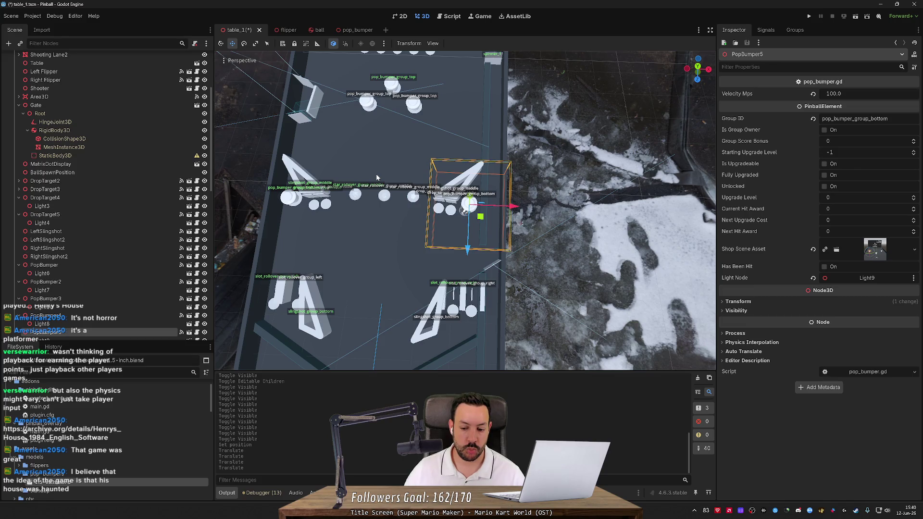
{"action": "key", "text": "ctrl+z"}
{"action": "key", "text": "ctrl+z"}
{"action": "key", "text": "ctrl+z"}
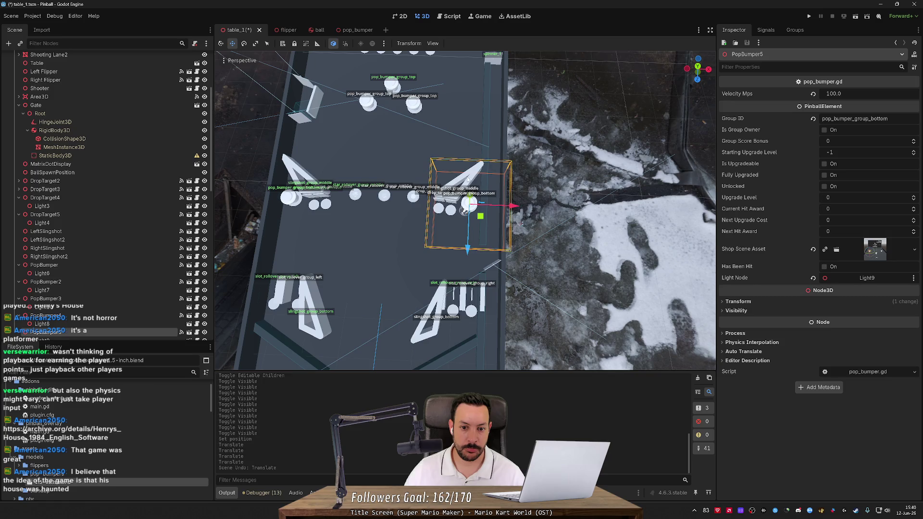
{"action": "mouse_move", "coordinate": [398, 179]}
{"action": "left_mouse_down"}
{"action": "mouse_move", "coordinate": [544, 149]}
{"action": "mouse_move", "coordinate": [567, 200]}
{"action": "mouse_move", "coordinate": [546, 247]}
{"action": "left_mouse_up"}
{"action": "scroll", "coordinate": [547, 131], "scroll_direction": "down", "scroll_amount": 3}
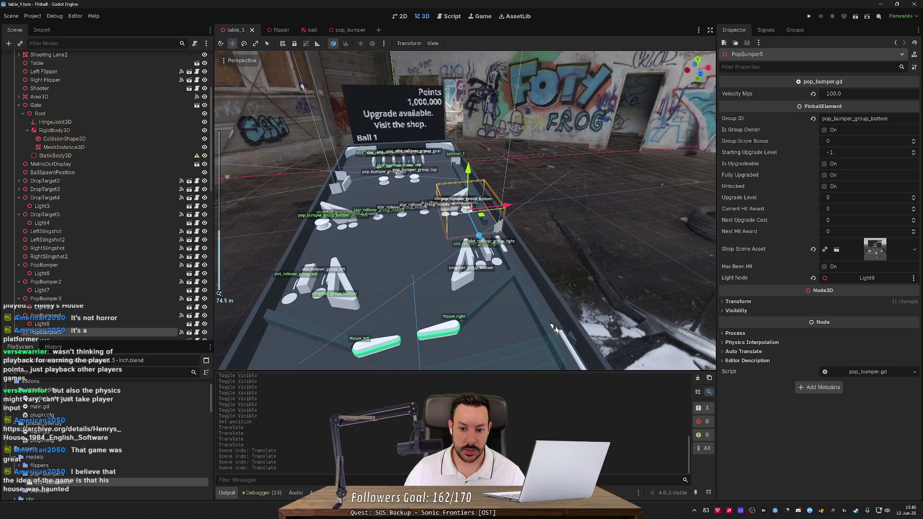
{"action": "left_click", "coordinate": [554, 328]}
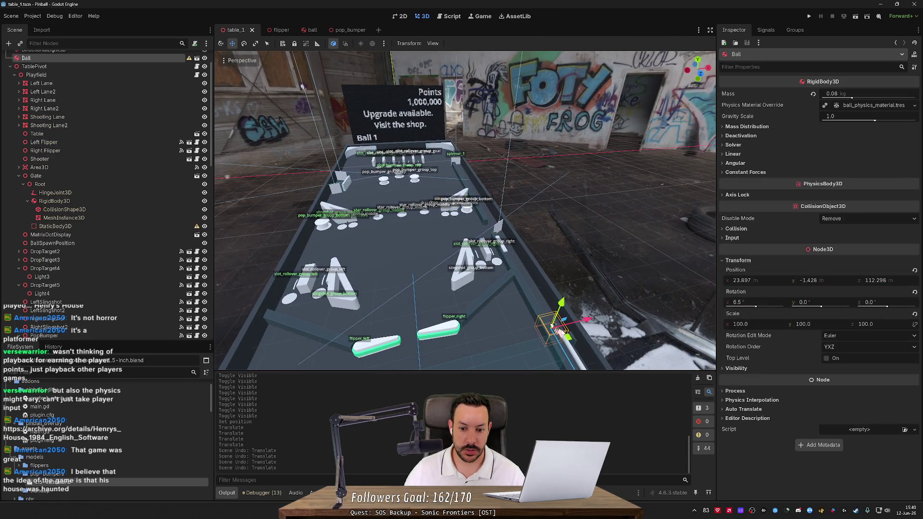
Step: Move the Ball onto the table and lift it up beside the lower pop bumper
{"action": "mouse_move", "coordinate": [570, 338]}
{"action": "left_mouse_down"}
{"action": "mouse_move", "coordinate": [394, 214]}
{"action": "mouse_move", "coordinate": [404, 217]}
{"action": "left_mouse_up"}
{"action": "scroll", "coordinate": [453, 238], "scroll_direction": "up", "scroll_amount": 5}
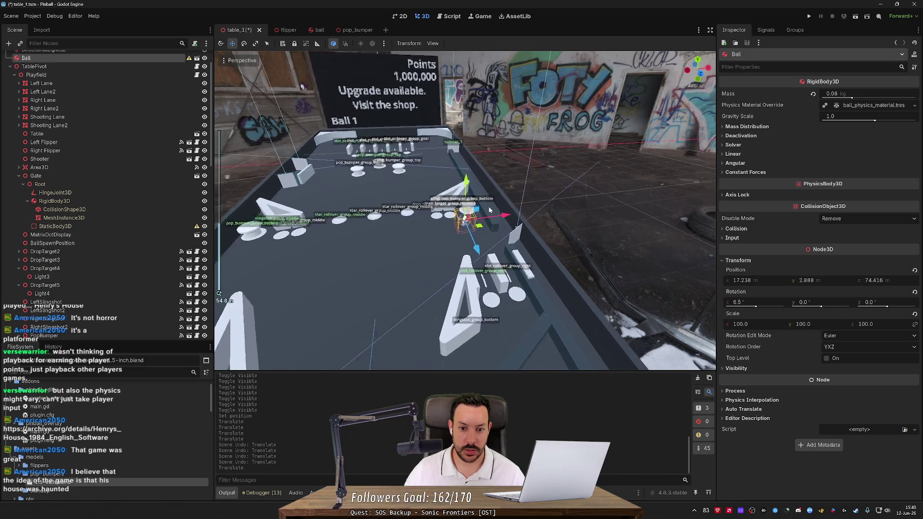
{"action": "scroll", "coordinate": [453, 238], "scroll_direction": "up", "scroll_amount": 2}
{"action": "mouse_move", "coordinate": [453, 238]}
{"action": "left_mouse_down"}
{"action": "mouse_move", "coordinate": [522, 244]}
{"action": "mouse_move", "coordinate": [523, 226]}
{"action": "left_mouse_up"}
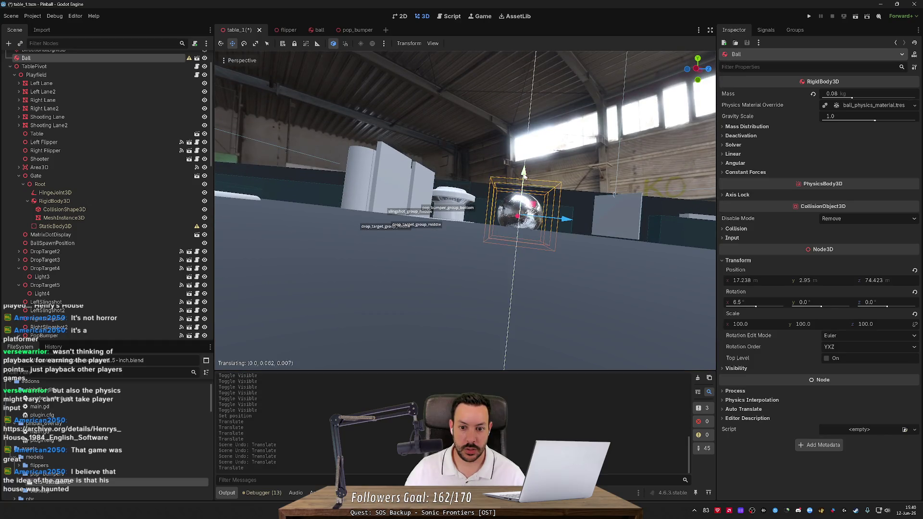
{"action": "left_click_drag", "start_coordinate": [524, 181], "coordinate": [527, 169]}
{"action": "left_click_drag", "start_coordinate": [527, 166], "coordinate": [527, 163]}
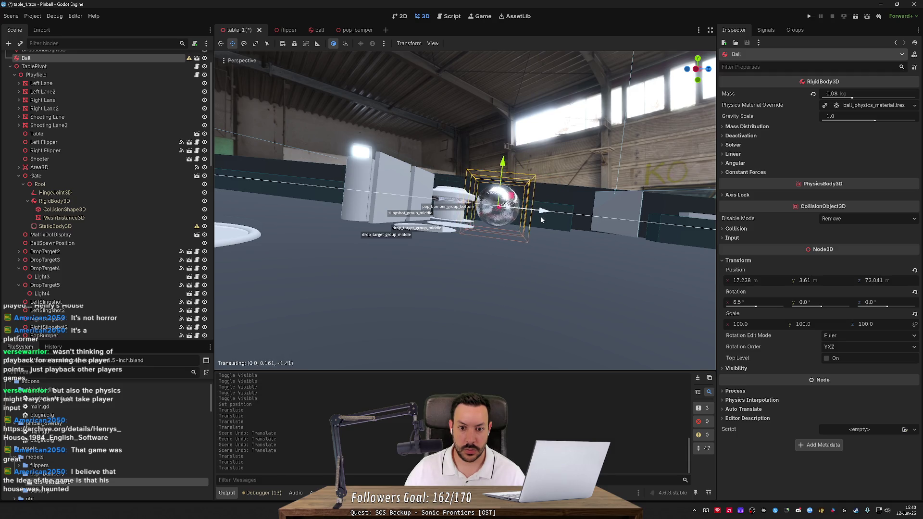
{"action": "left_click_drag", "start_coordinate": [539, 221], "coordinate": [538, 221]}
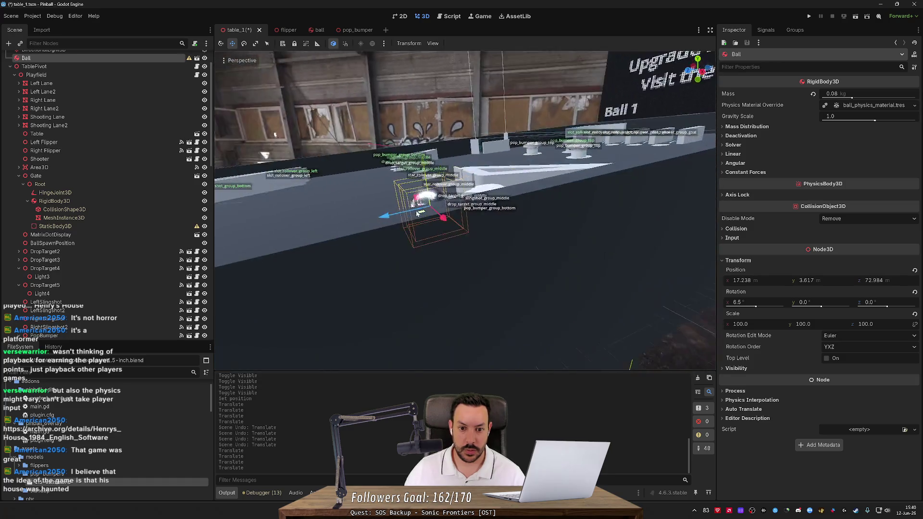
Step: Fine-tune the Ball to 17.238, 3.635, 72.986 and select PopBumper5
{"action": "left_click_drag", "start_coordinate": [461, 205], "coordinate": [552, 190]}
{"action": "scroll", "coordinate": [543, 222], "scroll_direction": "up", "scroll_amount": 5}
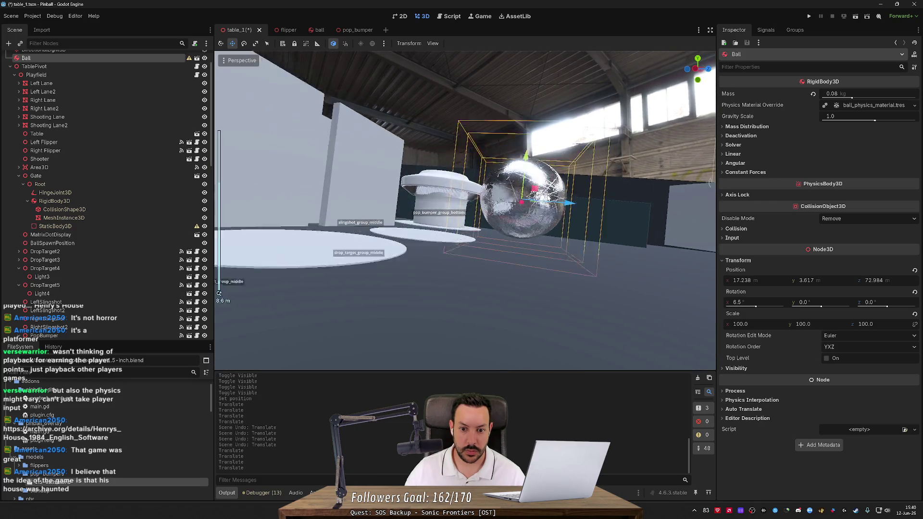
{"action": "left_click_drag", "start_coordinate": [543, 222], "coordinate": [550, 201]}
{"action": "mouse_move", "coordinate": [546, 151]}
{"action": "left_mouse_down"}
{"action": "mouse_move", "coordinate": [553, 159]}
{"action": "mouse_move", "coordinate": [557, 144]}
{"action": "mouse_move", "coordinate": [545, 153]}
{"action": "mouse_move", "coordinate": [557, 149]}
{"action": "mouse_move", "coordinate": [556, 163]}
{"action": "left_mouse_up"}
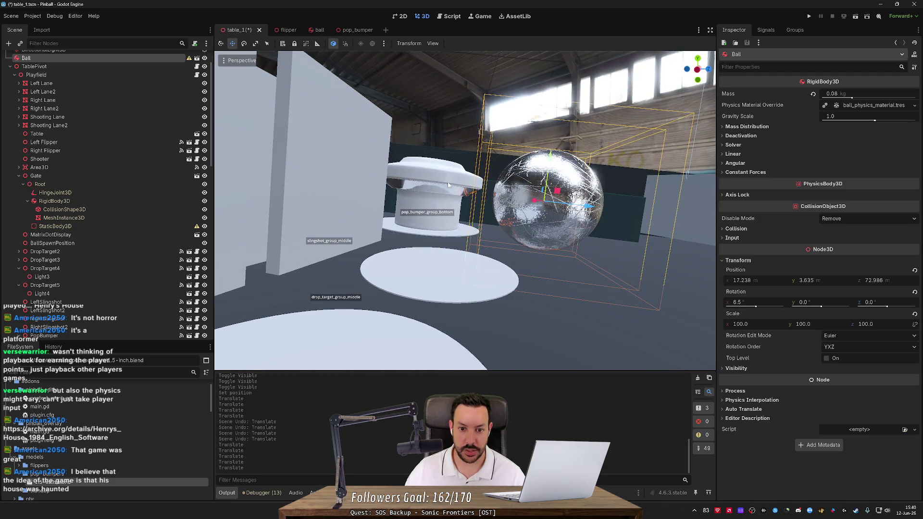
{"action": "left_click", "coordinate": [443, 187]}
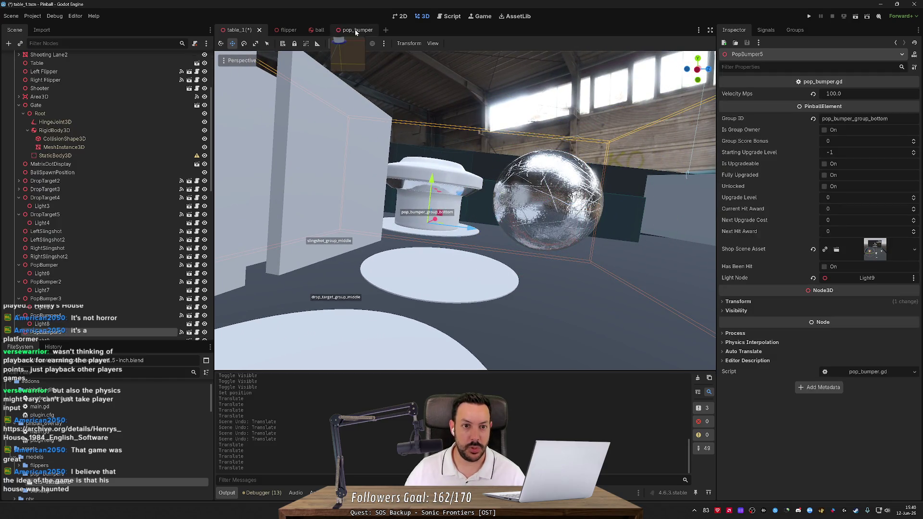
Step: In the pop_bumper scene, set the 1_5-inch model's x, y and z scale to 0.015
{"action": "left_click", "coordinate": [356, 30]}
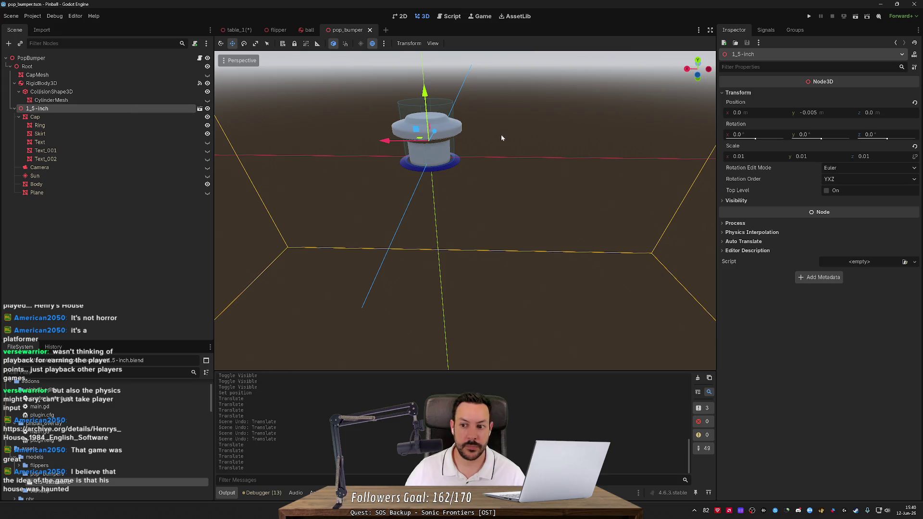
{"action": "left_click", "coordinate": [740, 156]}
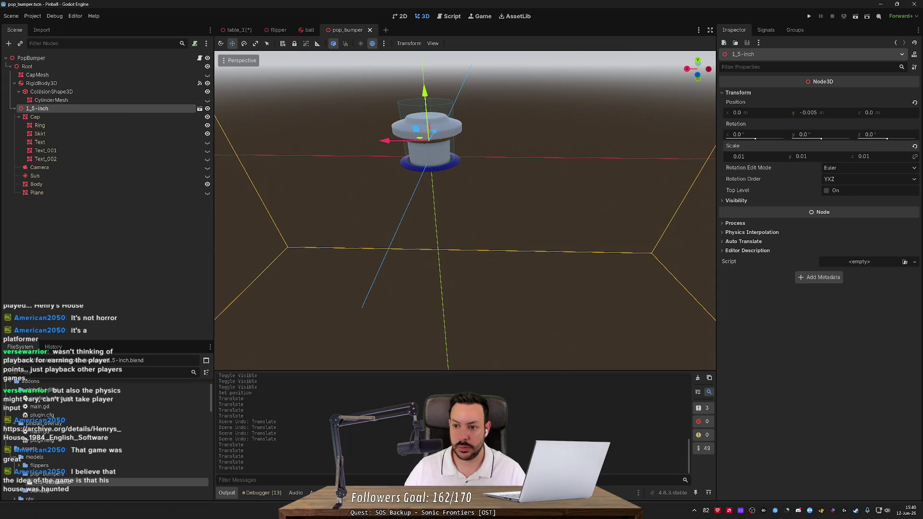
{"action": "type", "text": "5"}
{"action": "key", "text": "Tab"}
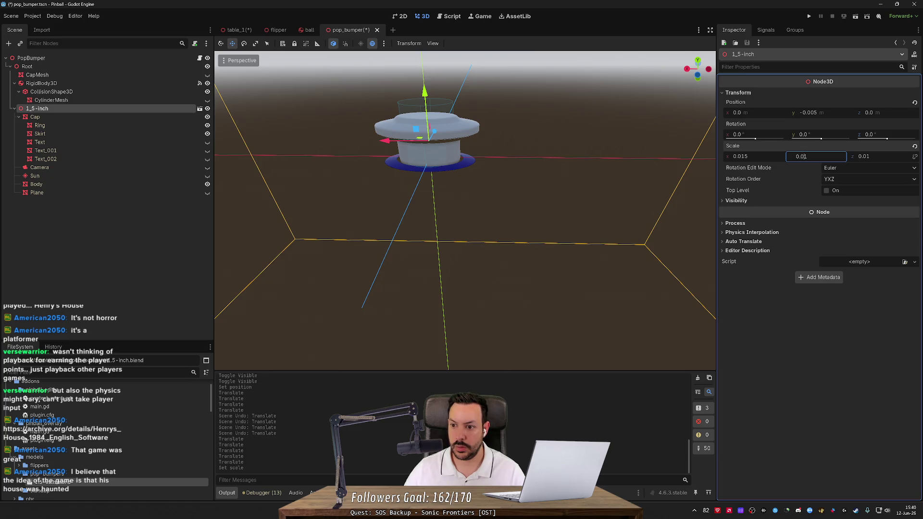
{"action": "key", "text": "Tab"}
{"action": "key", "text": "Return"}
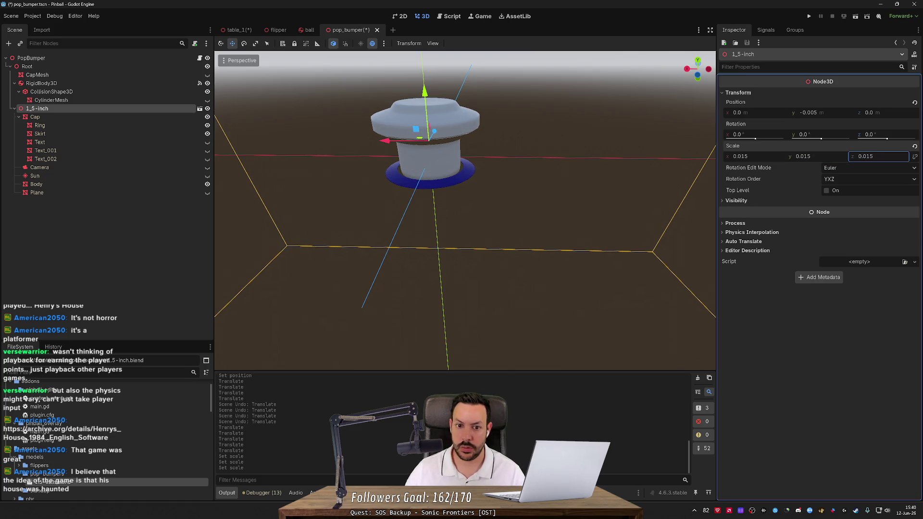
Step: Back in table_1, raise the enlarged bumper slightly, then switch to Blender
{"action": "left_click", "coordinate": [236, 29]}
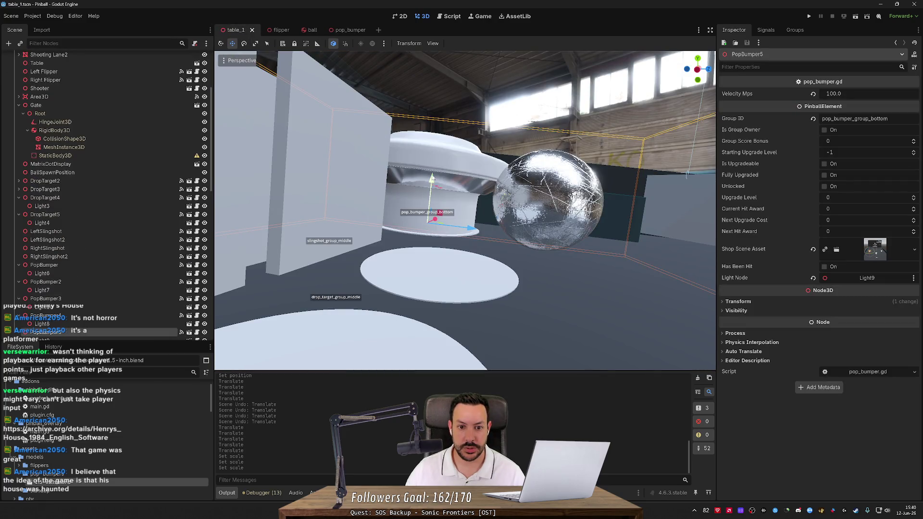
{"action": "left_click_drag", "start_coordinate": [432, 177], "coordinate": [433, 157]}
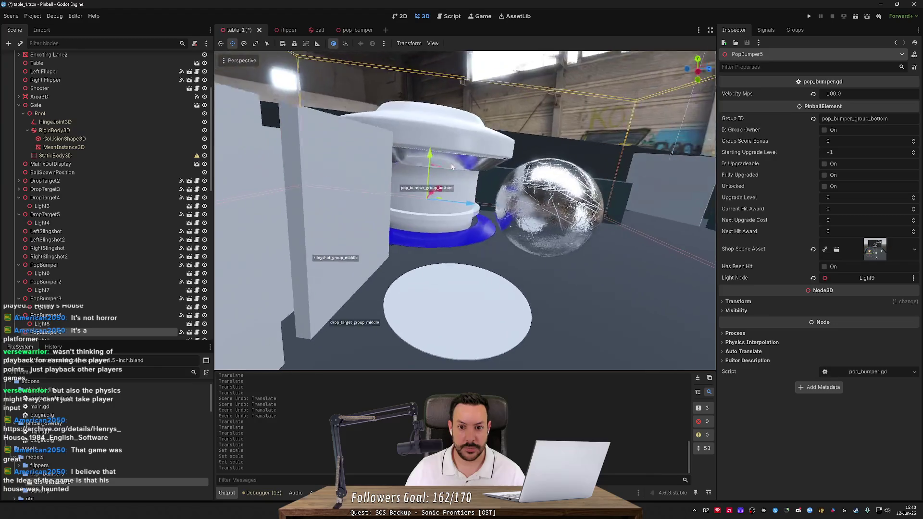
{"action": "scroll", "coordinate": [461, 166], "scroll_direction": "down", "scroll_amount": 6}
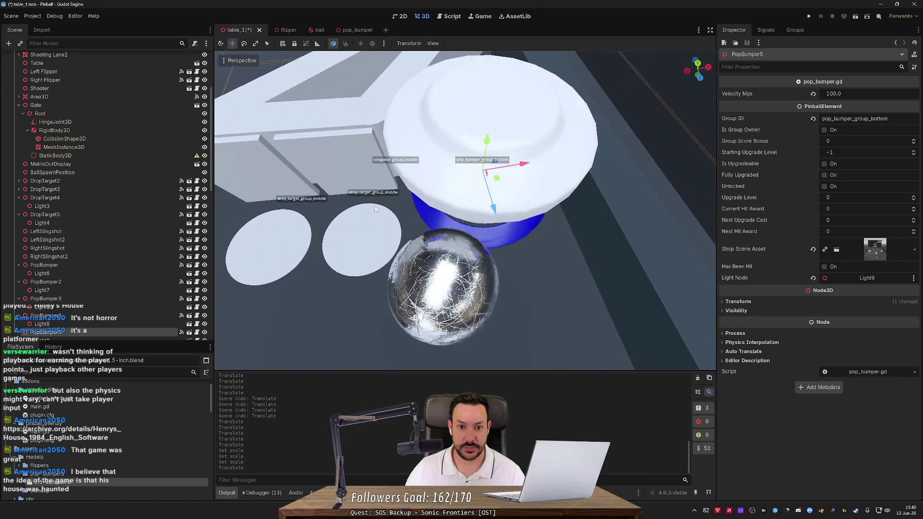
{"action": "scroll", "coordinate": [361, 199], "scroll_direction": "down", "scroll_amount": 12}
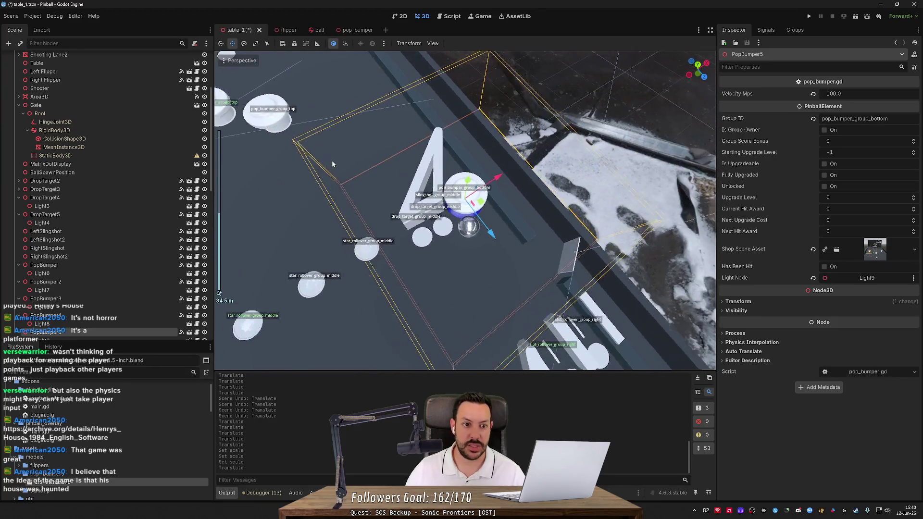
{"action": "left_click_drag", "start_coordinate": [329, 165], "coordinate": [453, 155]}
{"action": "scroll", "coordinate": [366, 155], "scroll_direction": "up", "scroll_amount": 13}
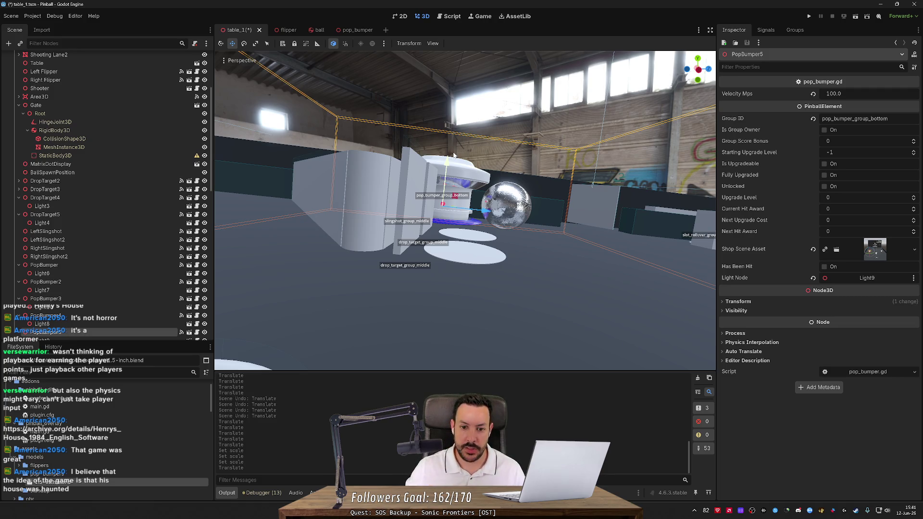
{"action": "key", "text": "alt+Tab"}
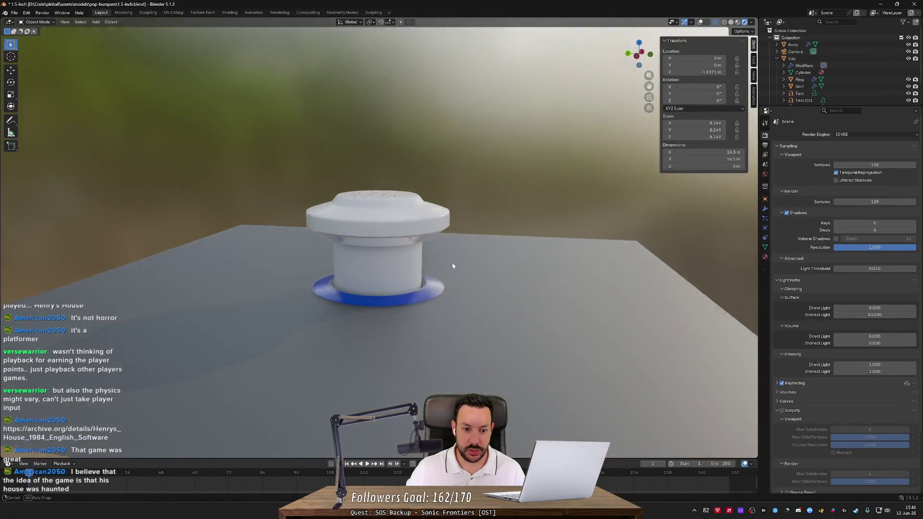
Step: Box-select the bumper parts, then select the Body and briefly hide it to inspect the cap
{"action": "left_click_drag", "start_coordinate": [452, 266], "coordinate": [461, 251]}
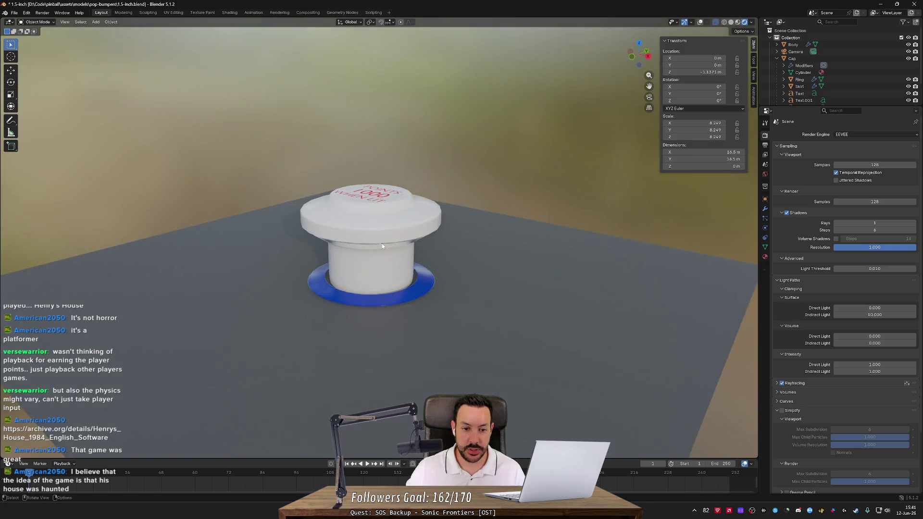
{"action": "left_click_drag", "start_coordinate": [382, 246], "coordinate": [356, 188]}
{"action": "mouse_move", "coordinate": [333, 139]}
{"action": "left_mouse_down"}
{"action": "mouse_move", "coordinate": [458, 242]}
{"action": "mouse_move", "coordinate": [527, 203]}
{"action": "mouse_move", "coordinate": [503, 227]}
{"action": "left_mouse_up"}
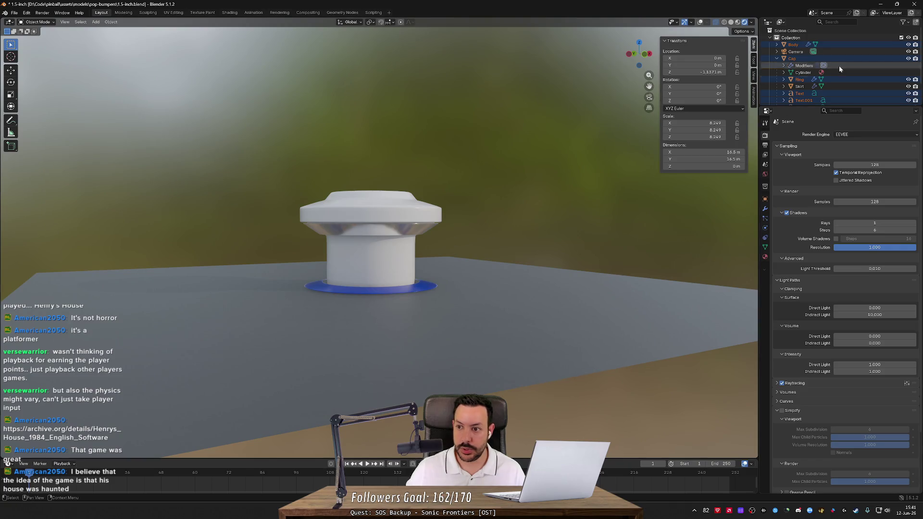
{"action": "left_click", "coordinate": [853, 44]}
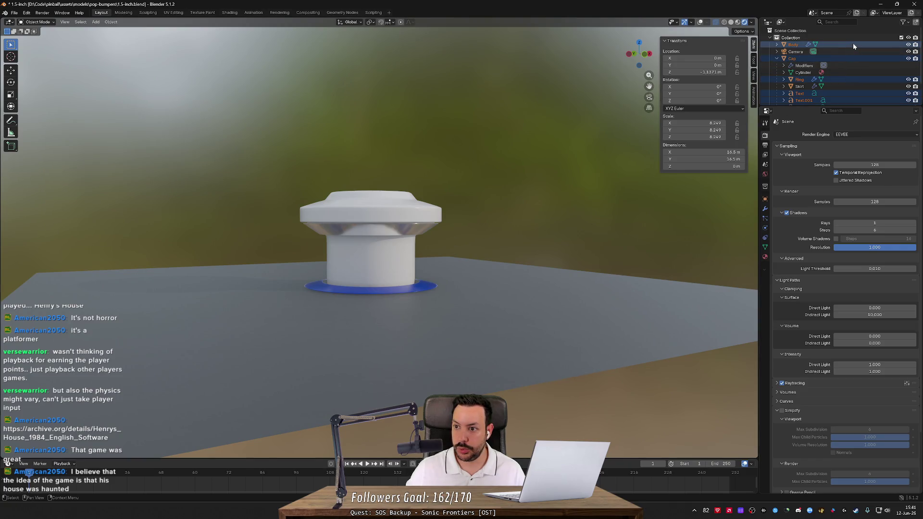
{"action": "left_click", "coordinate": [907, 44]}
{"action": "left_click", "coordinate": [907, 45]}
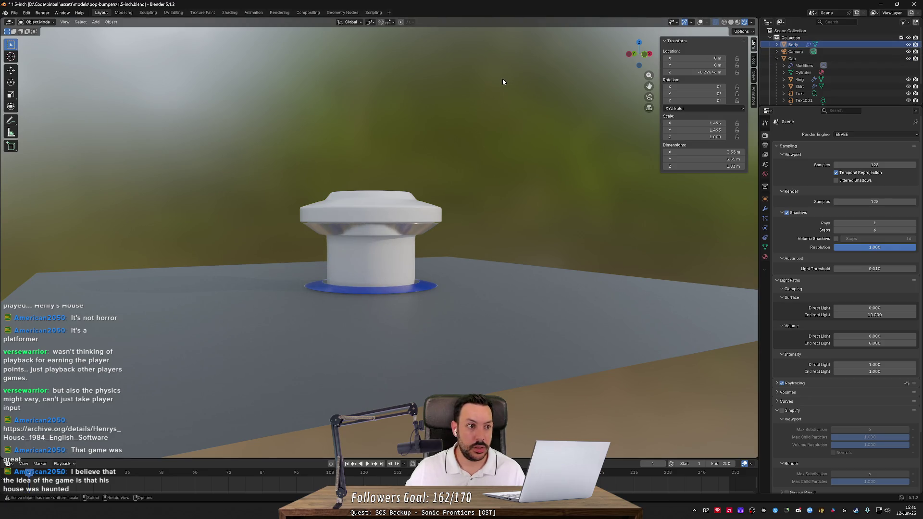
Step: Edit the Body's mesh in plain Solid shading, clear the vertex selection, and return to object level
{"action": "key", "text": "Tab"}
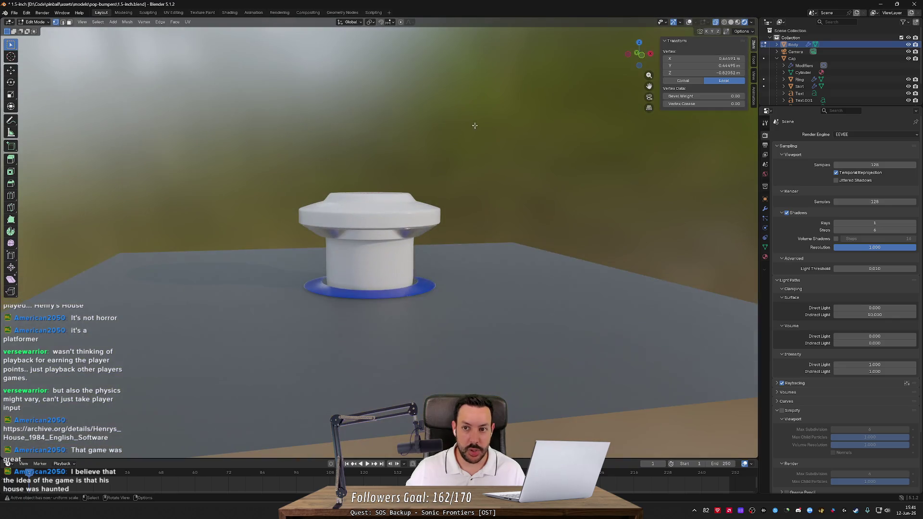
{"action": "left_click", "coordinate": [730, 23]}
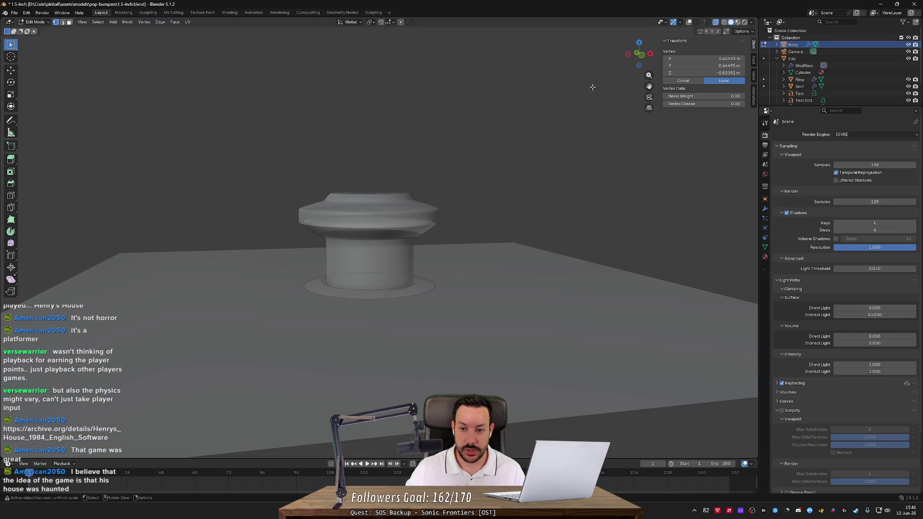
{"action": "scroll", "coordinate": [521, 175], "scroll_direction": "up", "scroll_amount": 5}
{"action": "scroll", "coordinate": [507, 206], "scroll_direction": "down", "scroll_amount": 2}
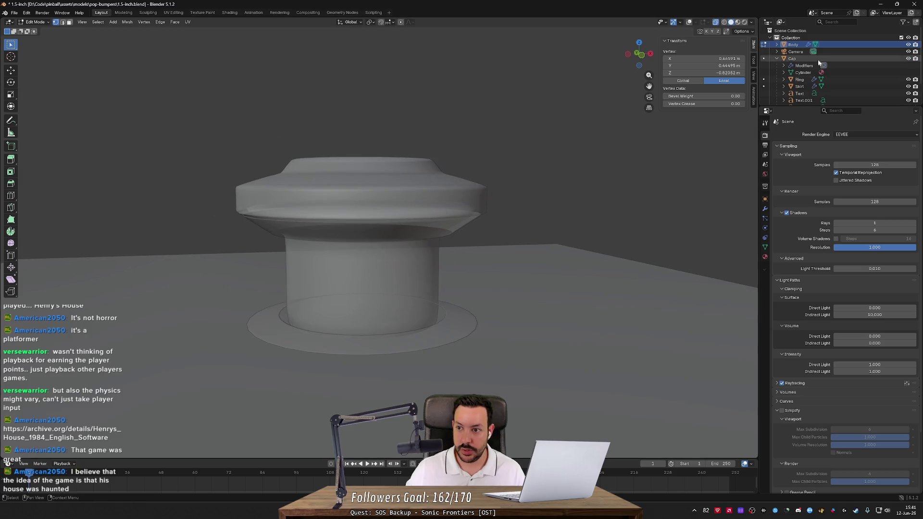
{"action": "scroll", "coordinate": [493, 140], "scroll_direction": "down", "scroll_amount": 1}
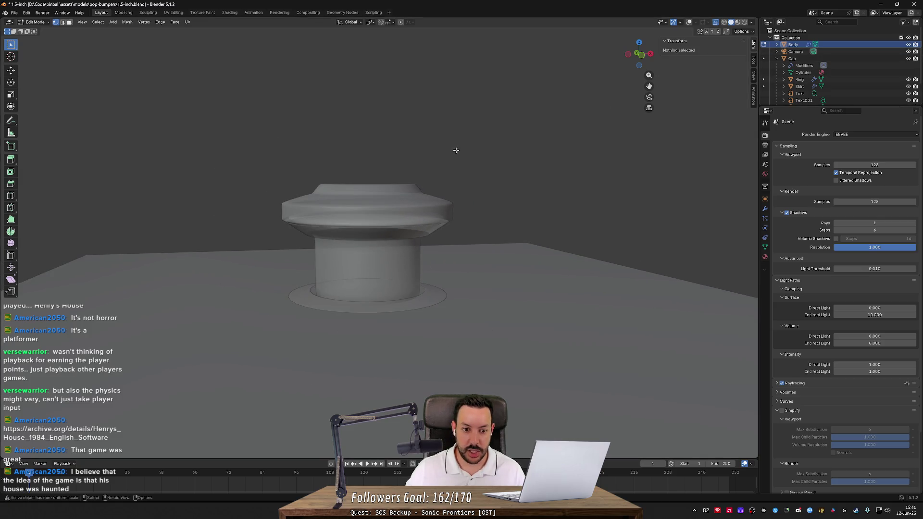
{"action": "left_click", "coordinate": [450, 155]}
{"action": "scroll", "coordinate": [451, 156], "scroll_direction": "down", "scroll_amount": 1}
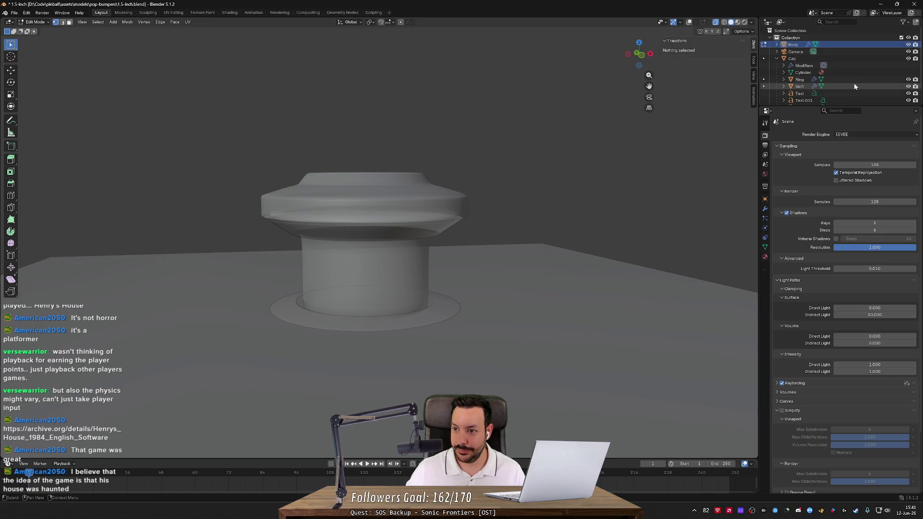
{"action": "key", "text": "Tab"}
{"action": "key", "text": "Tab"}
Step: Turn X-ray back on and expand Body in the outliner to show its Cylinder.001 mesh data
{"action": "left_click_drag", "start_coordinate": [513, 127], "coordinate": [531, 120]}
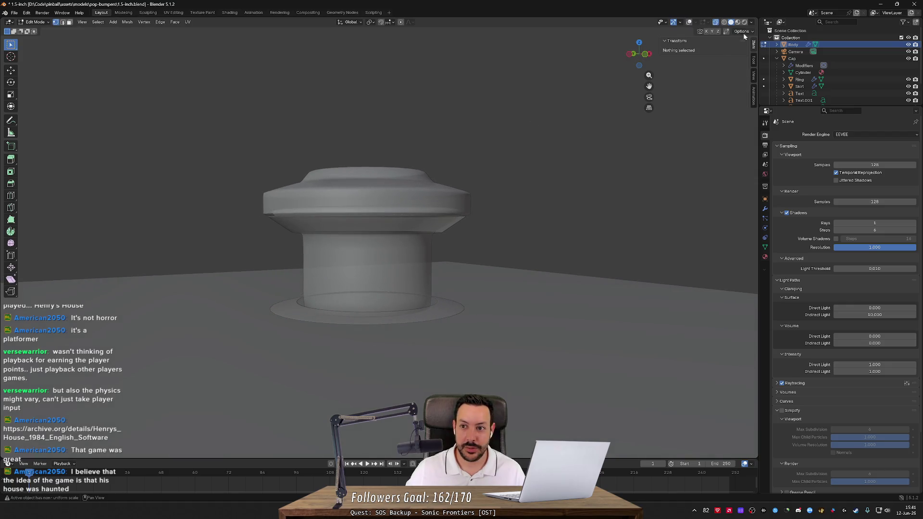
{"action": "left_click", "coordinate": [715, 25]}
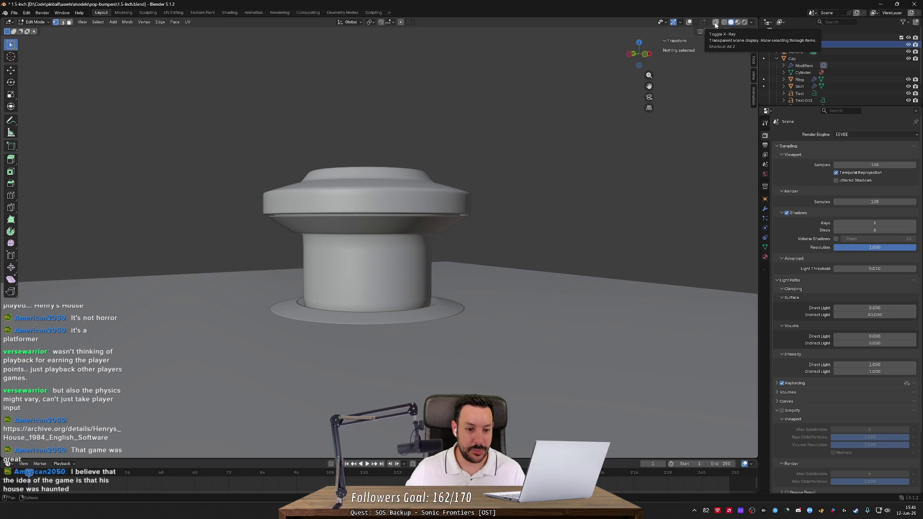
{"action": "left_click", "coordinate": [714, 25]}
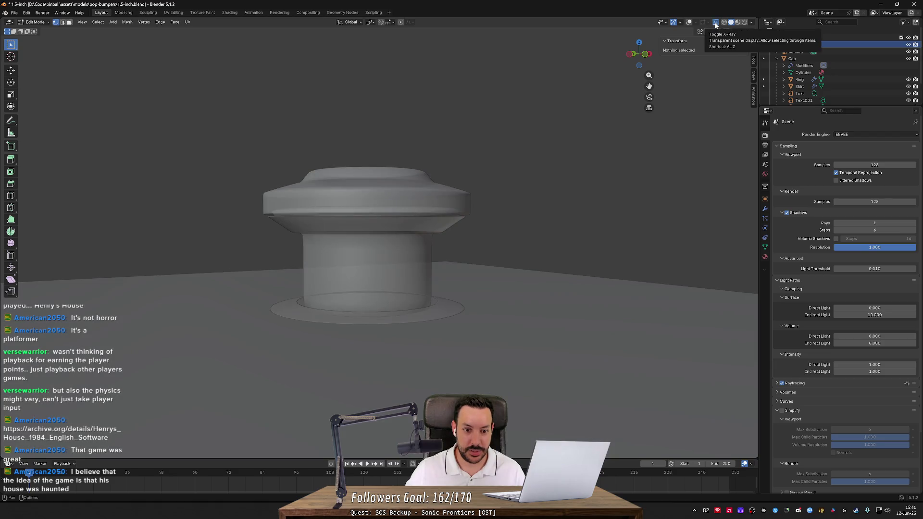
{"action": "left_click_drag", "start_coordinate": [638, 53], "coordinate": [599, 70]}
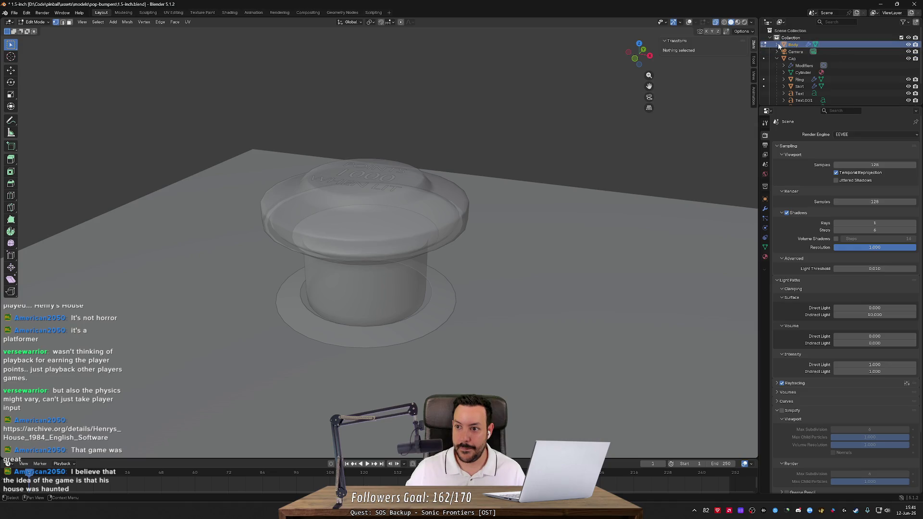
{"action": "left_click", "coordinate": [778, 46]}
{"action": "left_click", "coordinate": [791, 51]}
{"action": "scroll", "coordinate": [537, 138], "scroll_direction": "up", "scroll_amount": 2}
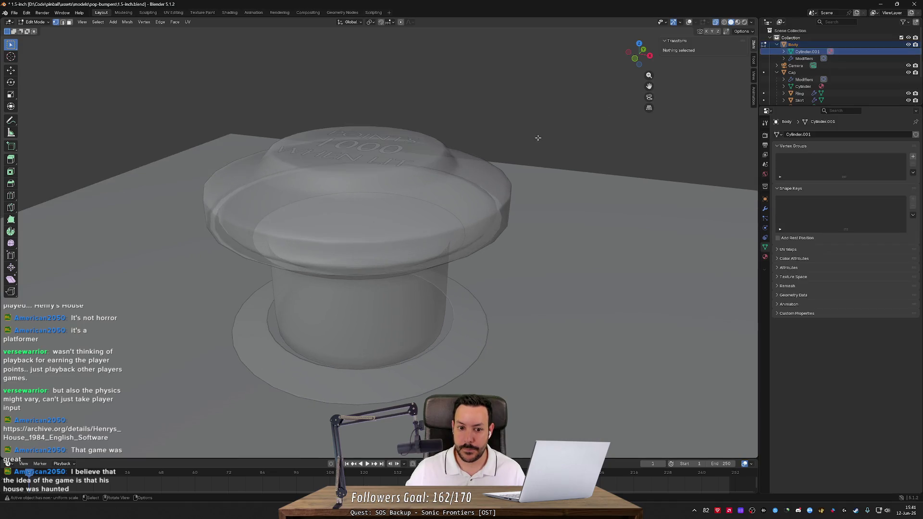
Step: Make the model opaque again, return to object level, and select the Ring
{"action": "left_click_drag", "start_coordinate": [538, 138], "coordinate": [561, 121]}
{"action": "left_click", "coordinate": [714, 22]}
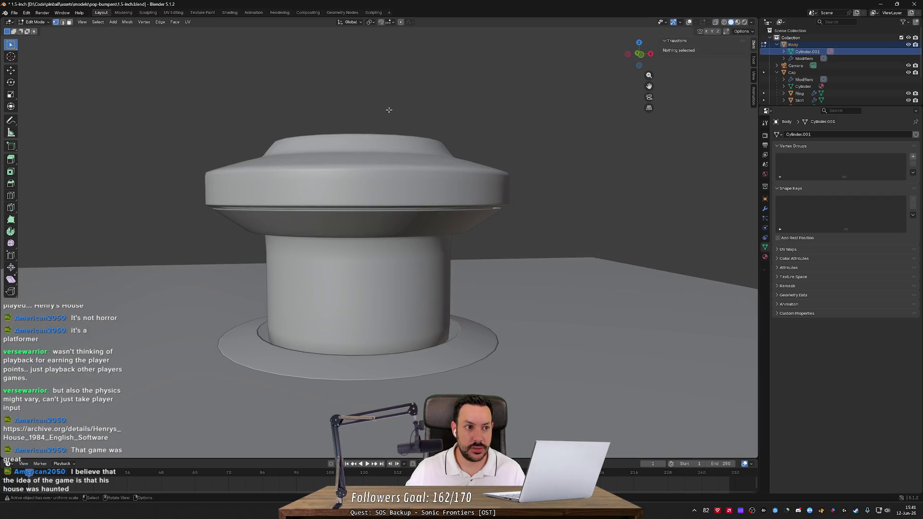
{"action": "mouse_move", "coordinate": [595, 79]}
{"action": "left_mouse_down"}
{"action": "mouse_move", "coordinate": [454, 103]}
{"action": "mouse_move", "coordinate": [424, 169]}
{"action": "left_mouse_up"}
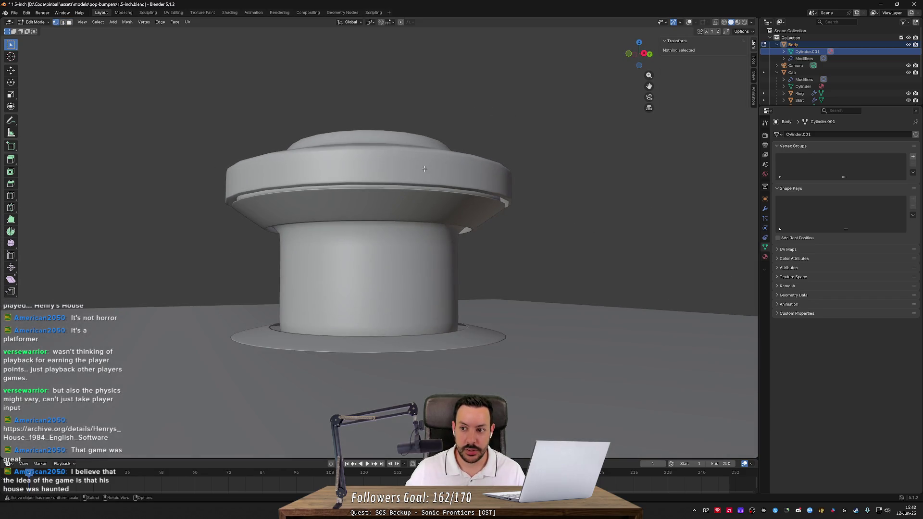
{"action": "key", "text": "Tab"}
{"action": "left_click", "coordinate": [393, 204]}
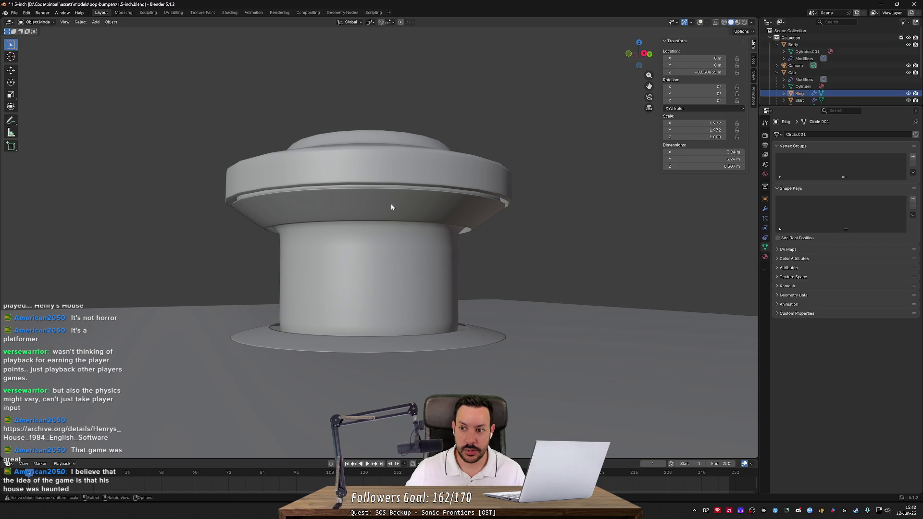
Step: Frame the view on the Body, then select the Cap and show its Subdivision modifier settings
{"action": "left_click", "coordinate": [421, 178]}
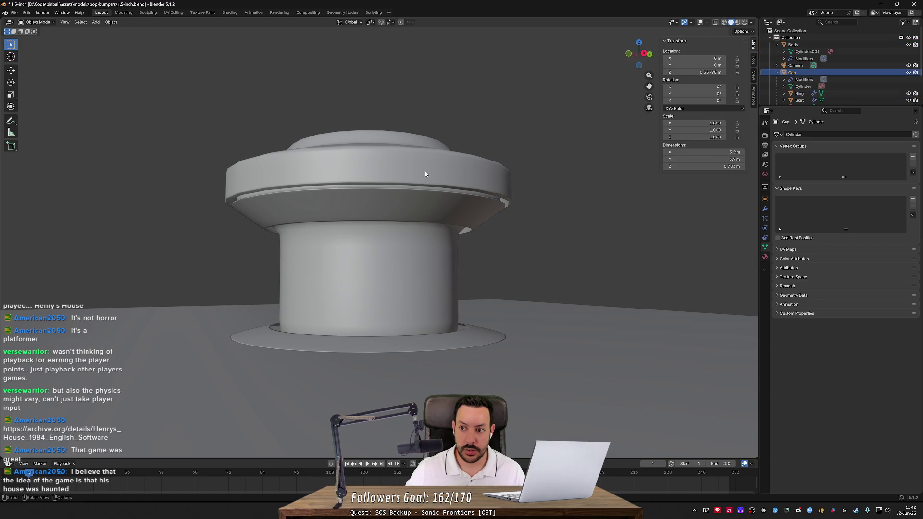
{"action": "left_click", "coordinate": [402, 258]}
{"action": "key", "text": "KP_Decimal"}
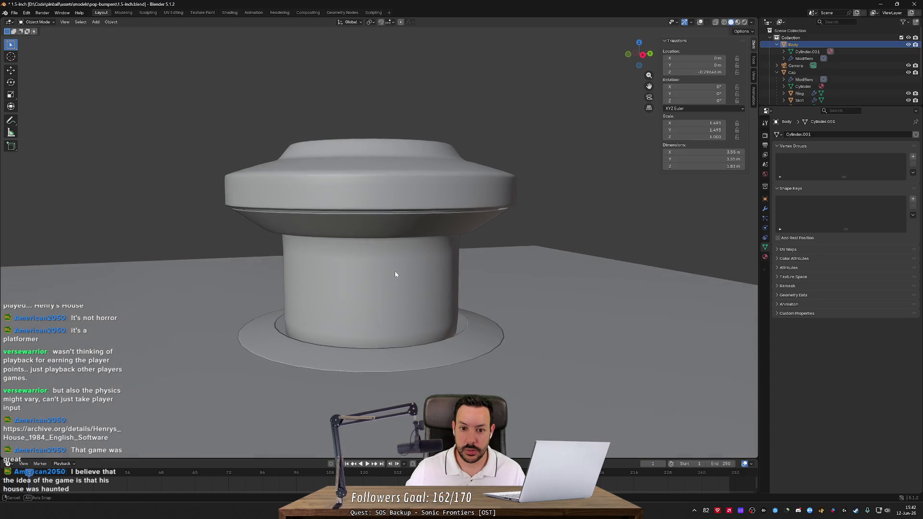
{"action": "left_click", "coordinate": [817, 72]}
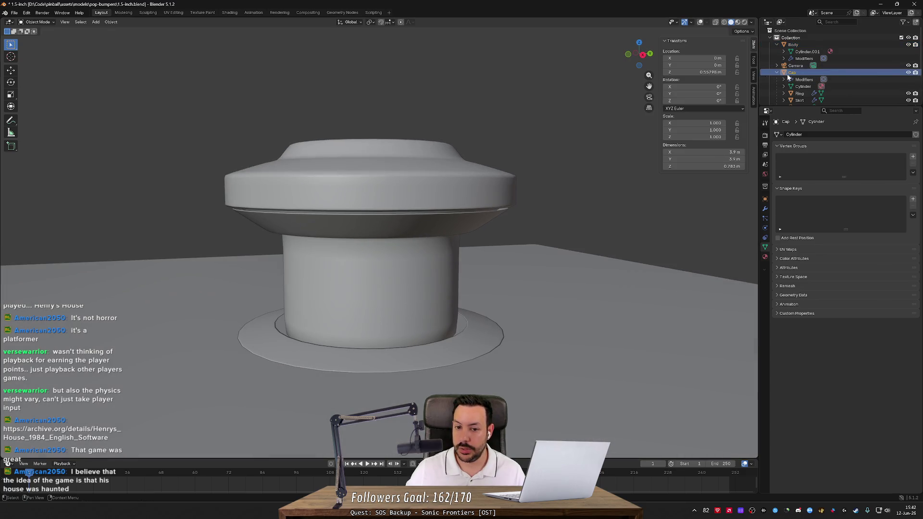
{"action": "key", "text": "g"}
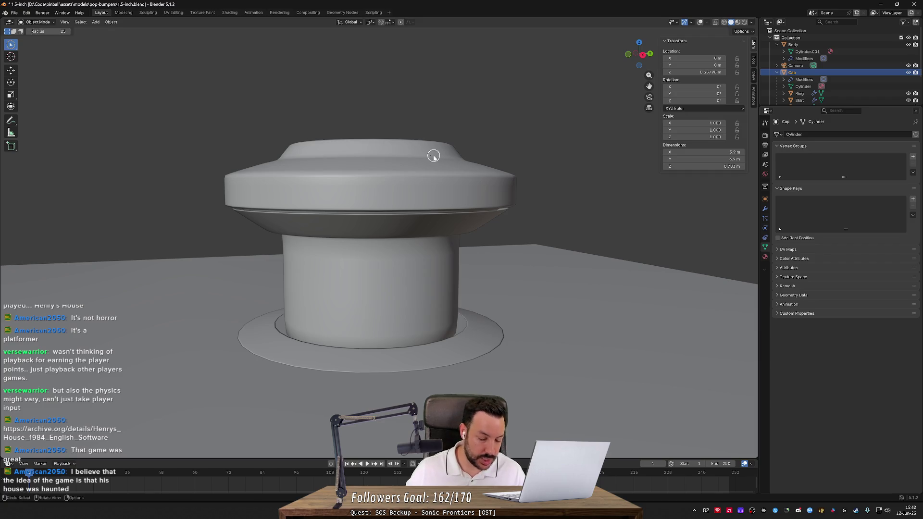
{"action": "right_click", "coordinate": [432, 151]}
{"action": "scroll", "coordinate": [432, 152], "scroll_direction": "down", "scroll_amount": 2}
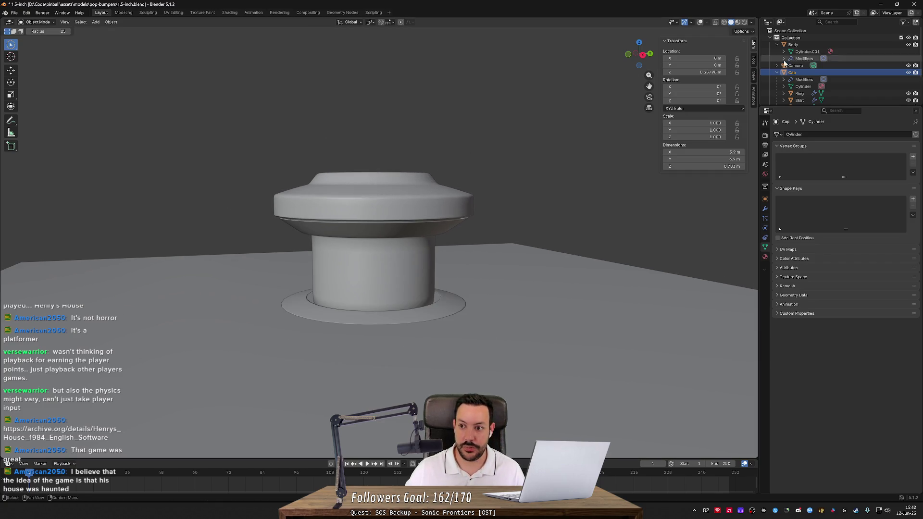
{"action": "left_click", "coordinate": [843, 79]}
Step: Switch to the Select Box tool and start moving the Cap straight up along Z
{"action": "key", "text": "c"}
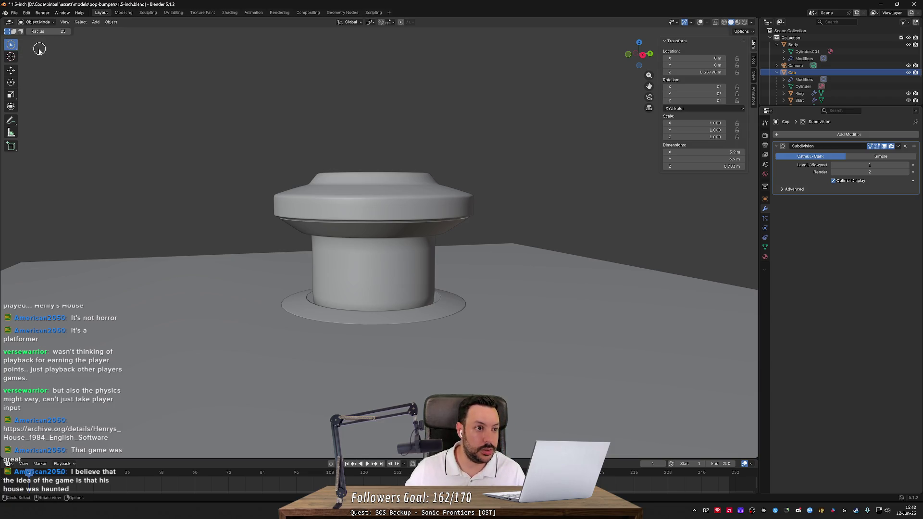
{"action": "left_click", "coordinate": [12, 48]}
{"action": "left_click", "coordinate": [42, 66]}
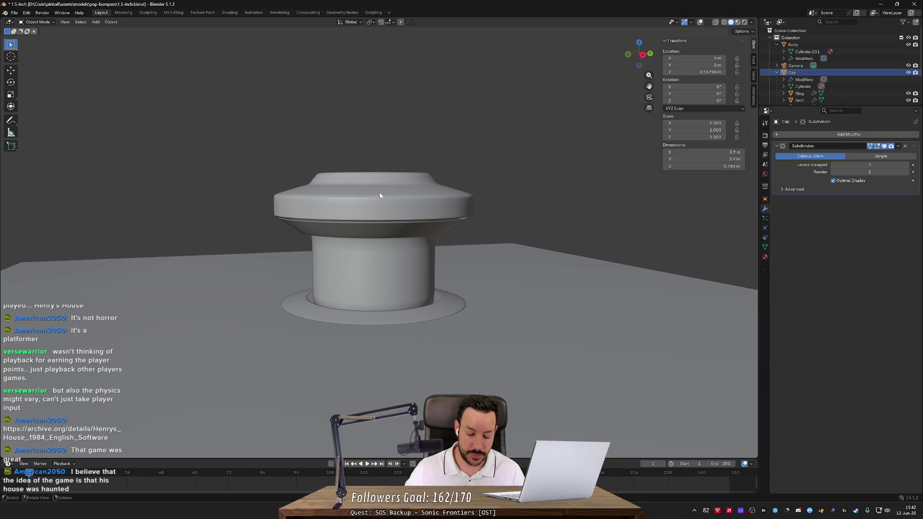
{"action": "key", "text": "g"}
{"action": "key", "text": "z"}
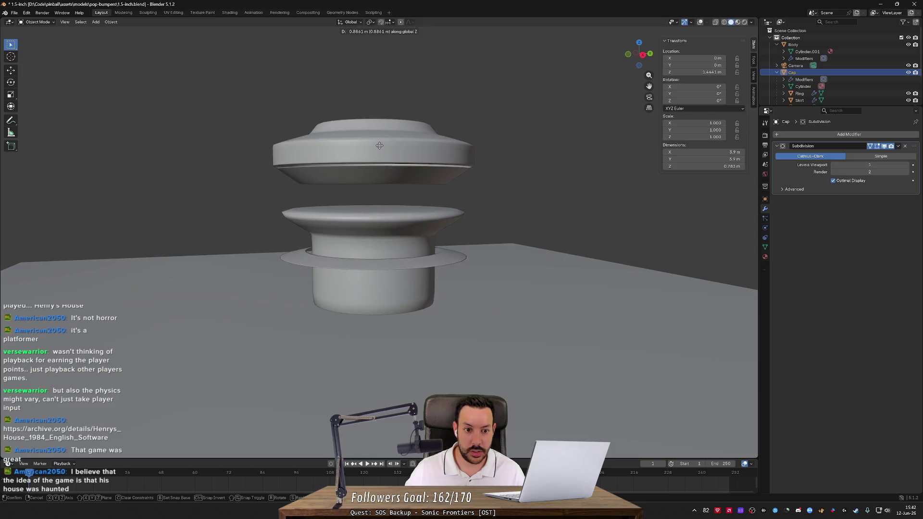
Step: Confirm the Cap about 2.57 m higher and enter Edit Mode on the Body
{"action": "left_click", "coordinate": [378, 46]}
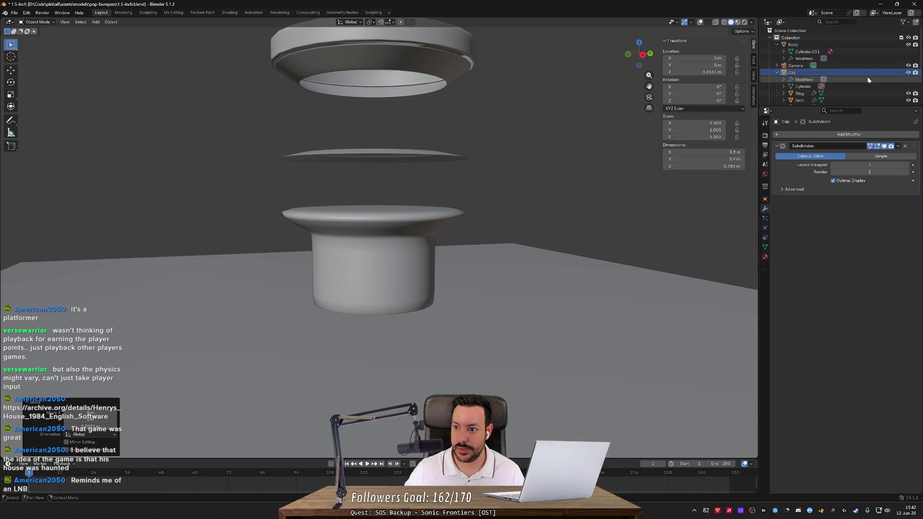
{"action": "left_click", "coordinate": [875, 46]}
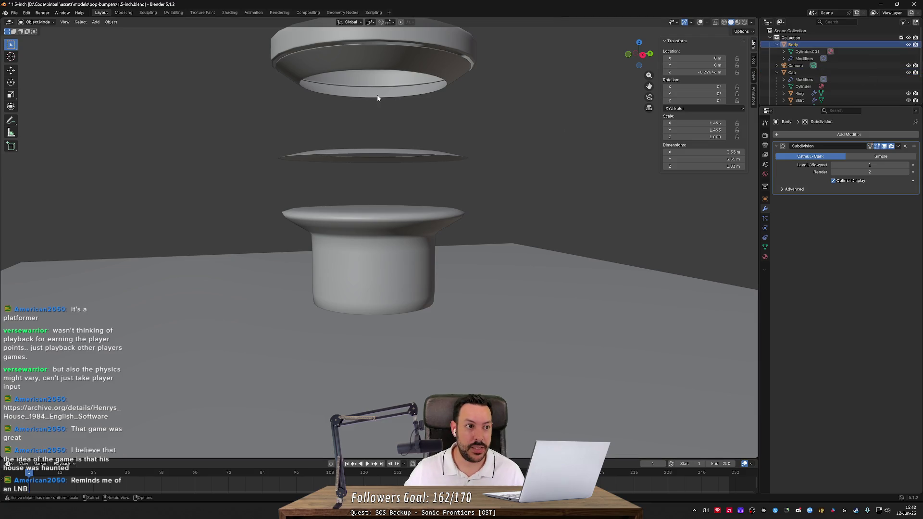
{"action": "key", "text": "Tab"}
{"action": "scroll", "coordinate": [385, 164], "scroll_direction": "up", "scroll_amount": 3}
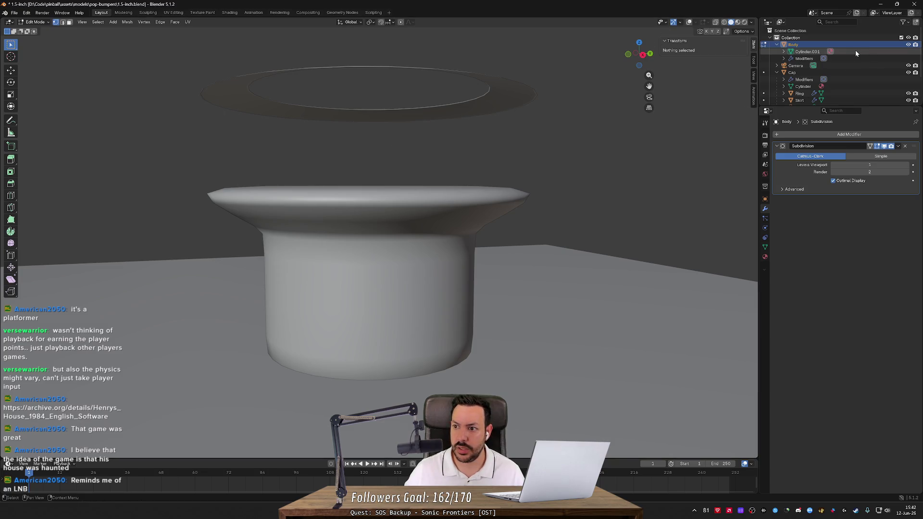
{"action": "left_click", "coordinate": [908, 44]}
{"action": "left_click", "coordinate": [908, 44]}
{"action": "mouse_move", "coordinate": [499, 125]}
{"action": "left_mouse_down"}
{"action": "mouse_move", "coordinate": [500, 144]}
{"action": "mouse_move", "coordinate": [500, 91]}
{"action": "mouse_move", "coordinate": [495, 115]}
{"action": "left_mouse_up"}
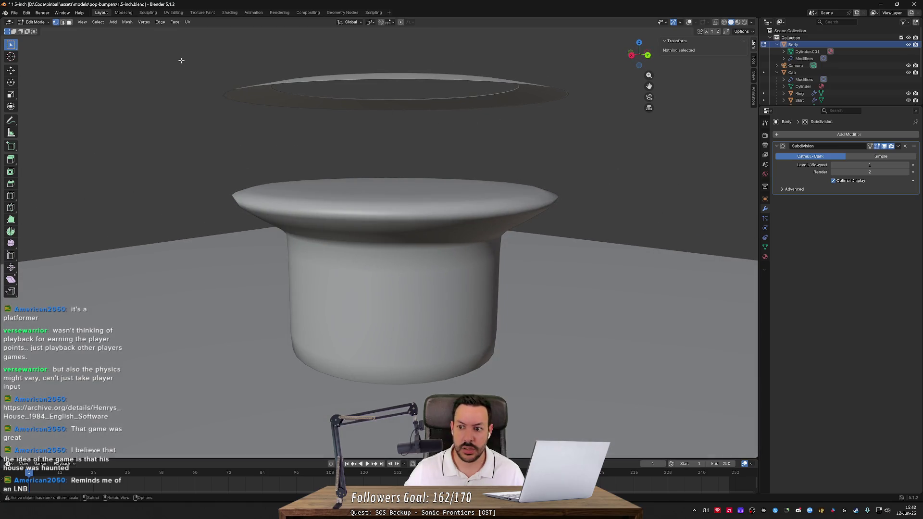
Step: Toggle the Subdivision modifier's edit-mode display and enable wireframe overlays to show the Body's edge cage
{"action": "left_click", "coordinate": [877, 147]}
{"action": "left_click", "coordinate": [877, 147]}
{"action": "left_click", "coordinate": [877, 147]}
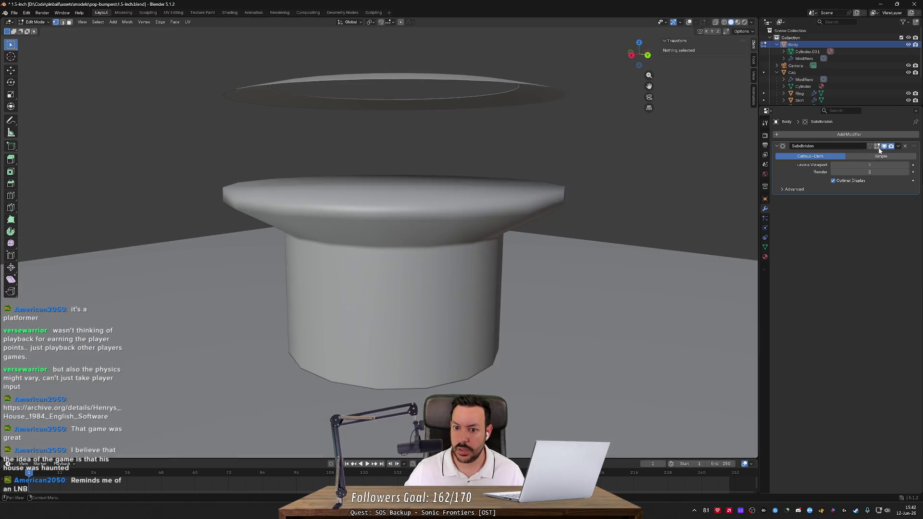
{"action": "left_click", "coordinate": [877, 147]}
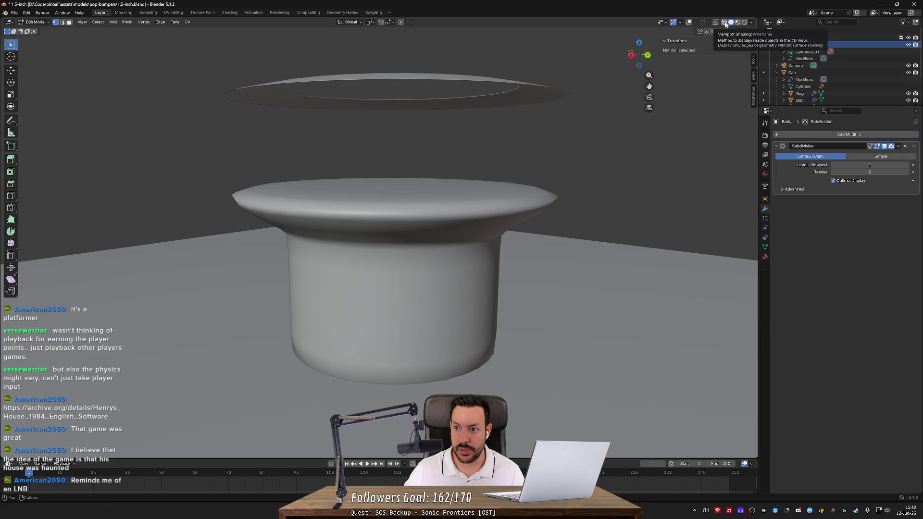
{"action": "left_click", "coordinate": [751, 23]}
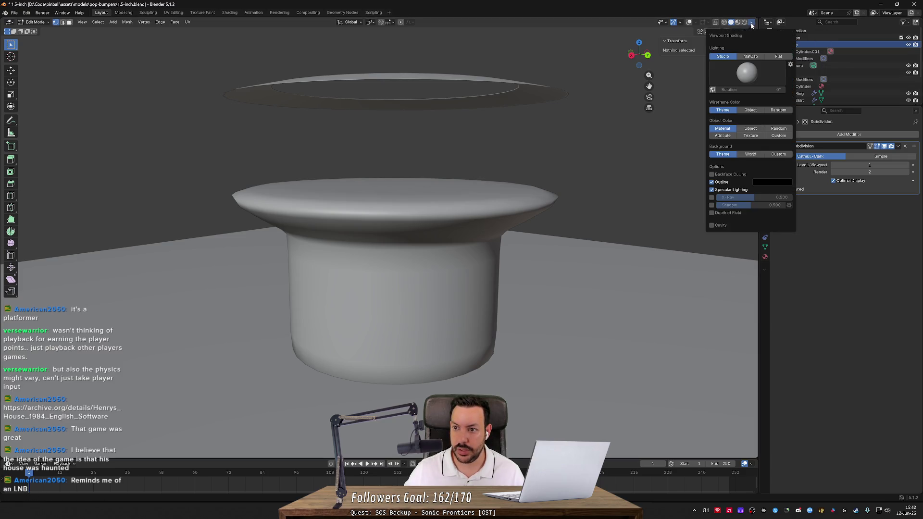
{"action": "left_click", "coordinate": [751, 24]}
{"action": "left_click", "coordinate": [689, 22]}
{"action": "left_click_drag", "start_coordinate": [624, 101], "coordinate": [612, 111]}
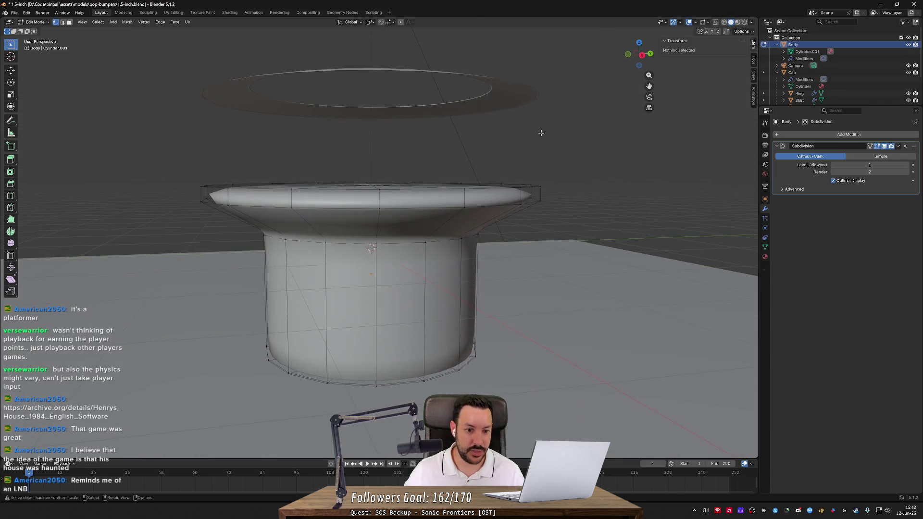
Step: With X-ray on, box-select the Body's top flange and upper rim and raise them along Z
{"action": "scroll", "coordinate": [541, 132], "scroll_direction": "down", "scroll_amount": 1}
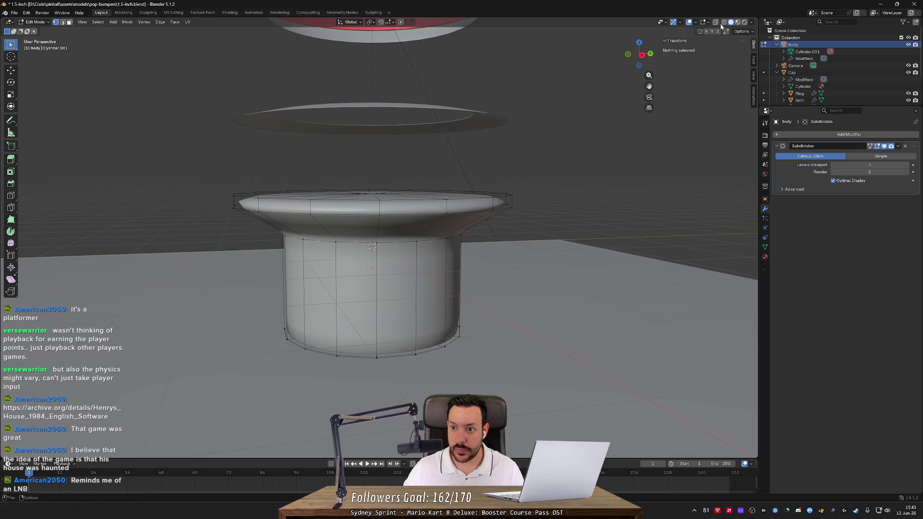
{"action": "left_click", "coordinate": [715, 22]}
{"action": "left_click_drag", "start_coordinate": [216, 167], "coordinate": [563, 255]}
{"action": "key", "text": "g"}
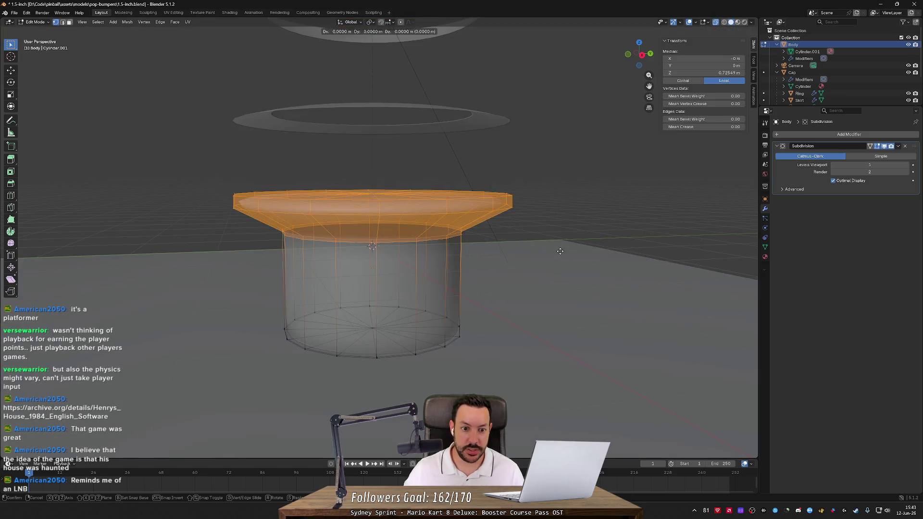
{"action": "key", "text": "z"}
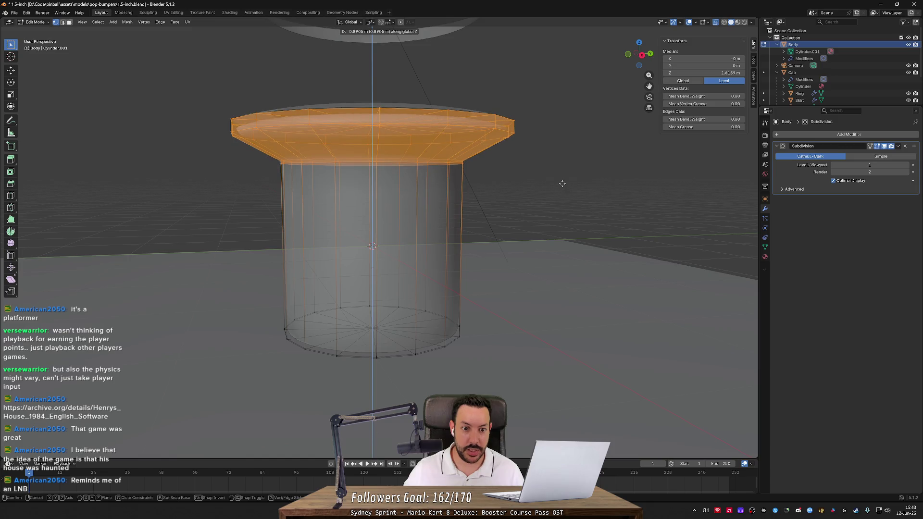
{"action": "left_click", "coordinate": [556, 189]}
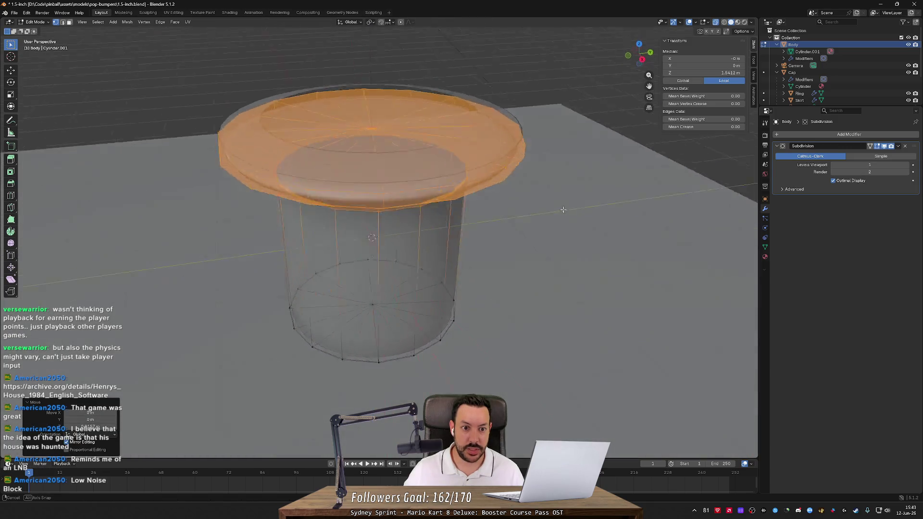
{"action": "left_click", "coordinate": [580, 198]}
{"action": "mouse_move", "coordinate": [580, 198]}
{"action": "left_mouse_down"}
{"action": "mouse_move", "coordinate": [665, 171]}
{"action": "mouse_move", "coordinate": [683, 200]}
{"action": "mouse_move", "coordinate": [548, 172]}
{"action": "left_mouse_up"}
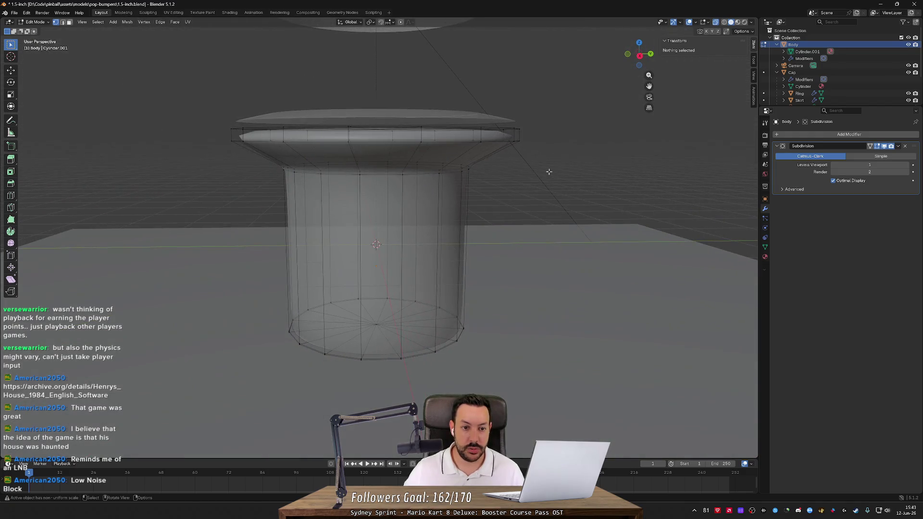
Step: Return to Object Mode and select the Skirt to show its Solidify and Subdivision modifiers
{"action": "key", "text": "Tab"}
{"action": "left_click_drag", "start_coordinate": [426, 103], "coordinate": [513, 146]}
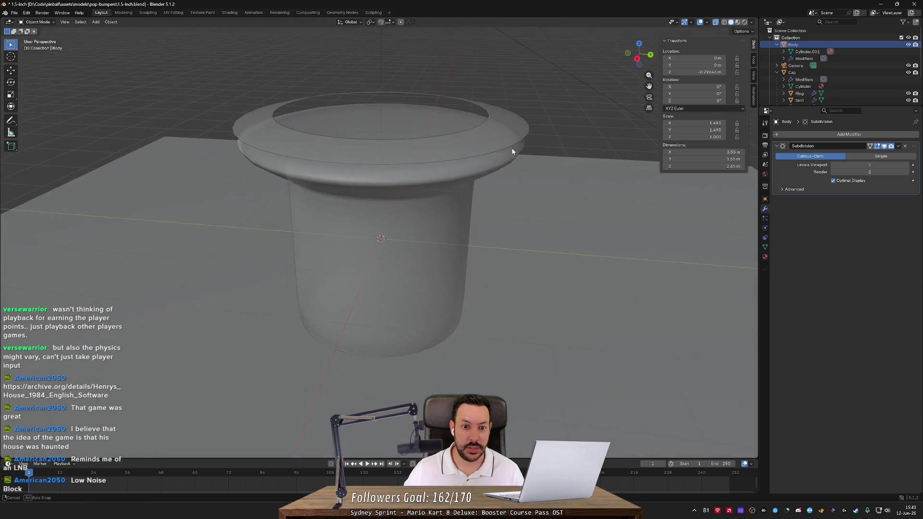
{"action": "mouse_move", "coordinate": [714, 29]}
{"action": "left_mouse_down"}
{"action": "mouse_move", "coordinate": [495, 136]}
{"action": "mouse_move", "coordinate": [539, 126]}
{"action": "mouse_move", "coordinate": [503, 174]}
{"action": "mouse_move", "coordinate": [519, 146]}
{"action": "left_mouse_up"}
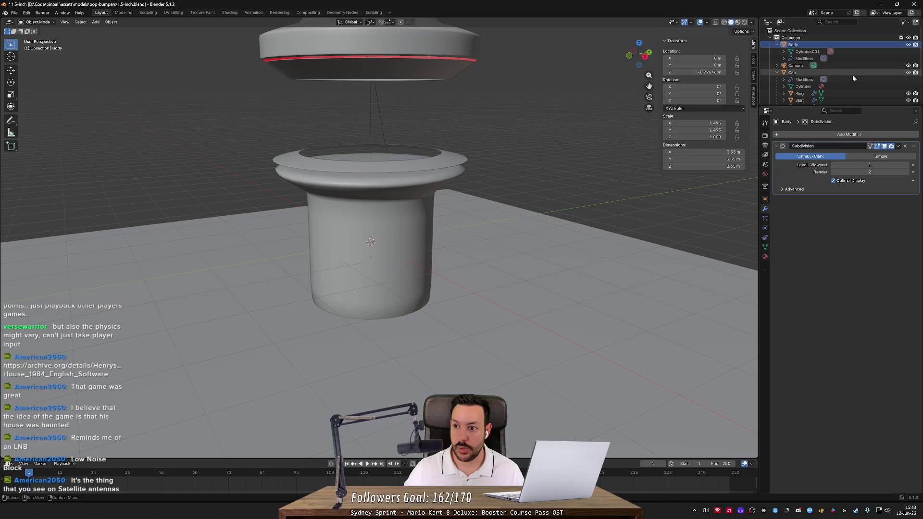
{"action": "left_click", "coordinate": [851, 101]}
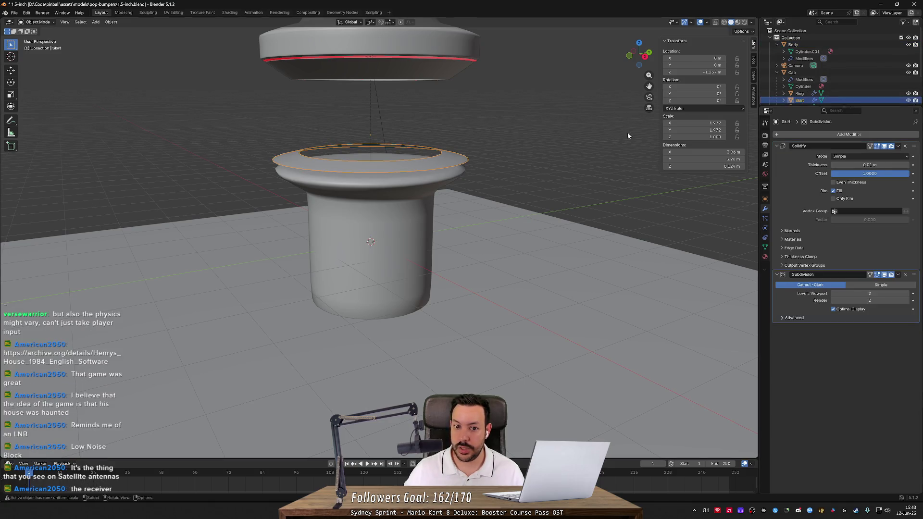
Step: Move the Skirt, Ring and Cap vertically along Z to sit around the taller body
{"action": "key", "text": "g"}
{"action": "key", "text": "z"}
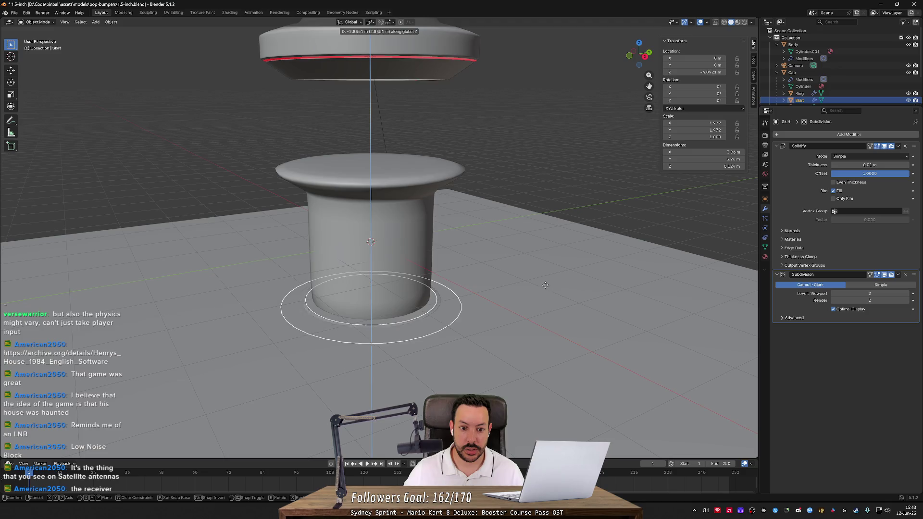
{"action": "left_click", "coordinate": [546, 282]}
{"action": "left_click", "coordinate": [799, 93]}
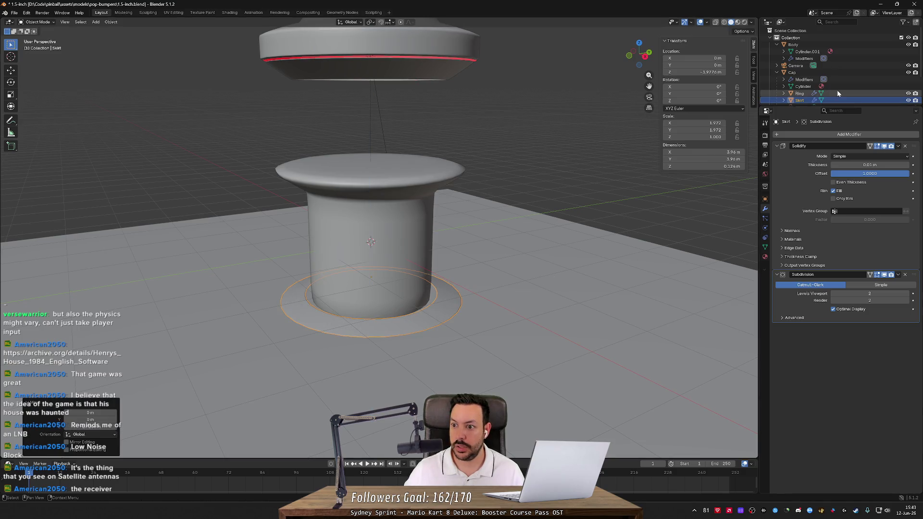
{"action": "key", "text": "g"}
{"action": "key", "text": "z"}
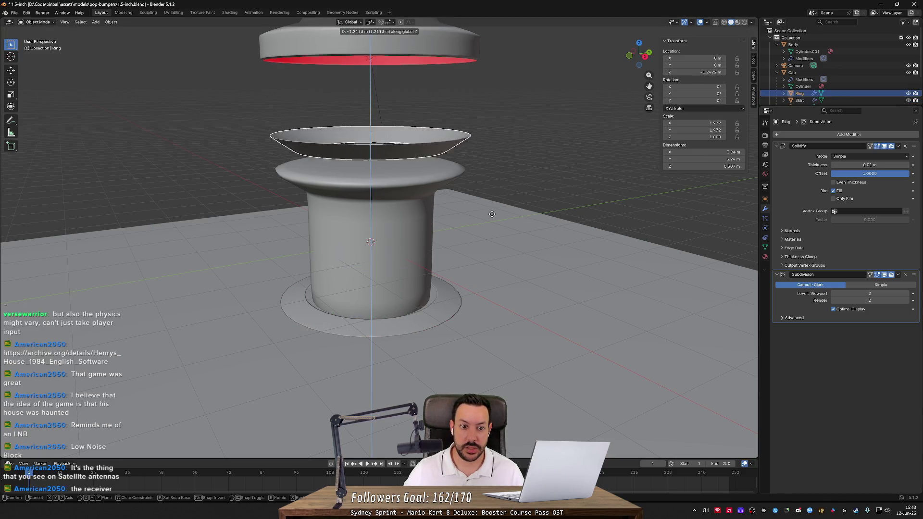
{"action": "left_click", "coordinate": [486, 250]}
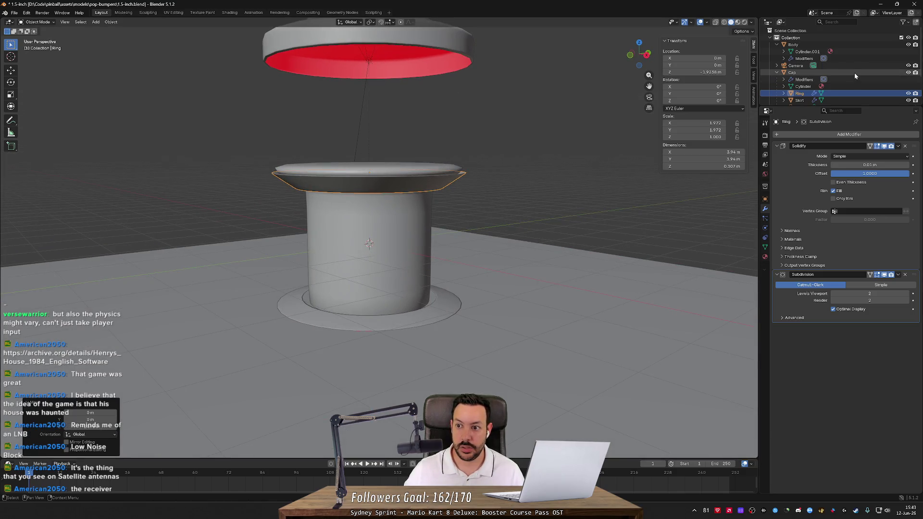
{"action": "left_click", "coordinate": [791, 72]}
{"action": "key", "text": "g"}
{"action": "key", "text": "z"}
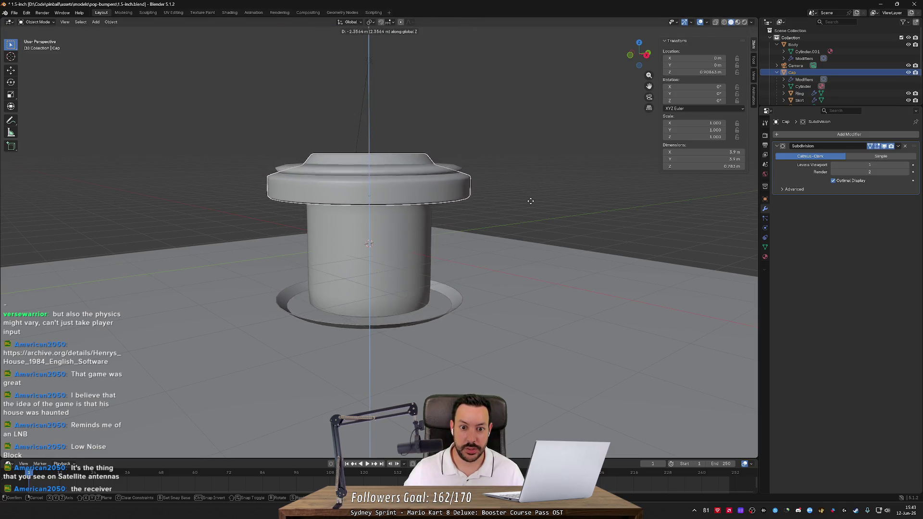
{"action": "left_click", "coordinate": [530, 192]}
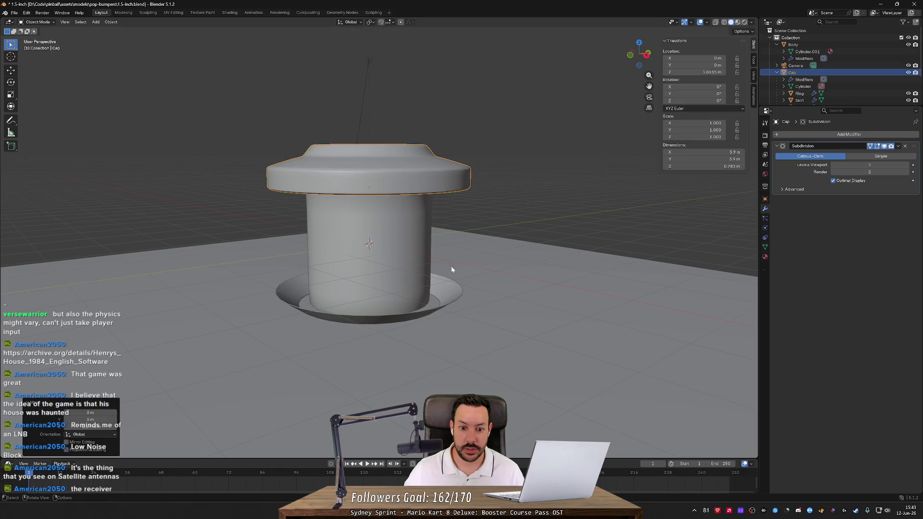
Step: Tuck the Ring under the cap, settle the Skirt at Z -1.8 m, and preview in Rendered shading
{"action": "left_click", "coordinate": [447, 295]}
{"action": "key", "text": "g"}
{"action": "key", "text": "z"}
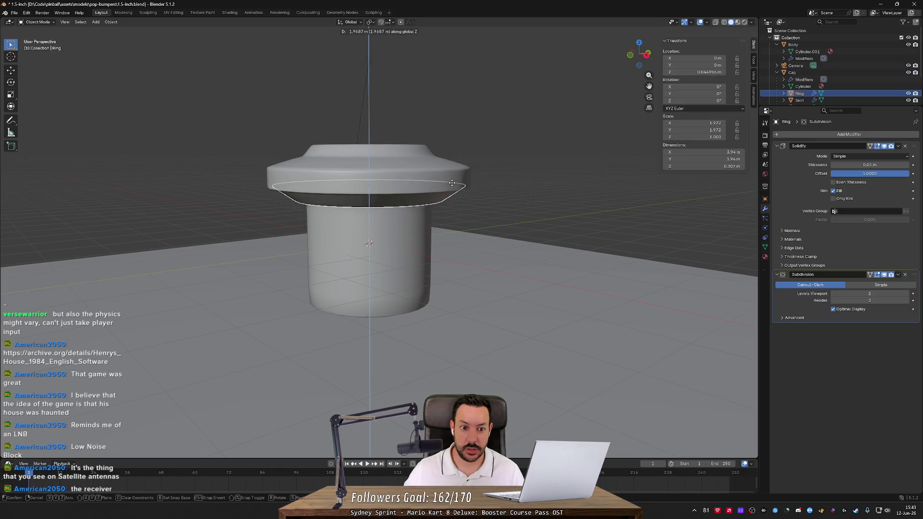
{"action": "left_click", "coordinate": [452, 184]}
{"action": "key", "text": "g"}
{"action": "key", "text": "z"}
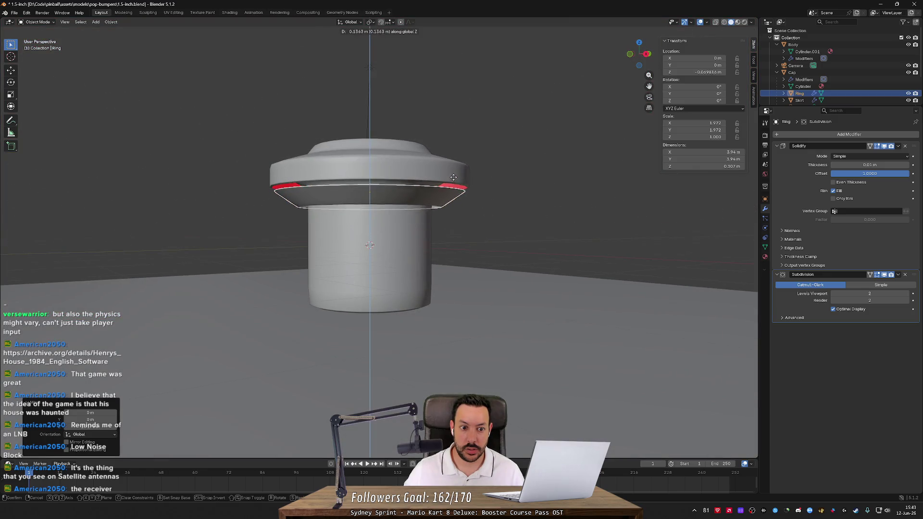
{"action": "left_click", "coordinate": [453, 176]}
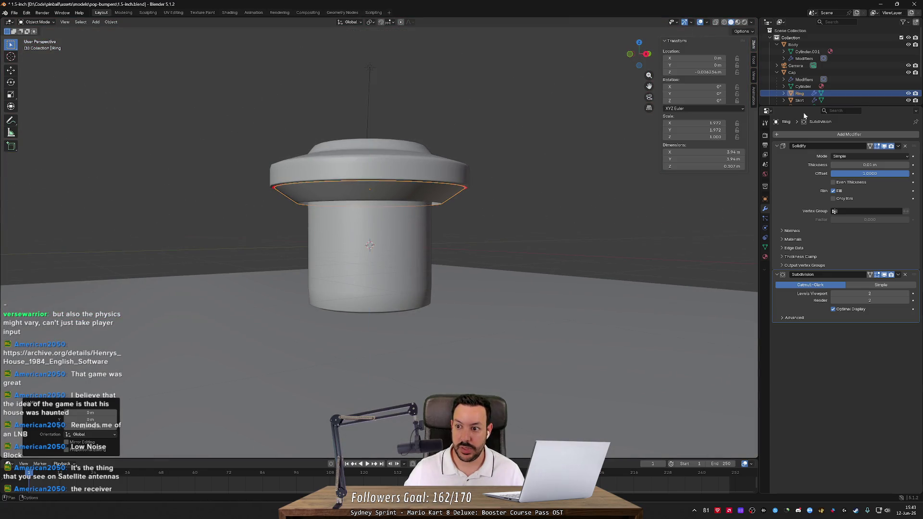
{"action": "left_click", "coordinate": [828, 99]}
{"action": "key", "text": "g"}
{"action": "key", "text": "z"}
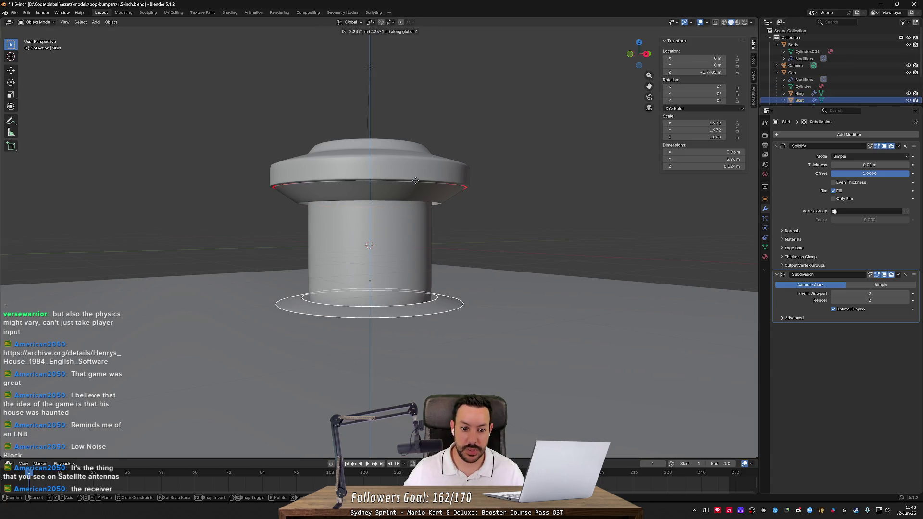
{"action": "left_click", "coordinate": [417, 186]}
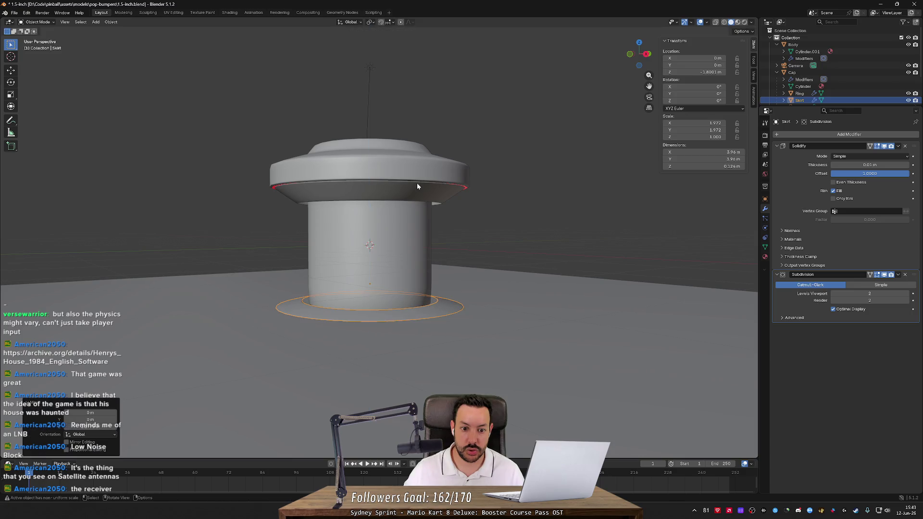
{"action": "left_click", "coordinate": [743, 21]}
{"action": "mouse_move", "coordinate": [640, 54]}
{"action": "left_mouse_down"}
{"action": "mouse_move", "coordinate": [531, 188]}
{"action": "mouse_move", "coordinate": [656, 152]}
{"action": "mouse_move", "coordinate": [650, 168]}
{"action": "left_mouse_up"}
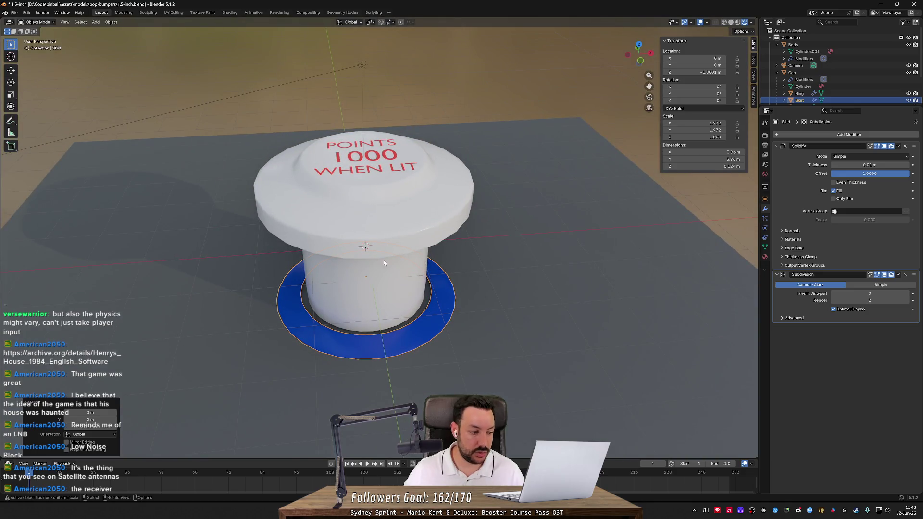
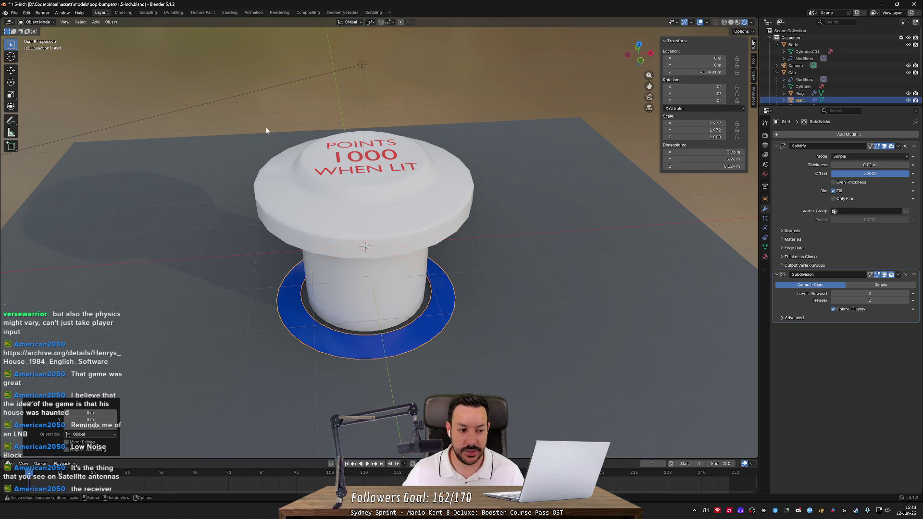
Step: Orbit around the finished pop bumper model in Blender, then switch to the Godot editor
{"action": "scroll", "coordinate": [846, 72], "scroll_direction": "down", "scroll_amount": 3}
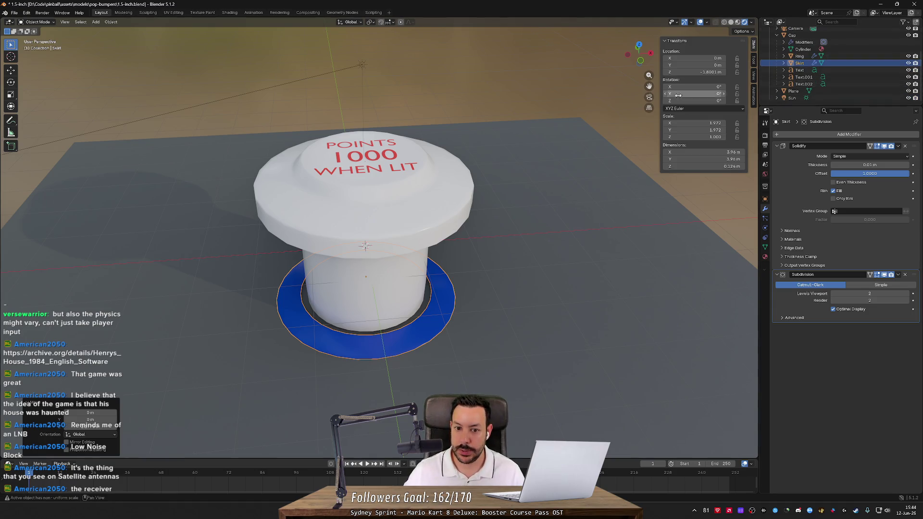
{"action": "left_click_drag", "start_coordinate": [447, 112], "coordinate": [477, 100]}
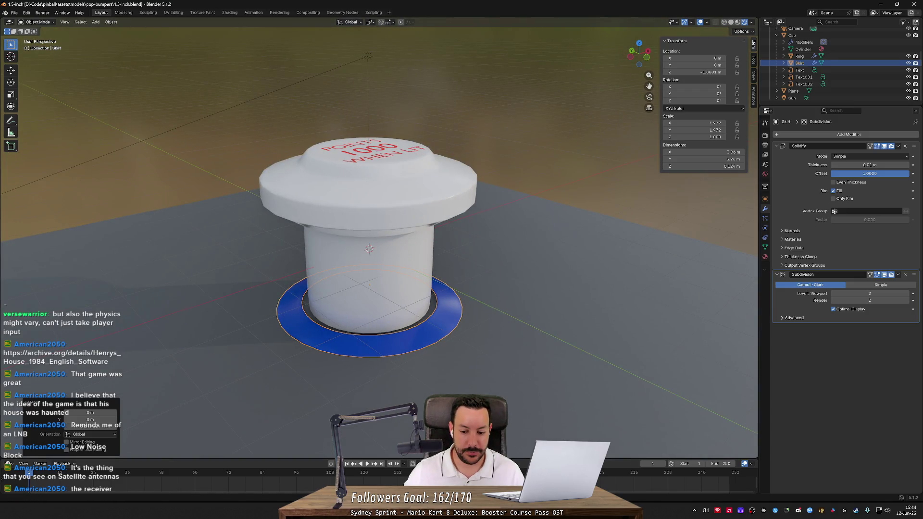
{"action": "key", "text": "alt+Tab"}
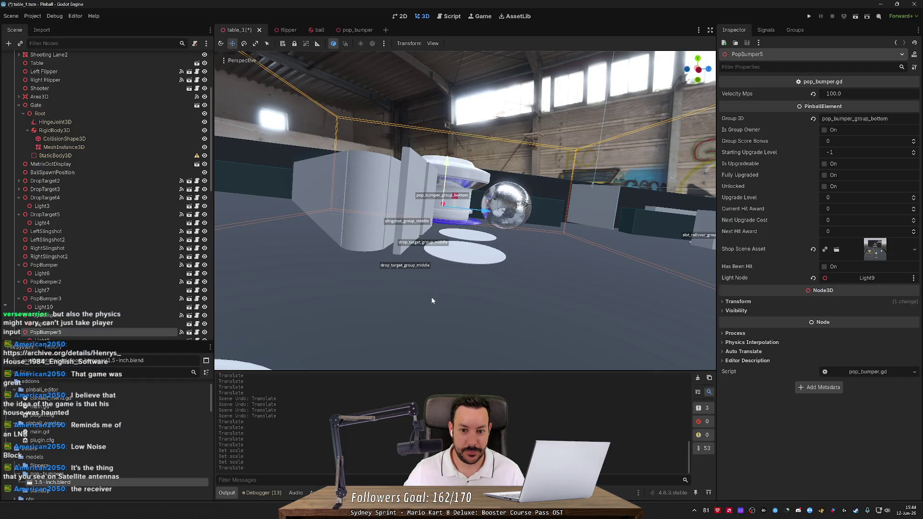
Step: Orbit around the imported bumper on the table and expand PopBumper5's Transform section
{"action": "mouse_move", "coordinate": [431, 262]}
{"action": "left_mouse_down"}
{"action": "mouse_move", "coordinate": [439, 224]}
{"action": "mouse_move", "coordinate": [370, 270]}
{"action": "mouse_move", "coordinate": [409, 213]}
{"action": "mouse_move", "coordinate": [423, 213]}
{"action": "left_mouse_up"}
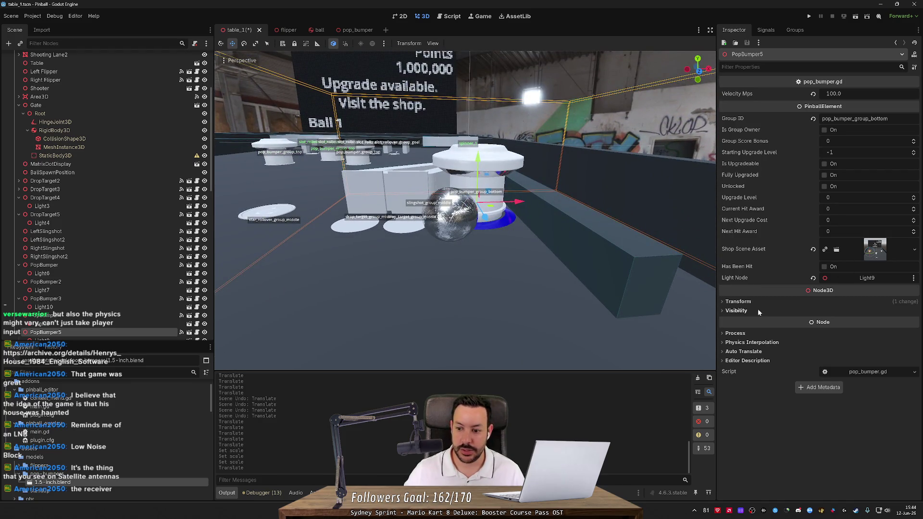
{"action": "left_click", "coordinate": [738, 301]}
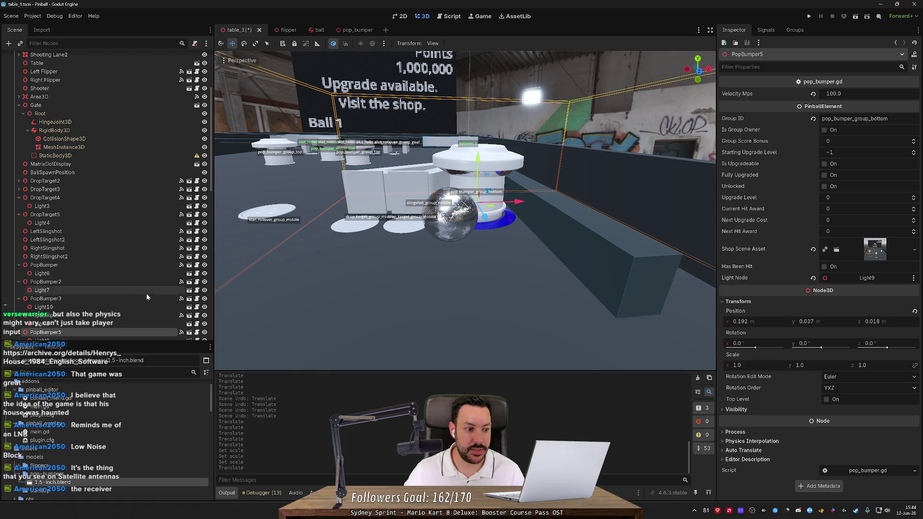
{"action": "mouse_move", "coordinate": [370, 270]}
{"action": "left_mouse_down"}
{"action": "mouse_move", "coordinate": [375, 246]}
{"action": "mouse_move", "coordinate": [388, 260]}
{"action": "mouse_move", "coordinate": [425, 240]}
{"action": "mouse_move", "coordinate": [488, 237]}
{"action": "mouse_move", "coordinate": [498, 251]}
{"action": "mouse_move", "coordinate": [512, 249]}
{"action": "mouse_move", "coordinate": [503, 248]}
{"action": "mouse_move", "coordinate": [520, 229]}
{"action": "mouse_move", "coordinate": [451, 209]}
{"action": "left_mouse_up"}
Step: Back in Blender, hide the Cap to expose the top of the bumper body
{"action": "key", "text": "alt+Tab"}
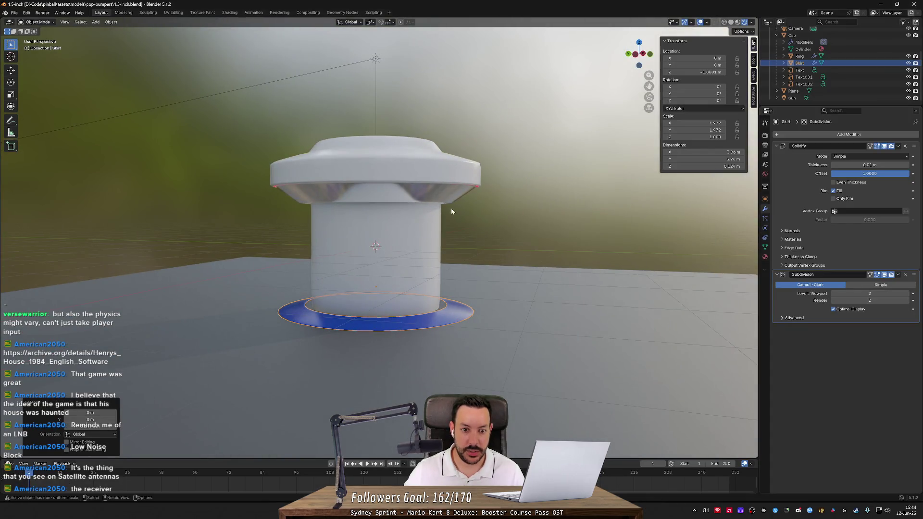
{"action": "scroll", "coordinate": [889, 74], "scroll_direction": "up", "scroll_amount": 1}
{"action": "left_click_drag", "start_coordinate": [908, 72], "coordinate": [908, 100]}
{"action": "scroll", "coordinate": [849, 77], "scroll_direction": "up", "scroll_amount": 4}
{"action": "left_click", "coordinate": [907, 72]}
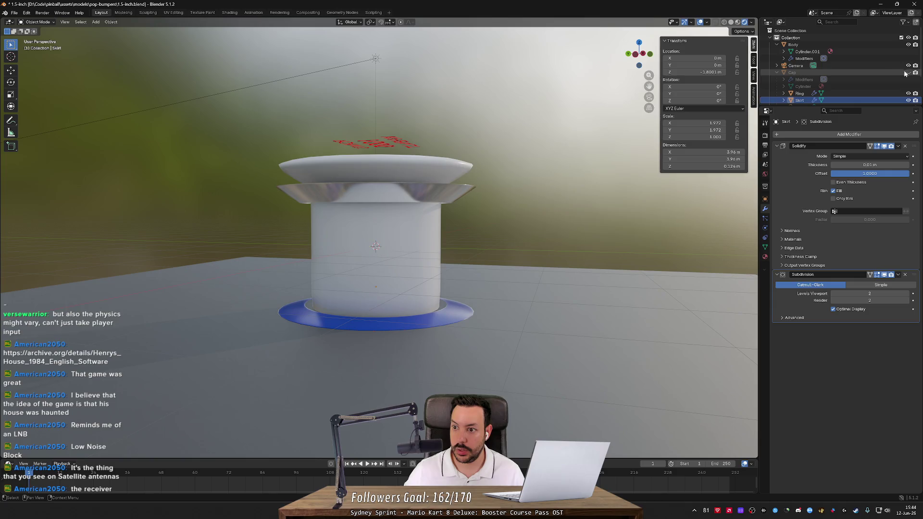
{"action": "mouse_move", "coordinate": [730, 103]}
{"action": "left_mouse_down"}
{"action": "mouse_move", "coordinate": [597, 151]}
{"action": "mouse_move", "coordinate": [795, 72]}
{"action": "left_mouse_up"}
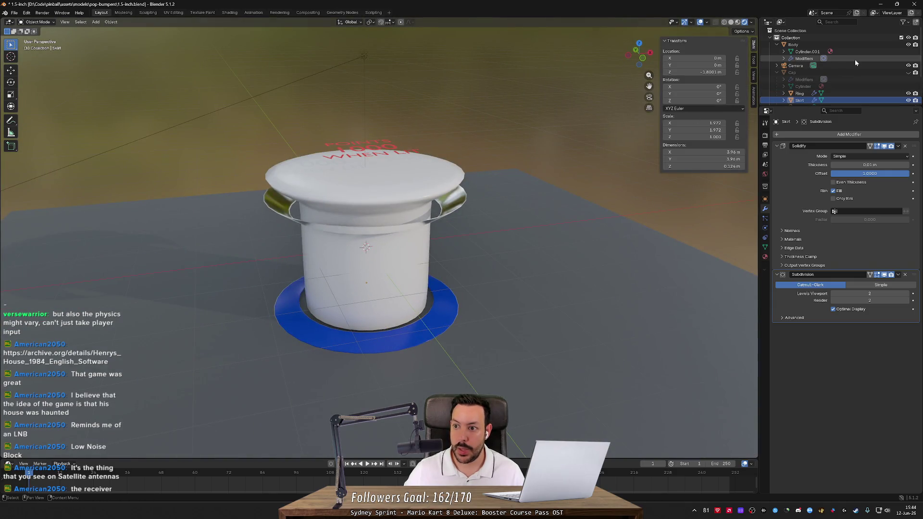
Step: In X-ray Edit Mode, box-select the Body's top ring and lower it along Z
{"action": "left_click", "coordinate": [870, 45]}
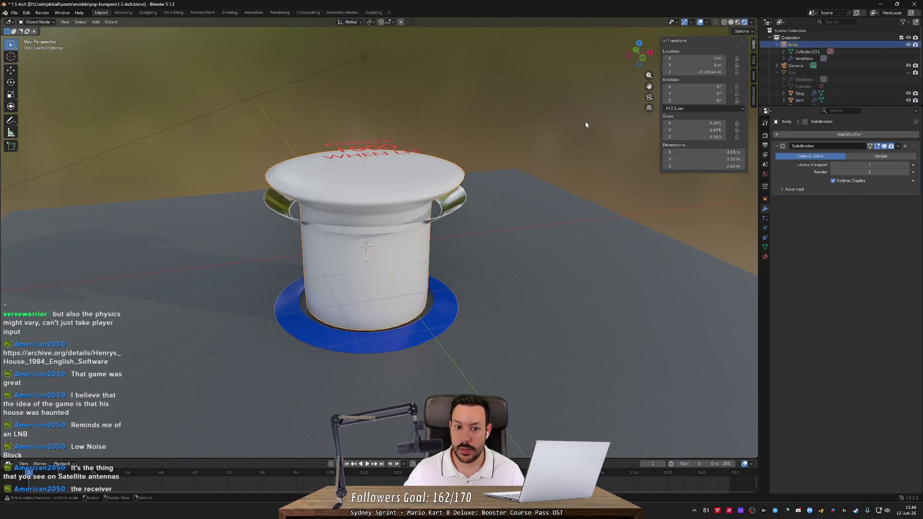
{"action": "key", "text": "Tab"}
{"action": "left_click_drag", "start_coordinate": [558, 127], "coordinate": [552, 116]}
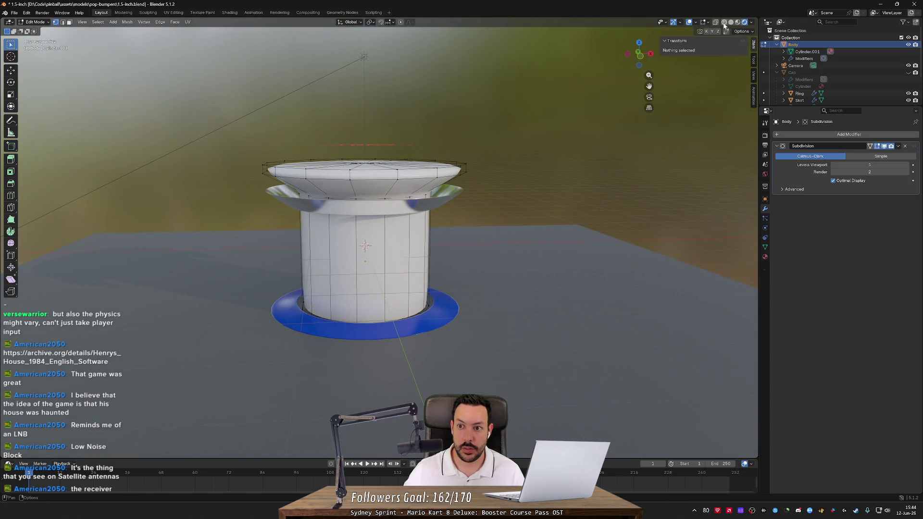
{"action": "left_click", "coordinate": [715, 23]}
{"action": "left_click_drag", "start_coordinate": [229, 132], "coordinate": [497, 198]}
{"action": "key", "text": "g"}
{"action": "key", "text": "z"}
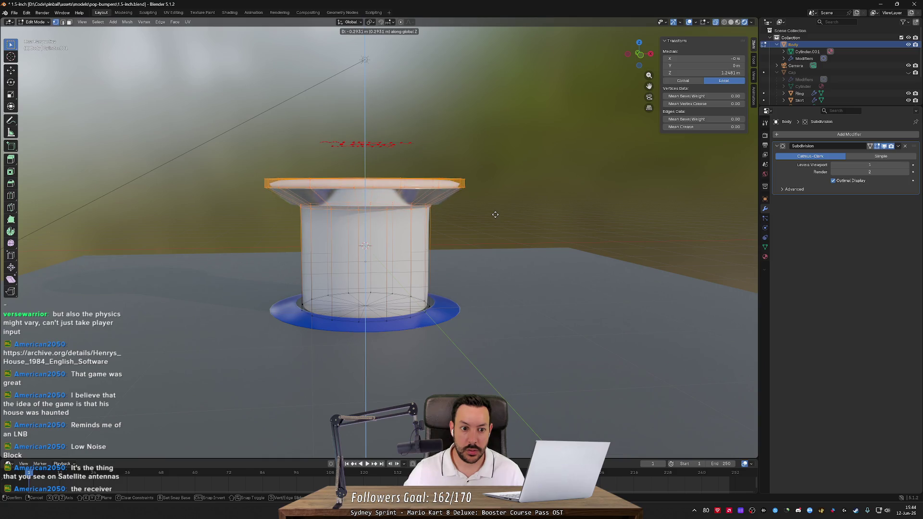
{"action": "left_click", "coordinate": [515, 220]}
{"action": "left_click", "coordinate": [540, 214]}
Step: After comparing with Godot, lower the Body's top ring further and return to Object Mode
{"action": "key", "text": "alt+Tab"}
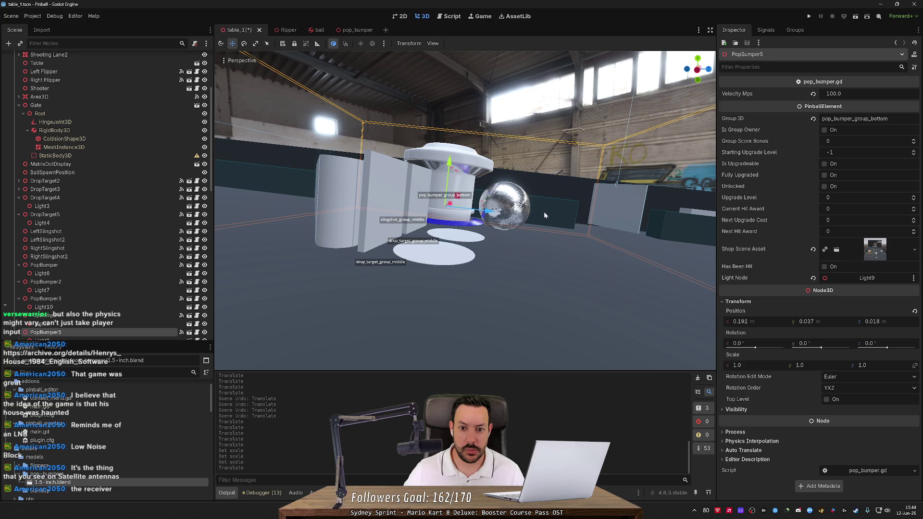
{"action": "key", "text": "alt+Tab"}
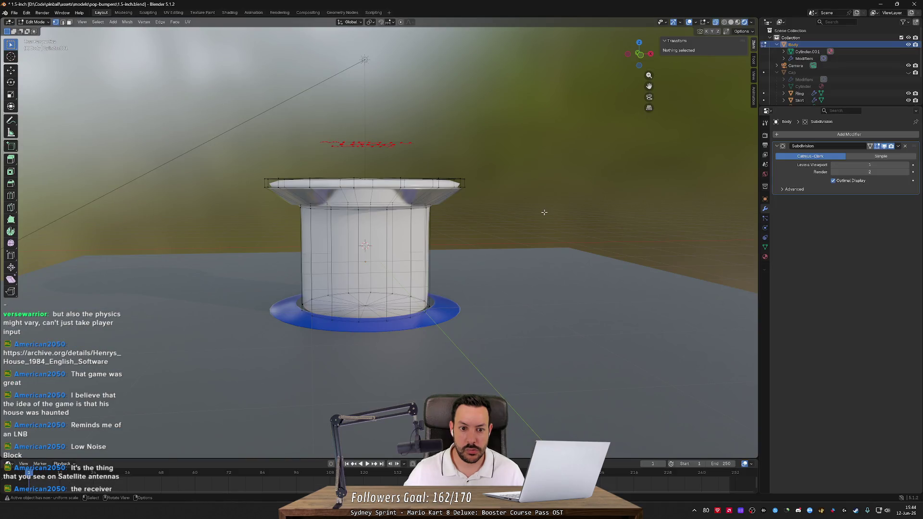
{"action": "key", "text": "z"}
{"action": "key", "text": "ctrl+z"}
{"action": "key", "text": "g"}
{"action": "key", "text": "z"}
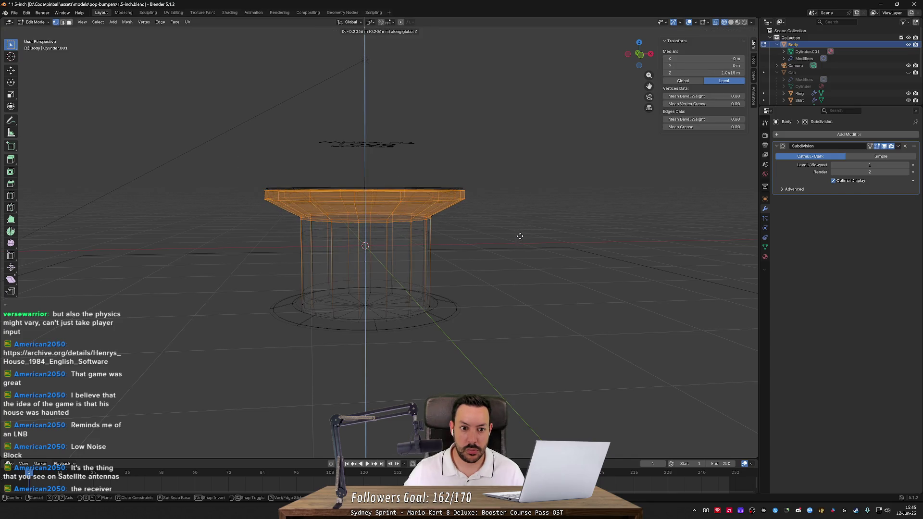
{"action": "left_click", "coordinate": [519, 235]}
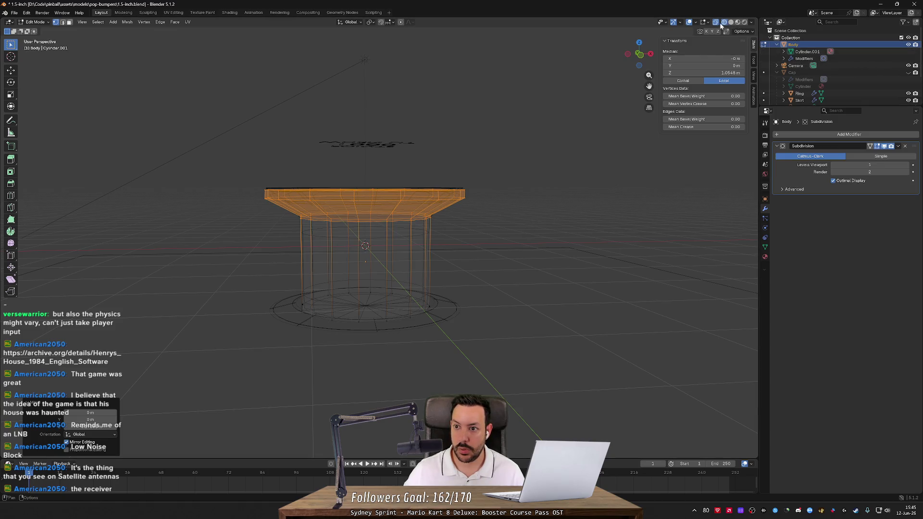
{"action": "left_click", "coordinate": [738, 22]}
{"action": "left_click_drag", "start_coordinate": [527, 127], "coordinate": [532, 162]}
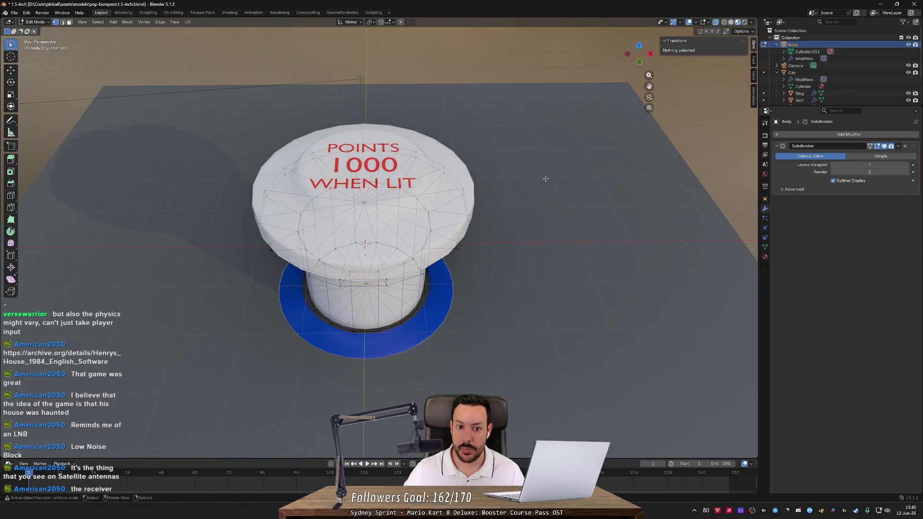
{"action": "key", "text": "KP_3"}
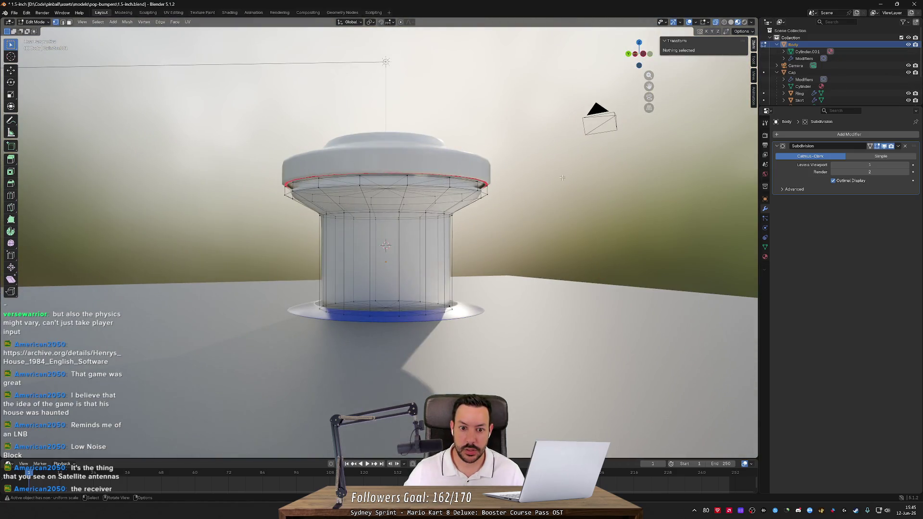
{"action": "key", "text": "Tab"}
Step: Move the Cap down along Z so it sits on the shortened body
{"action": "left_click_drag", "start_coordinate": [562, 178], "coordinate": [447, 171]}
{"action": "key", "text": "KP_1"}
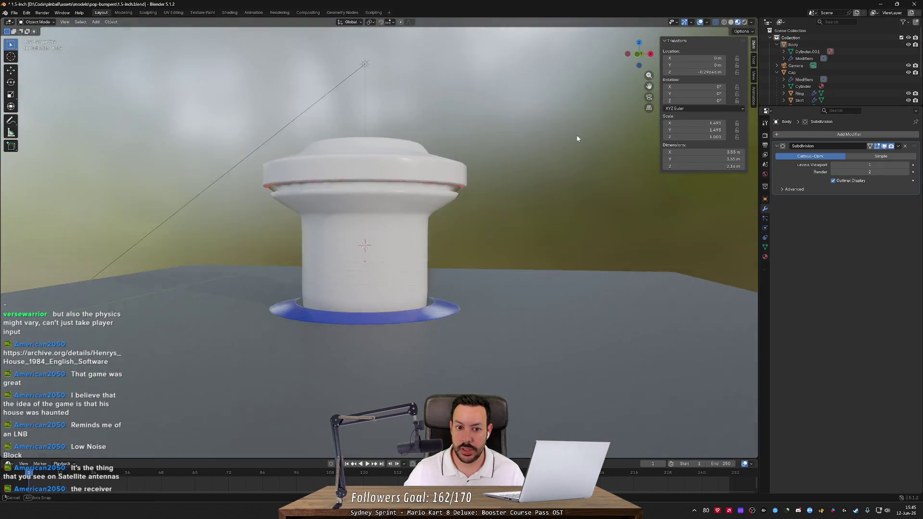
{"action": "left_click", "coordinate": [792, 72]}
{"action": "key", "text": "g"}
{"action": "key", "text": "z"}
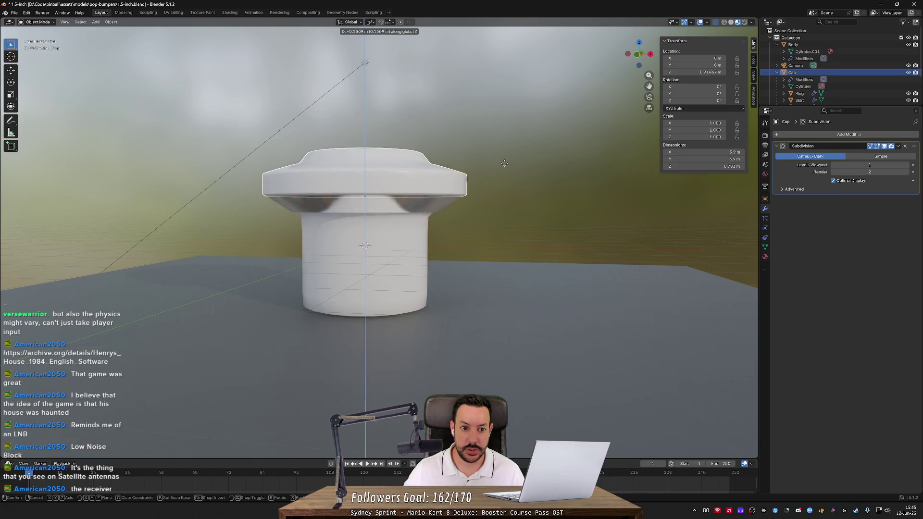
{"action": "left_click", "coordinate": [505, 169]}
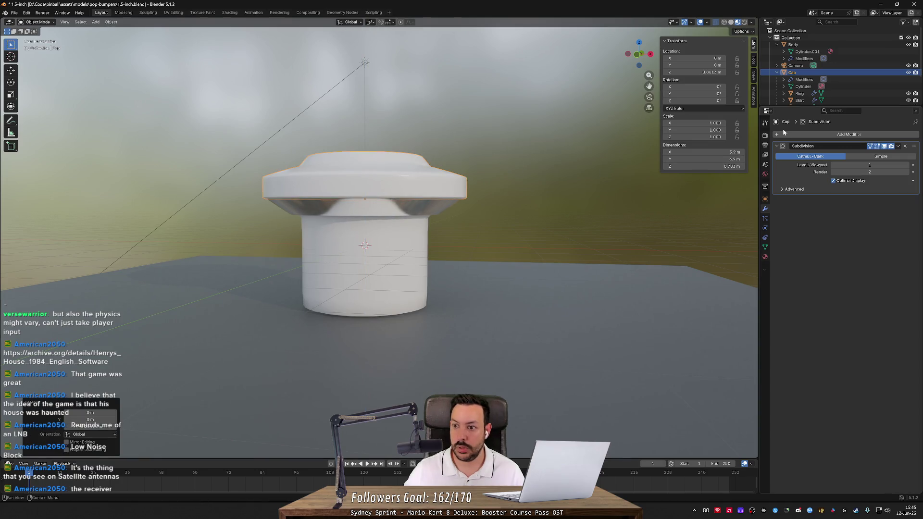
Step: Move the Skirt along Z to the body's base, then switch to Godot
{"action": "left_click", "coordinate": [847, 101]}
{"action": "key", "text": "z"}
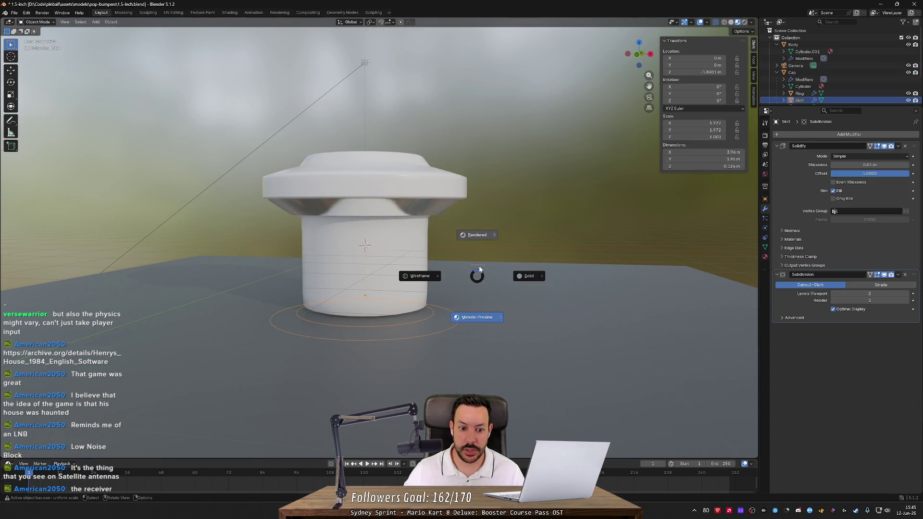
{"action": "key", "text": "Escape"}
{"action": "key", "text": "g"}
{"action": "key", "text": "z"}
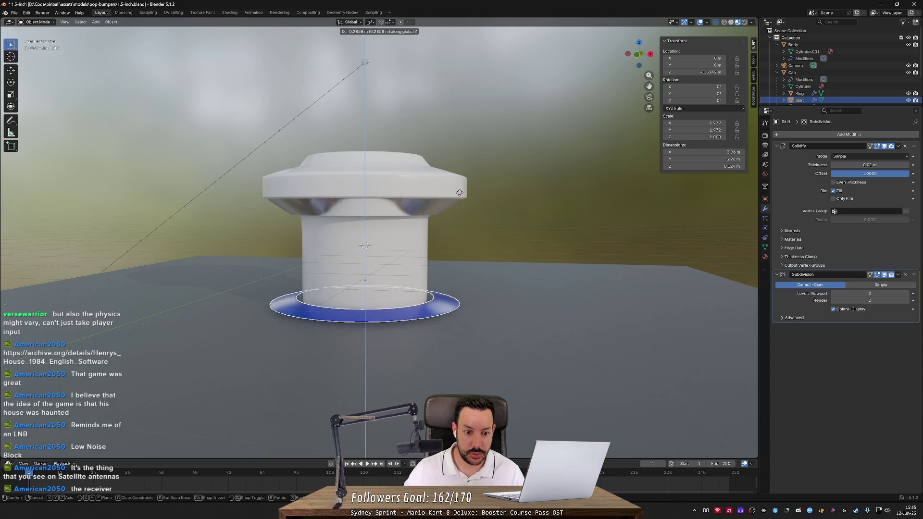
{"action": "left_click", "coordinate": [454, 211]}
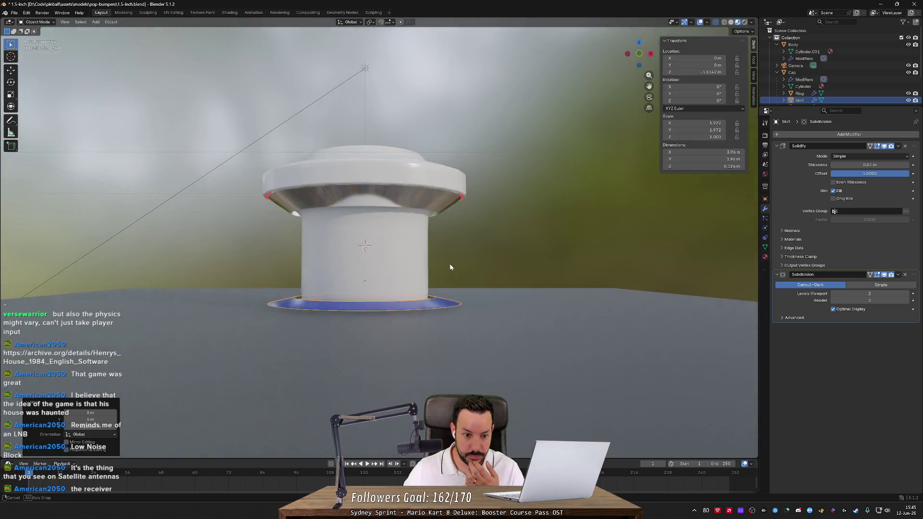
{"action": "left_click_drag", "start_coordinate": [450, 267], "coordinate": [417, 265]}
{"action": "key", "text": "alt+Tab"}
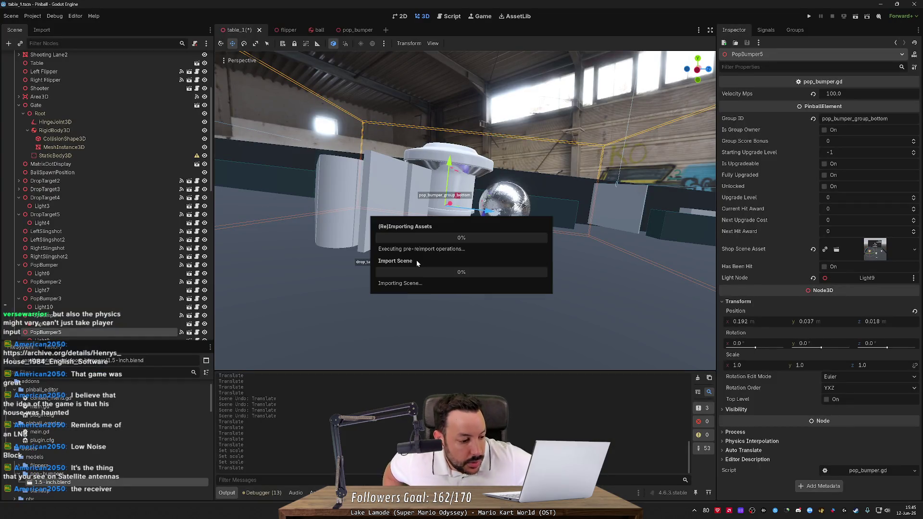
Step: Orbit and zoom over the table to check the shorter reimported bumpers beside the ball
{"action": "mouse_move", "coordinate": [543, 225]}
{"action": "left_mouse_down"}
{"action": "mouse_move", "coordinate": [417, 224]}
{"action": "mouse_move", "coordinate": [399, 238]}
{"action": "mouse_move", "coordinate": [441, 224]}
{"action": "mouse_move", "coordinate": [540, 221]}
{"action": "mouse_move", "coordinate": [526, 267]}
{"action": "mouse_move", "coordinate": [495, 297]}
{"action": "mouse_move", "coordinate": [517, 235]}
{"action": "mouse_move", "coordinate": [539, 226]}
{"action": "left_mouse_up"}
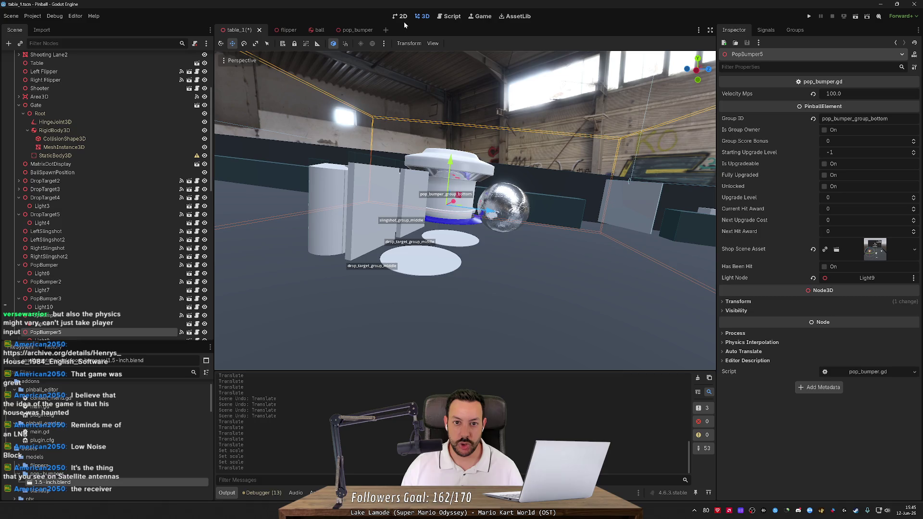
{"action": "scroll", "coordinate": [481, 144], "scroll_direction": "down", "scroll_amount": 5}
{"action": "mouse_move", "coordinate": [480, 144]}
{"action": "left_mouse_down"}
{"action": "mouse_move", "coordinate": [529, 146]}
{"action": "mouse_move", "coordinate": [518, 206]}
{"action": "mouse_move", "coordinate": [482, 233]}
{"action": "mouse_move", "coordinate": [504, 206]}
{"action": "mouse_move", "coordinate": [423, 247]}
{"action": "mouse_move", "coordinate": [436, 276]}
{"action": "mouse_move", "coordinate": [418, 231]}
{"action": "left_mouse_up"}
{"action": "scroll", "coordinate": [483, 232], "scroll_direction": "down", "scroll_amount": 5}
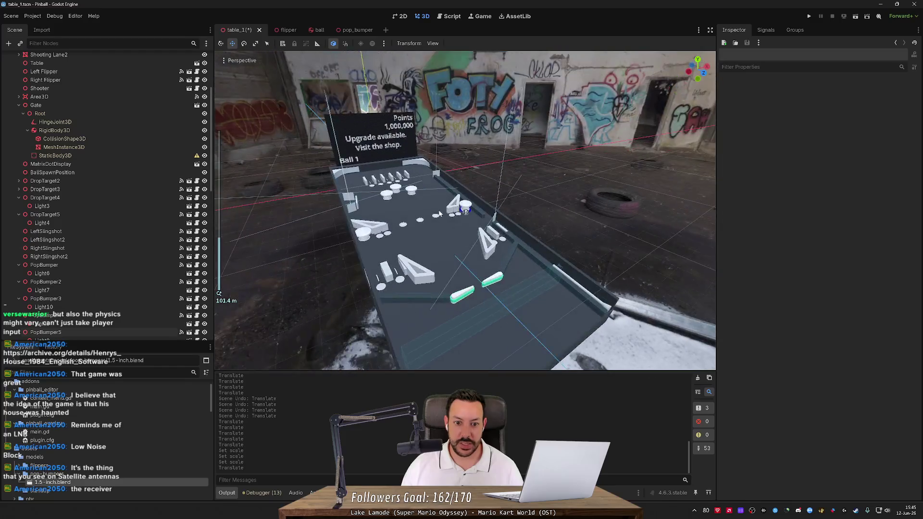
{"action": "scroll", "coordinate": [411, 205], "scroll_direction": "up", "scroll_amount": 6}
{"action": "mouse_move", "coordinate": [367, 192]}
{"action": "left_mouse_down"}
{"action": "mouse_move", "coordinate": [380, 221]}
{"action": "mouse_move", "coordinate": [349, 197]}
{"action": "left_mouse_up"}
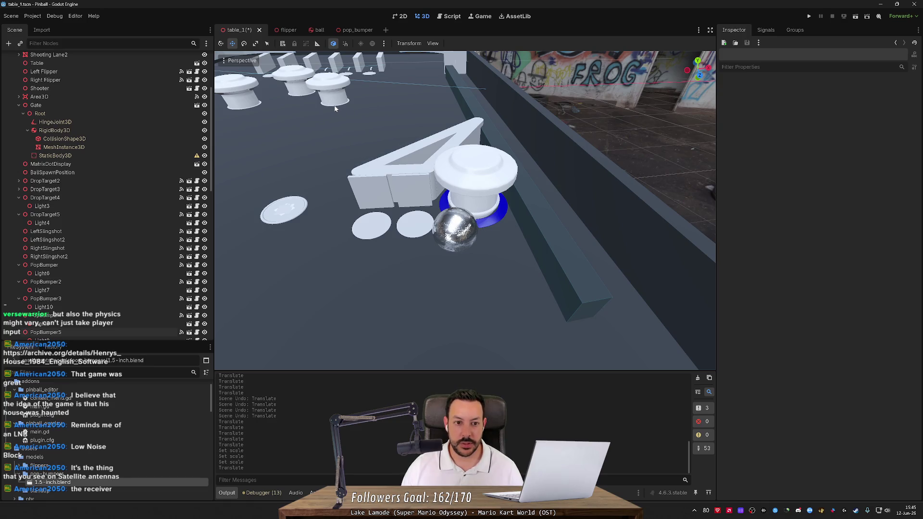
{"action": "mouse_move", "coordinate": [365, 134]}
{"action": "left_mouse_down"}
{"action": "mouse_move", "coordinate": [326, 117]}
{"action": "mouse_move", "coordinate": [261, 137]}
{"action": "mouse_move", "coordinate": [369, 124]}
{"action": "mouse_move", "coordinate": [366, 135]}
{"action": "left_mouse_up"}
Step: Select the three upper pop bumpers, try shifting them, and undo the move
{"action": "left_click", "coordinate": [254, 98]}
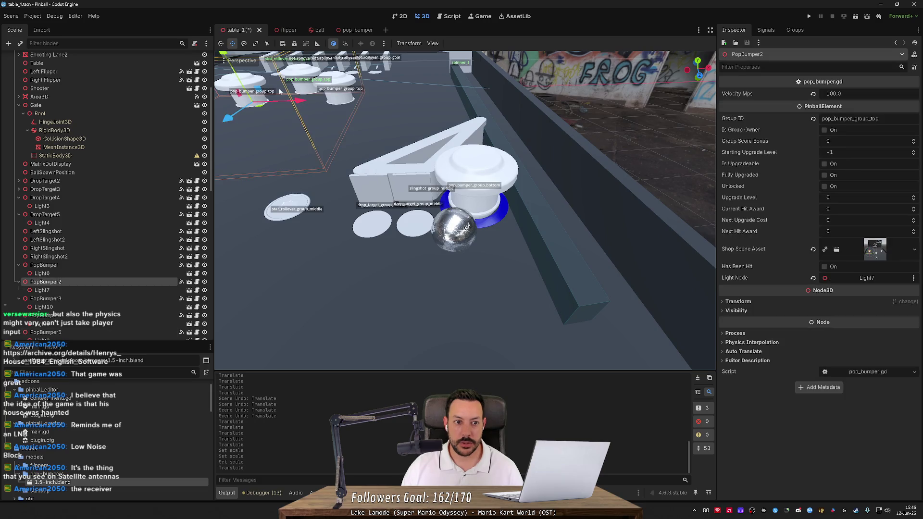
{"action": "left_click", "coordinate": [305, 81], "text": "shift"}
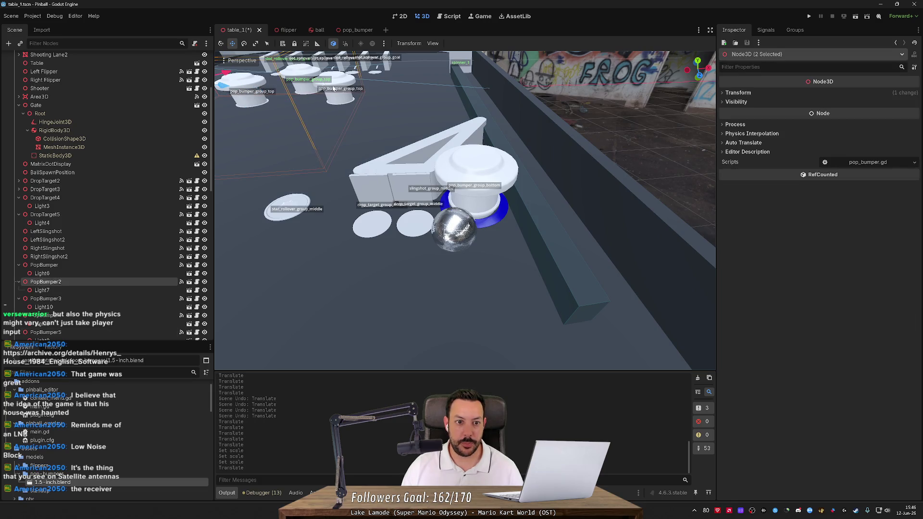
{"action": "left_click", "coordinate": [339, 90], "text": "shift"}
{"action": "scroll", "coordinate": [269, 67], "scroll_direction": "down", "scroll_amount": 3}
{"action": "left_click_drag", "start_coordinate": [266, 64], "coordinate": [271, 73]}
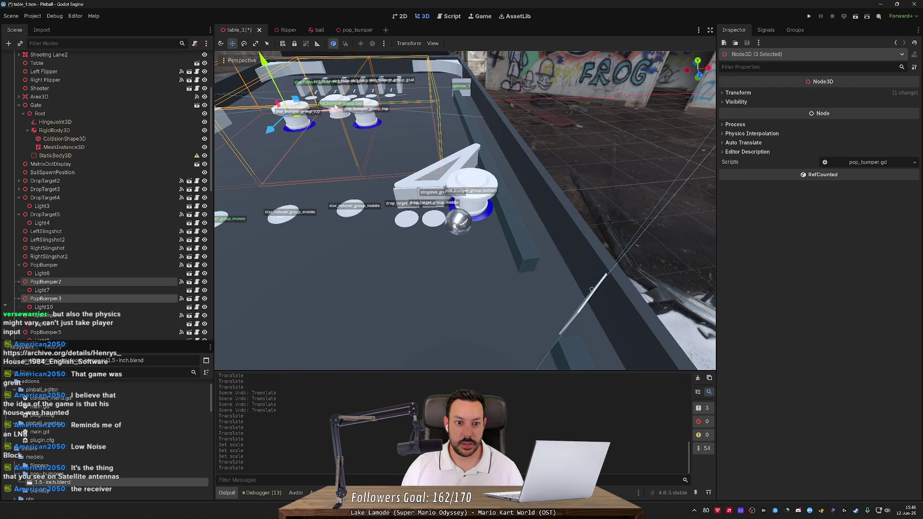
{"action": "key", "text": "ctrl+z"}
Step: Select the lower-left bumper plus the three top bumpers and raise them slightly on Y
{"action": "scroll", "coordinate": [423, 160], "scroll_direction": "down", "scroll_amount": 5}
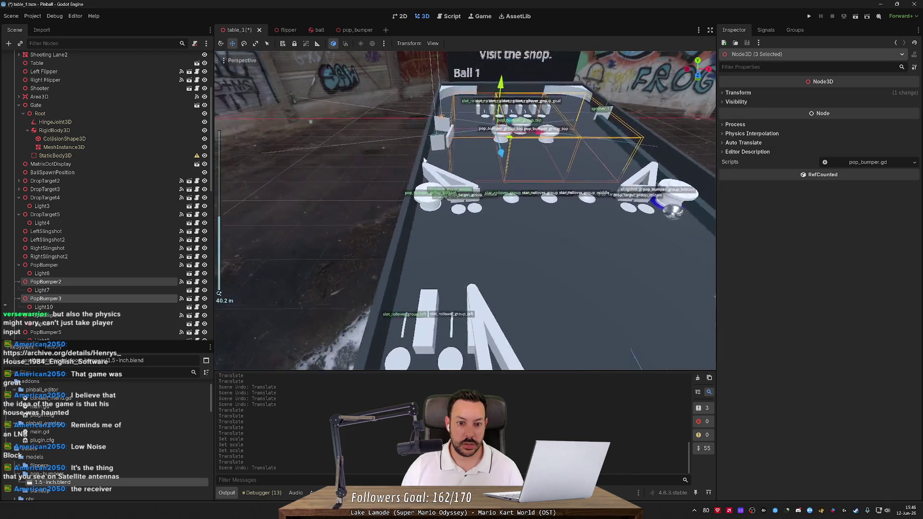
{"action": "left_click_drag", "start_coordinate": [424, 160], "coordinate": [451, 164]}
{"action": "left_click", "coordinate": [354, 233]}
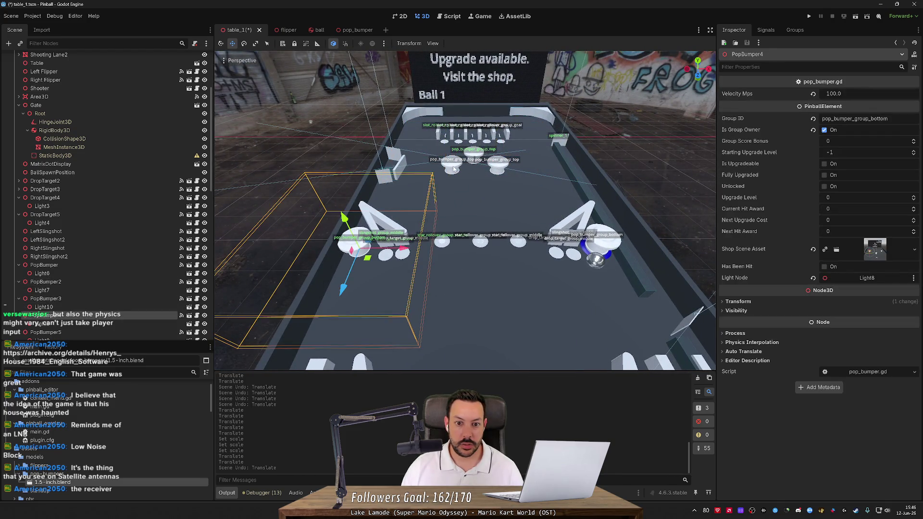
{"action": "left_click", "coordinate": [453, 168], "text": "shift"}
{"action": "left_click", "coordinate": [496, 160], "text": "shift"}
{"action": "left_click", "coordinate": [494, 161], "text": "shift"}
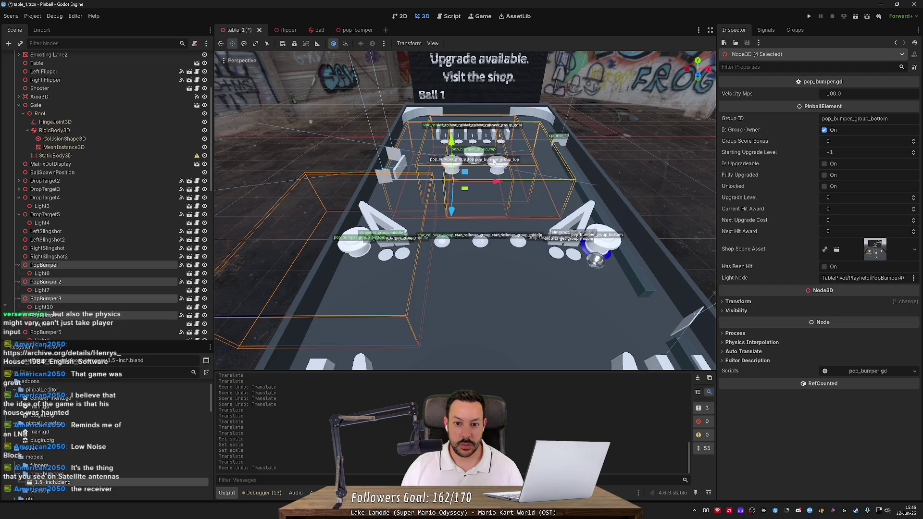
{"action": "left_click_drag", "start_coordinate": [450, 140], "coordinate": [449, 140]}
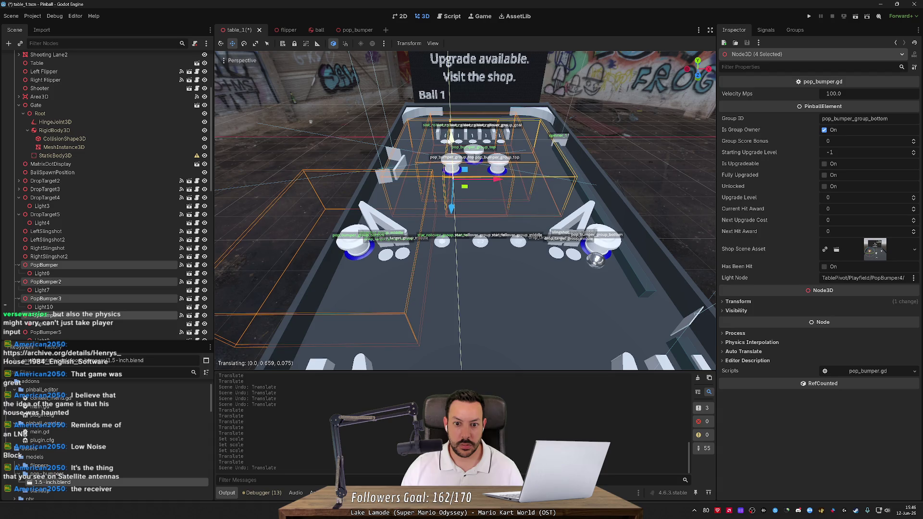
Step: Select the Table node and save the table scene
{"action": "left_click", "coordinate": [528, 241]}
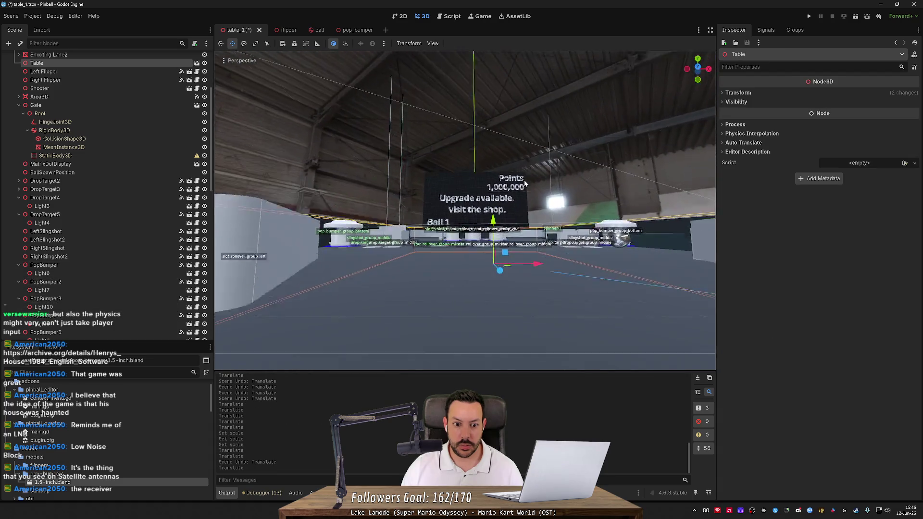
{"action": "key", "text": "ctrl+s"}
{"action": "scroll", "coordinate": [525, 215], "scroll_direction": "up", "scroll_amount": 2}
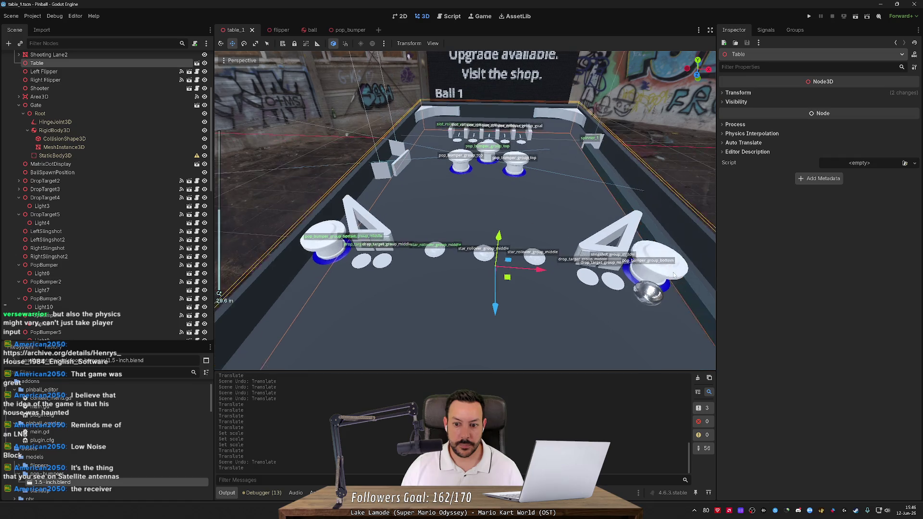
{"action": "left_click", "coordinate": [347, 32]}
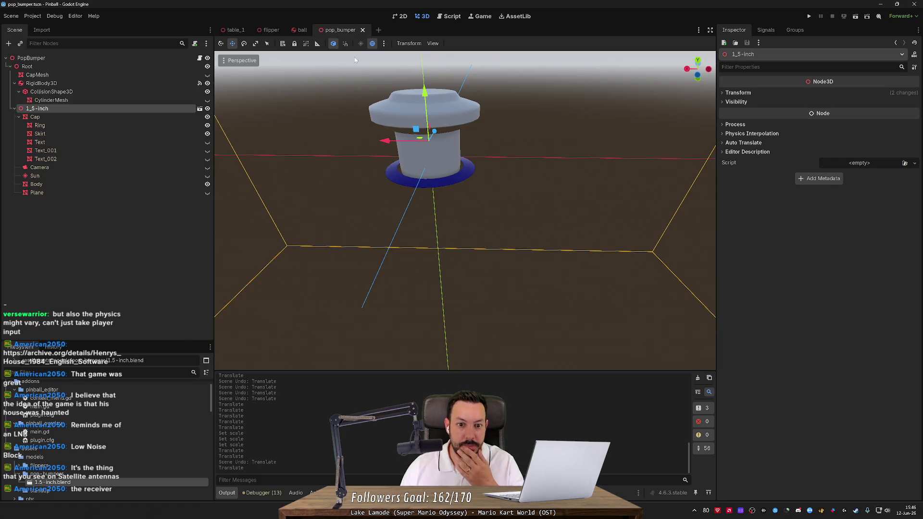
Step: Hide the RigidBody3D in pop_bumper, save that scene, and return to the table_1 tab
{"action": "left_click", "coordinate": [208, 83]}
{"action": "left_click", "coordinate": [207, 83]}
{"action": "left_click_drag", "start_coordinate": [392, 117], "coordinate": [349, 123]}
{"action": "key", "text": "ctrl+s"}
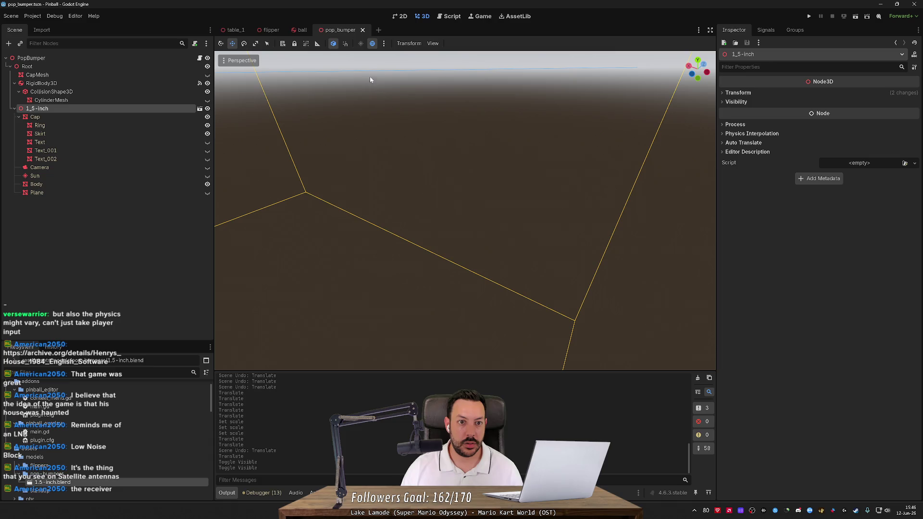
{"action": "left_click", "coordinate": [235, 30]}
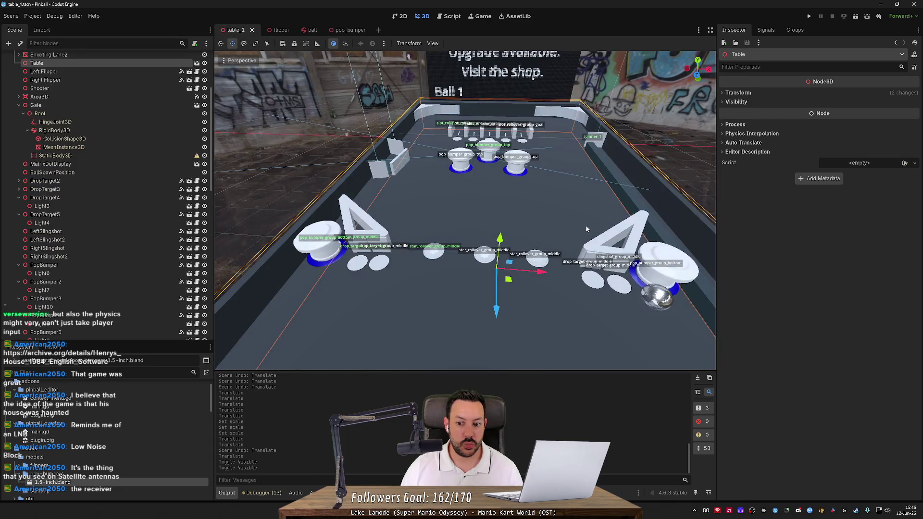
{"action": "scroll", "coordinate": [585, 225], "scroll_direction": "up", "scroll_amount": 5}
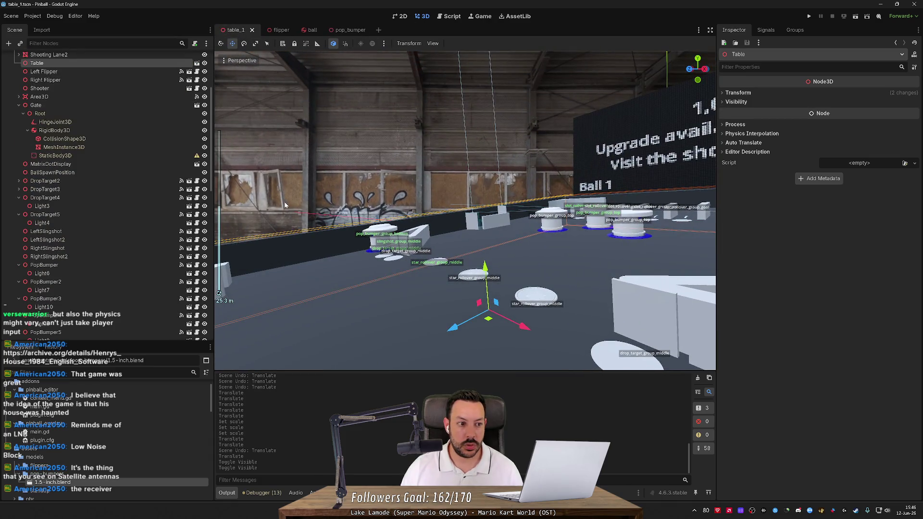
{"action": "mouse_move", "coordinate": [284, 201]}
{"action": "left_mouse_down"}
{"action": "mouse_move", "coordinate": [460, 238]}
{"action": "mouse_move", "coordinate": [359, 289]}
{"action": "mouse_move", "coordinate": [358, 312]}
{"action": "left_mouse_up"}
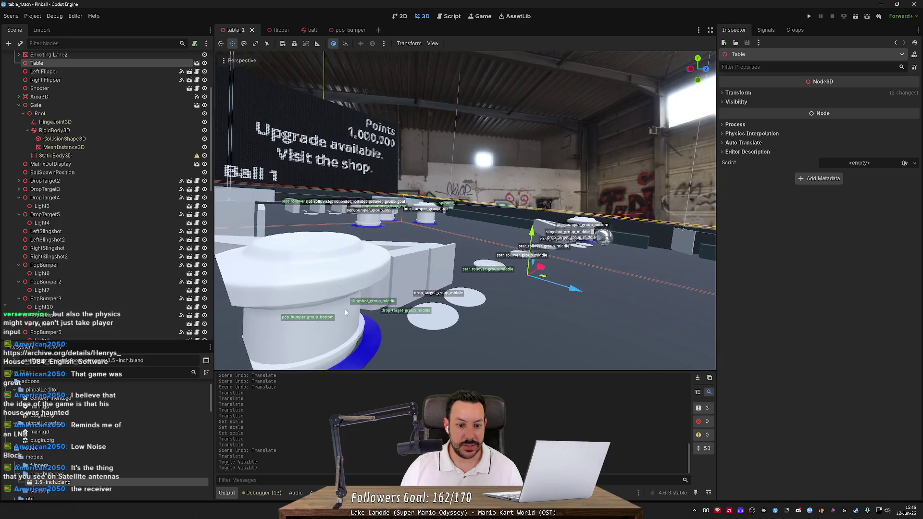
{"action": "left_click", "coordinate": [353, 338]}
{"action": "scroll", "coordinate": [105, 289], "scroll_direction": "down", "scroll_amount": 5}
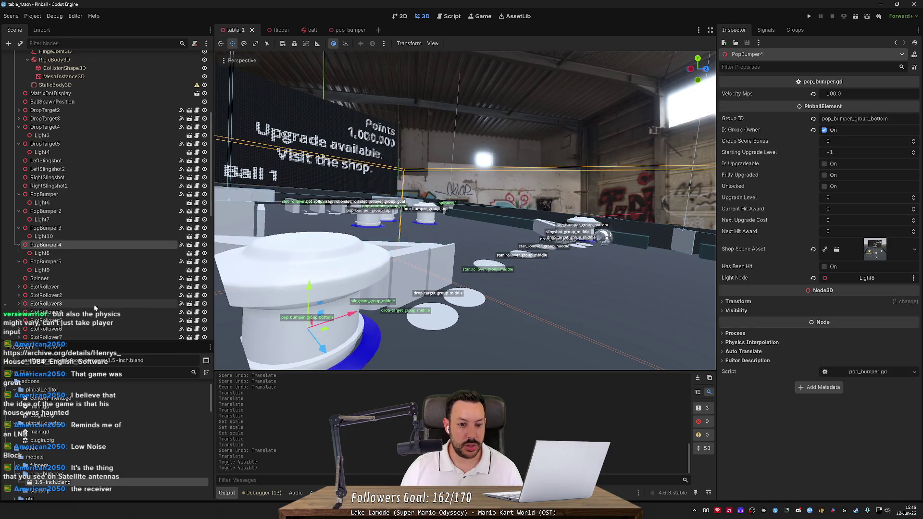
{"action": "scroll", "coordinate": [369, 248], "scroll_direction": "down", "scroll_amount": 5}
{"action": "left_click_drag", "start_coordinate": [369, 270], "coordinate": [369, 248]}
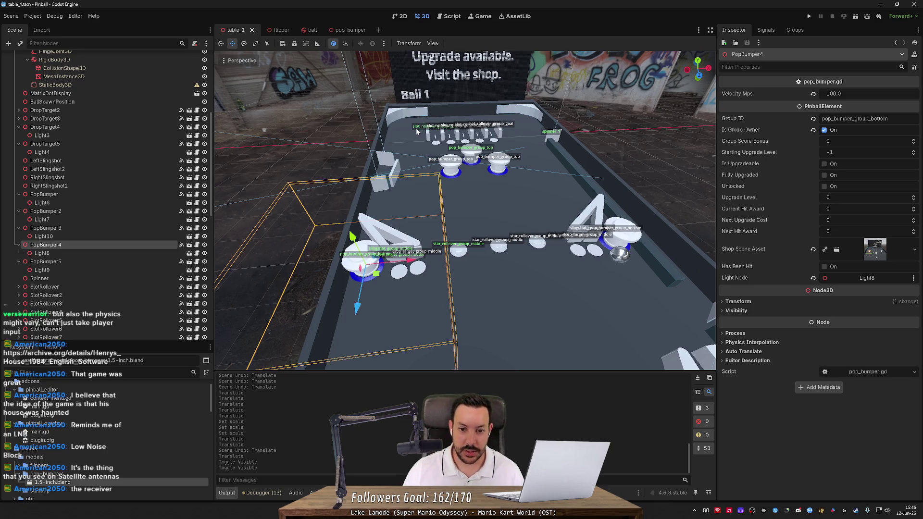
{"action": "scroll", "coordinate": [403, 197], "scroll_direction": "up", "scroll_amount": 8}
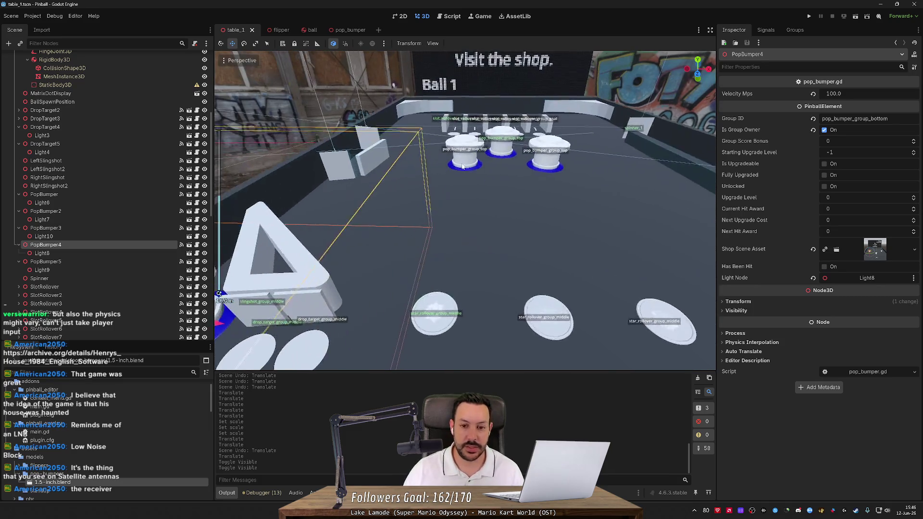
{"action": "left_click", "coordinate": [57, 203]}
Step: Select Light6, Light7, Light10, Light8 and Light9 and lower them slightly along Y
{"action": "left_click", "coordinate": [45, 219], "text": "ctrl"}
{"action": "left_click", "coordinate": [45, 236], "text": "ctrl"}
{"action": "left_click", "coordinate": [53, 253], "text": "ctrl"}
{"action": "left_click", "coordinate": [53, 269], "text": "ctrl"}
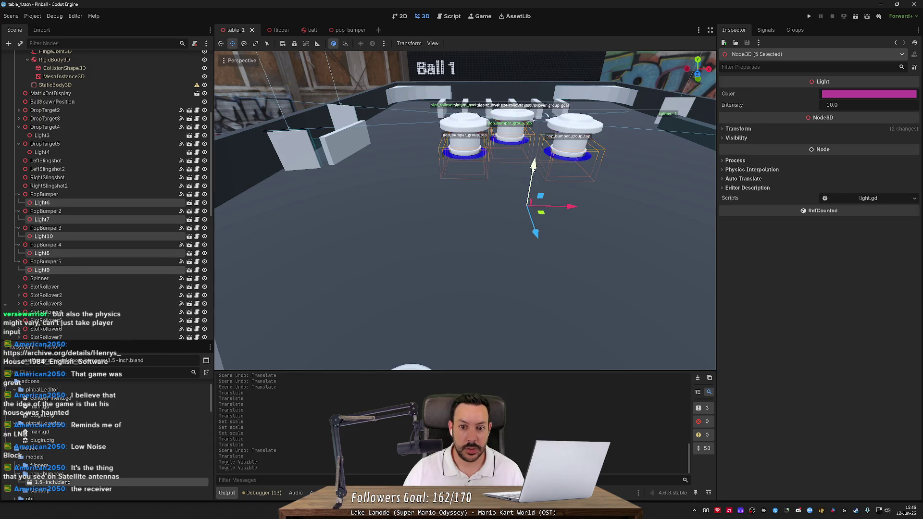
{"action": "left_click_drag", "start_coordinate": [533, 171], "coordinate": [533, 177]}
{"action": "left_click_drag", "start_coordinate": [532, 171], "coordinate": [531, 172]}
Step: Save the table scene and run the game for testing
{"action": "scroll", "coordinate": [419, 321], "scroll_direction": "down", "scroll_amount": 4}
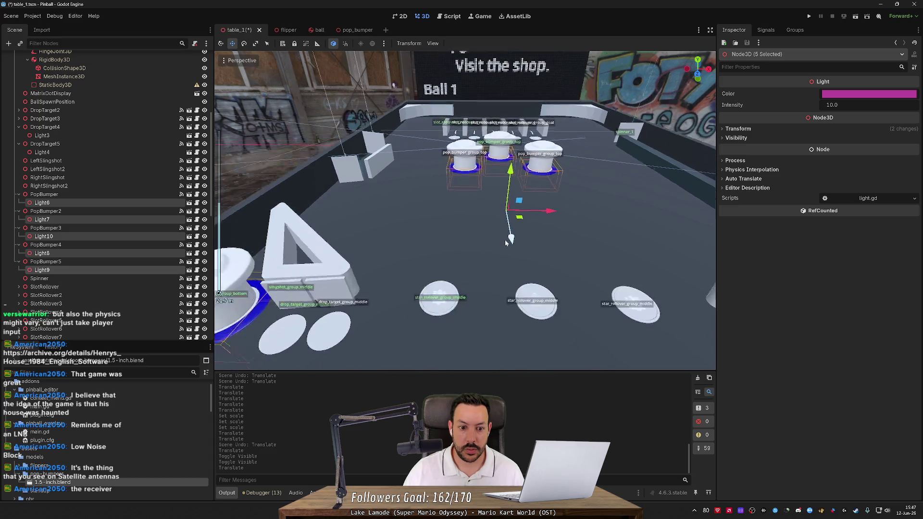
{"action": "mouse_move", "coordinate": [514, 324]}
{"action": "left_mouse_down"}
{"action": "mouse_move", "coordinate": [386, 269]}
{"action": "mouse_move", "coordinate": [465, 274]}
{"action": "left_mouse_up"}
{"action": "key", "text": "ctrl+s"}
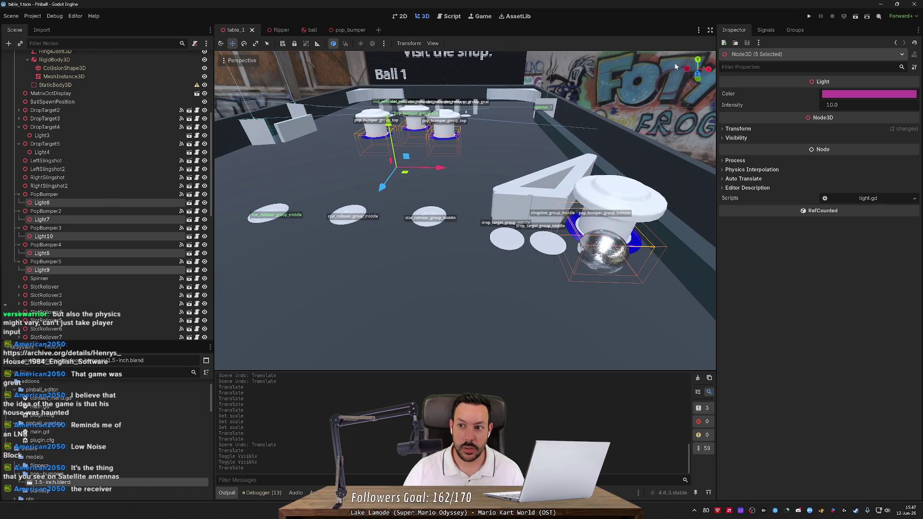
{"action": "left_click", "coordinate": [808, 17]}
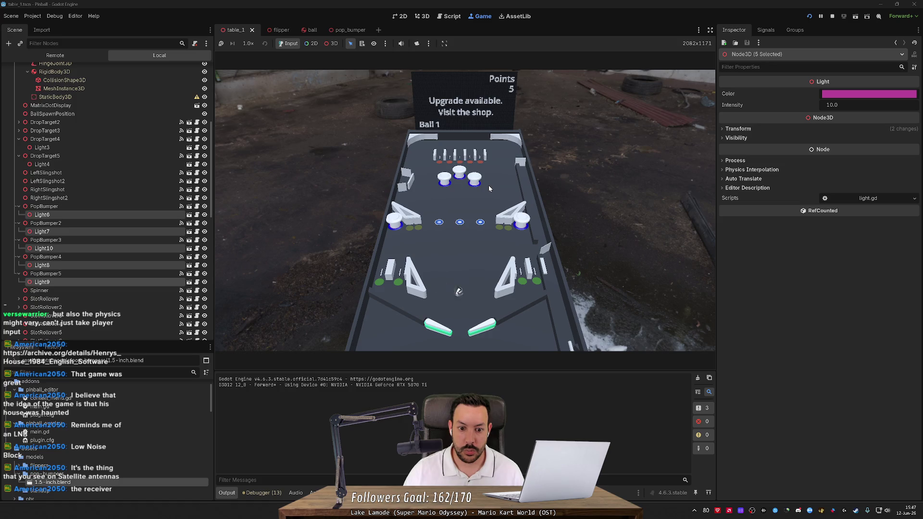
Step: Launch the ball with Space and flip it up toward the pop bumpers
{"action": "key", "text": "Left"}
{"action": "key", "text": "Right"}
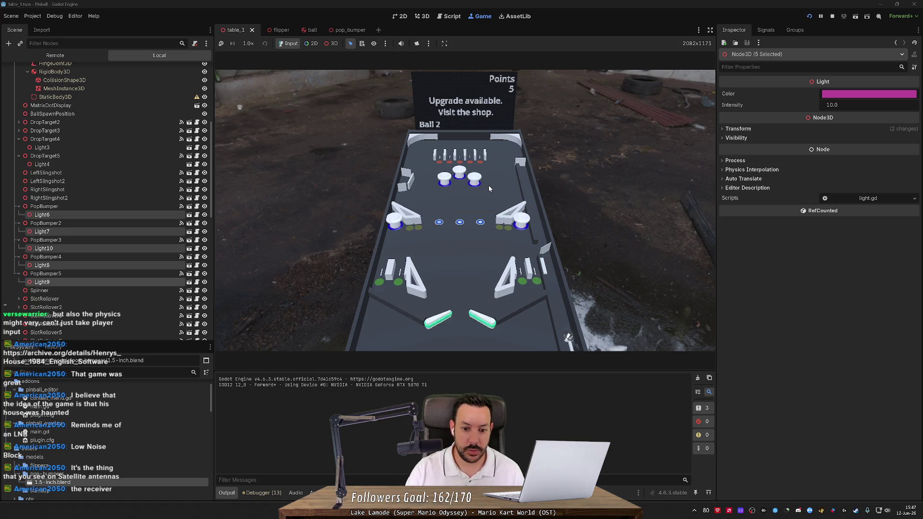
{"action": "key", "text": "space"}
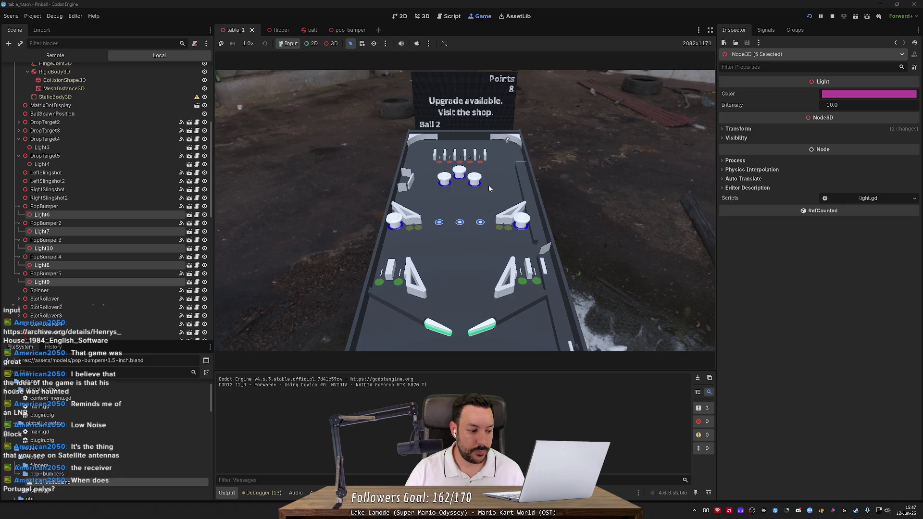
{"action": "key", "text": "Left"}
{"action": "key", "text": "Right"}
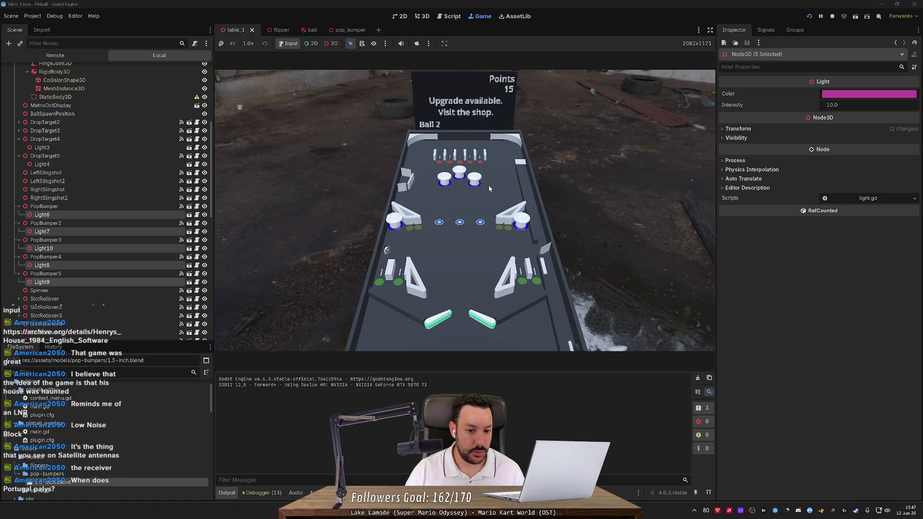
{"action": "key", "text": "Left"}
{"action": "key", "text": "Right"}
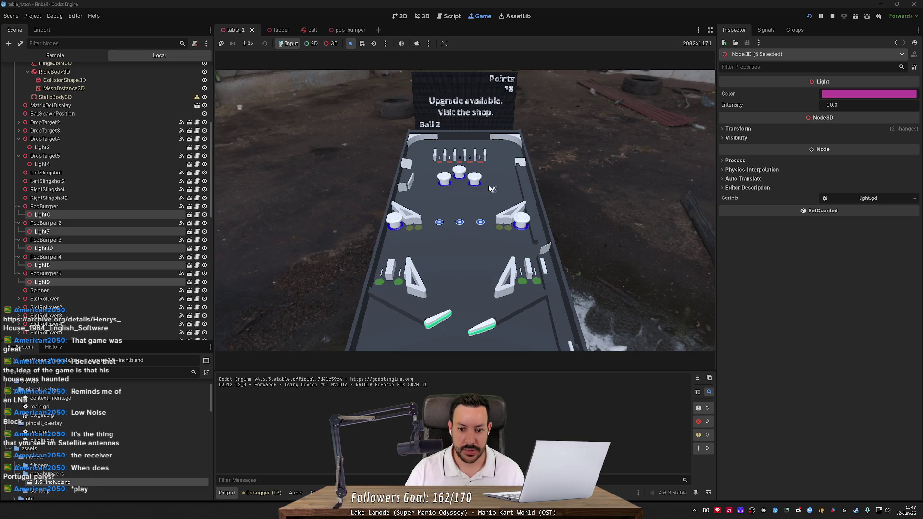
{"action": "key", "text": "Right"}
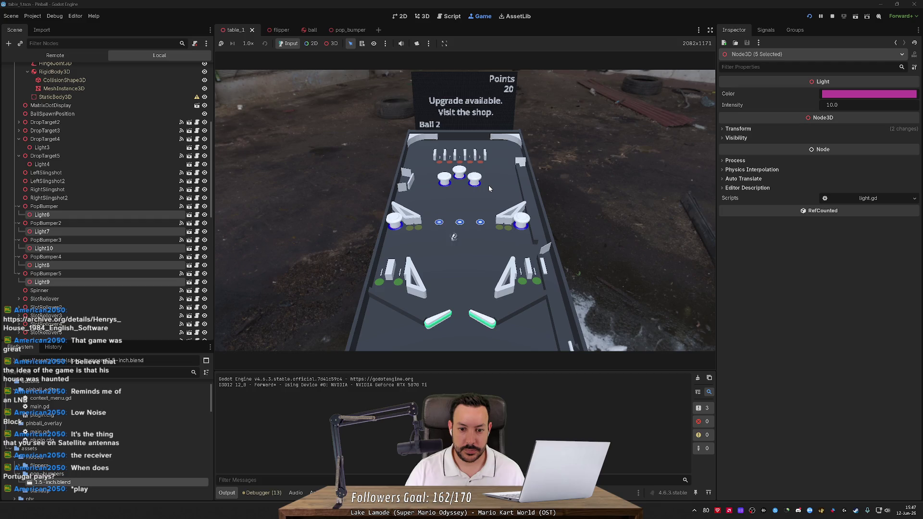
{"action": "key", "text": "Left"}
{"action": "key", "text": "Right"}
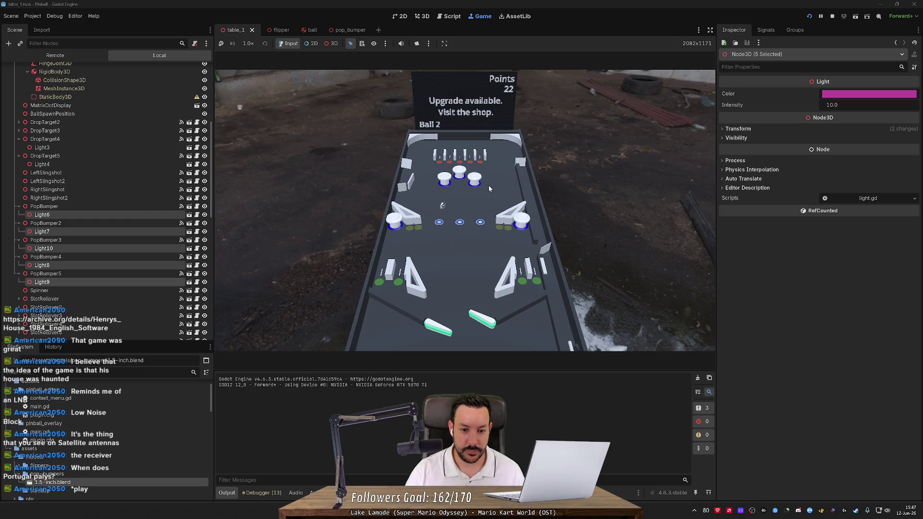
{"action": "key", "text": "Left"}
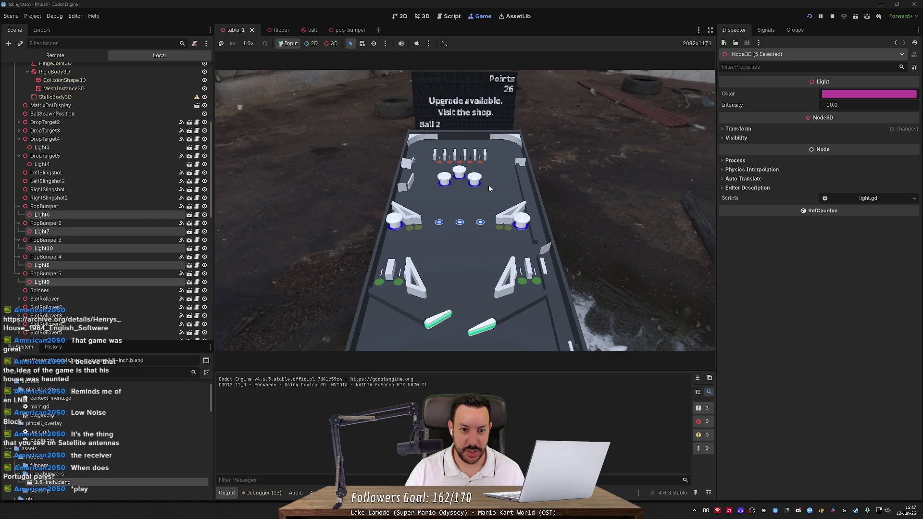
{"action": "key", "text": "Right"}
{"action": "key", "text": "Right"}
{"action": "key", "text": "Left"}
Step: Keep the ball alive with the Left and Right flippers until it drains
{"action": "key", "text": "Right"}
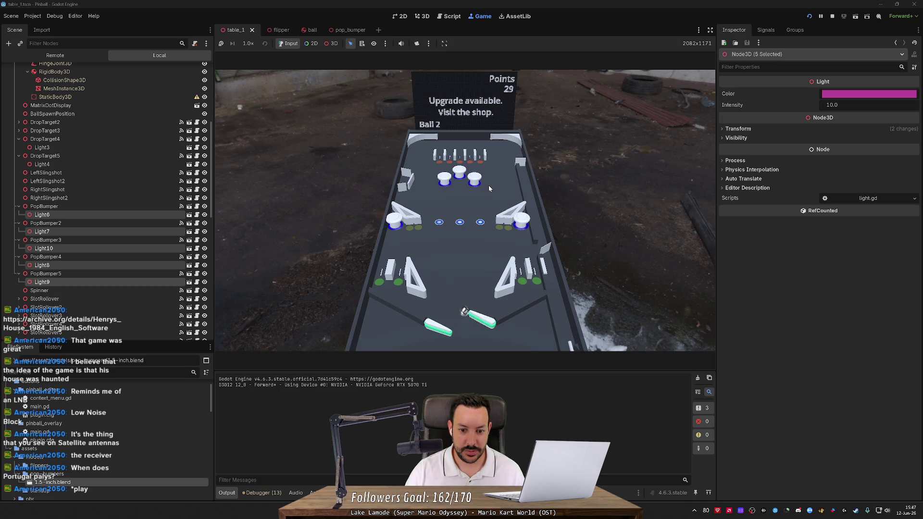
{"action": "key", "text": "Left"}
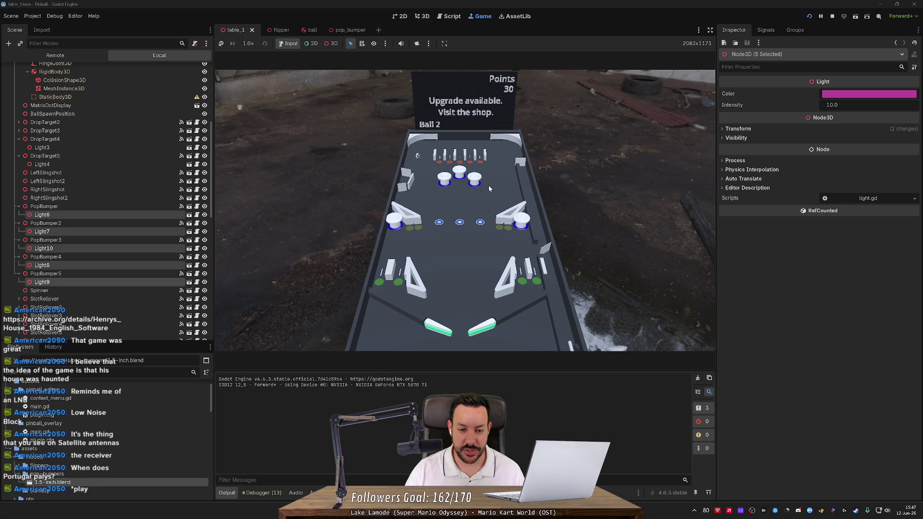
{"action": "key", "text": "Left"}
{"action": "key", "text": "Right"}
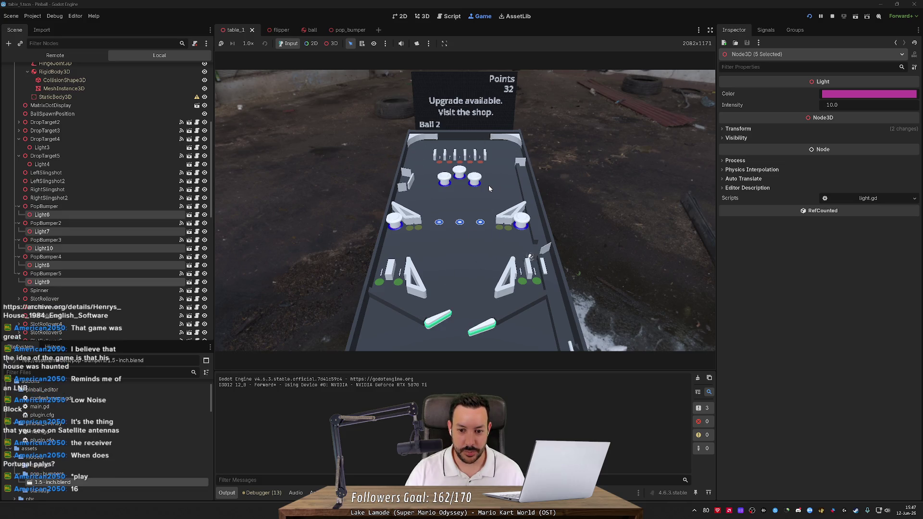
{"action": "key", "text": "Right"}
{"action": "key", "text": "Left"}
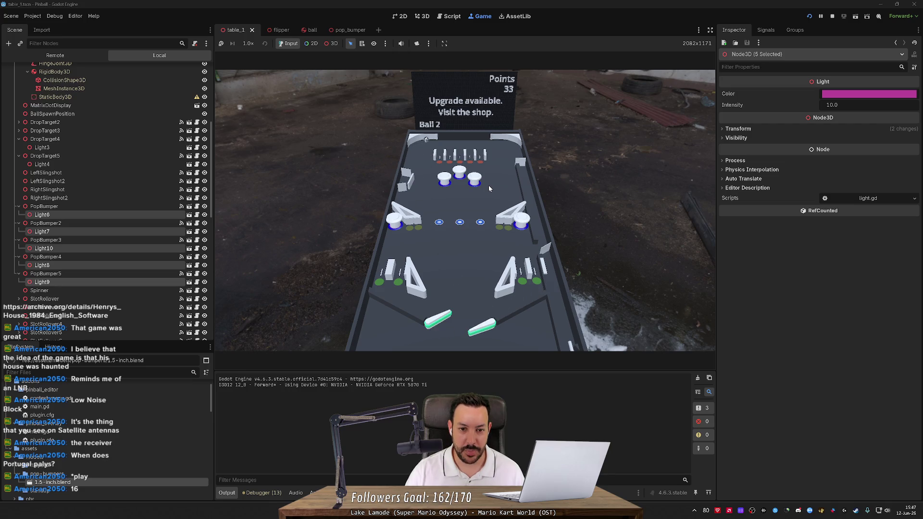
{"action": "key", "text": "Left"}
{"action": "key", "text": "Right"}
{"action": "key", "text": "Right"}
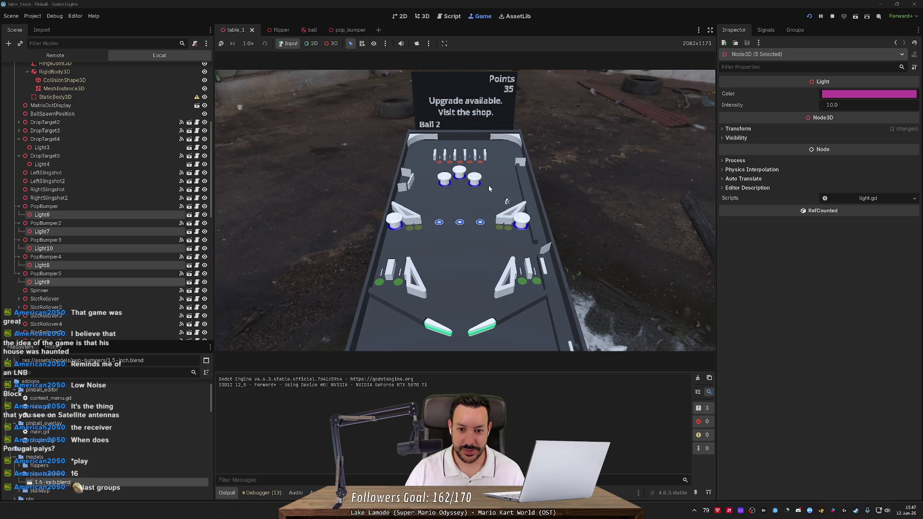
{"action": "key", "text": "Left"}
{"action": "key", "text": "Right"}
{"action": "key", "text": "Left"}
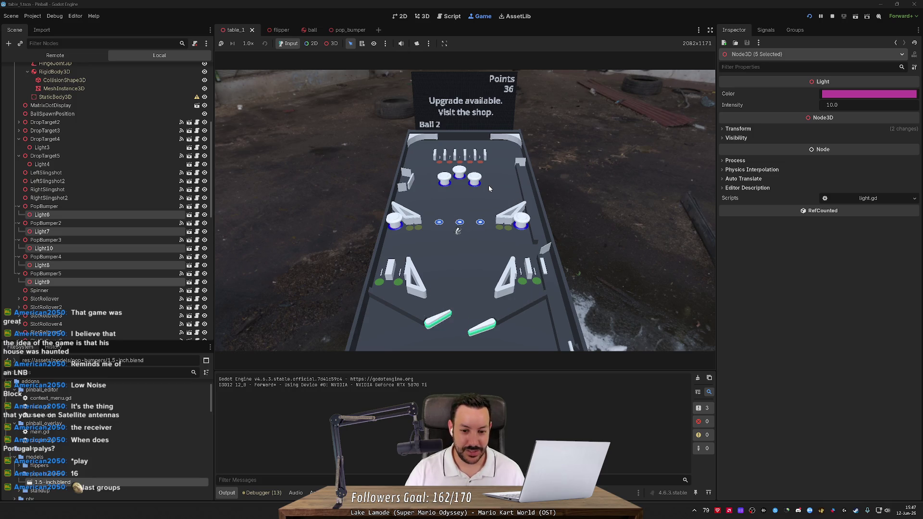
{"action": "key", "text": "Right"}
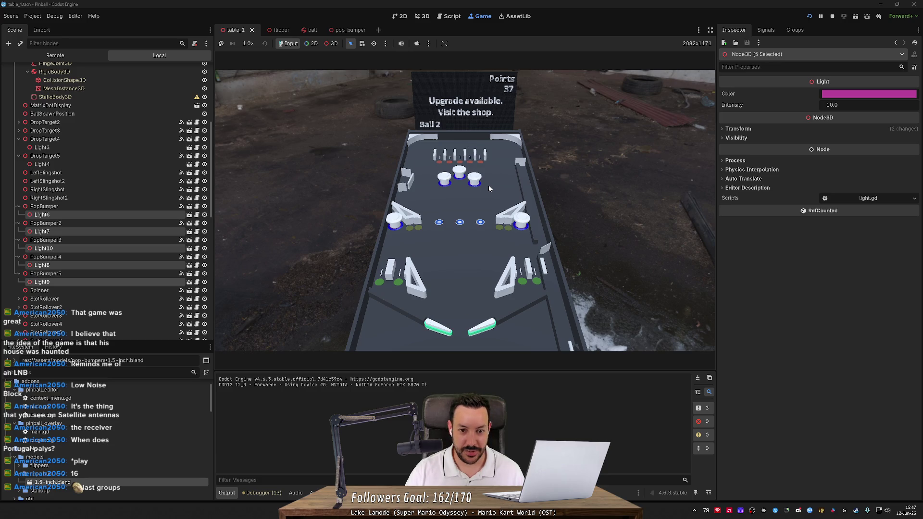
{"action": "key", "text": "Left"}
{"action": "key", "text": "Right"}
{"action": "key", "text": "Left"}
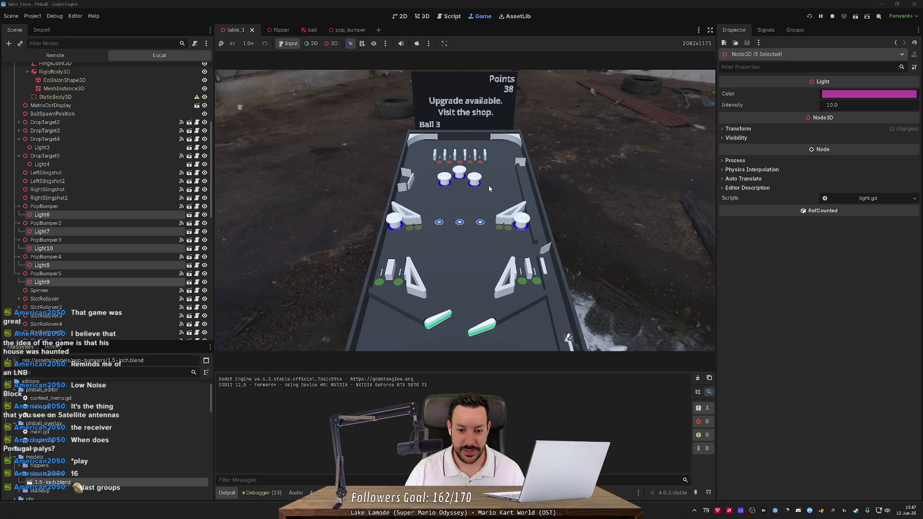
Step: Put the next ball in play and keep flipping it back up the table
{"action": "key", "text": "Left"}
{"action": "key", "text": "Right"}
{"action": "key", "text": "Left"}
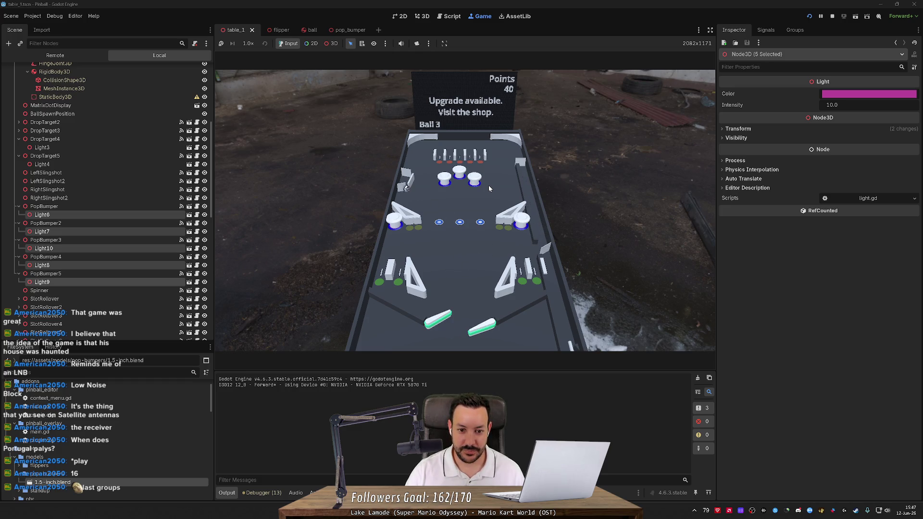
{"action": "key", "text": "Right"}
{"action": "key", "text": "Left"}
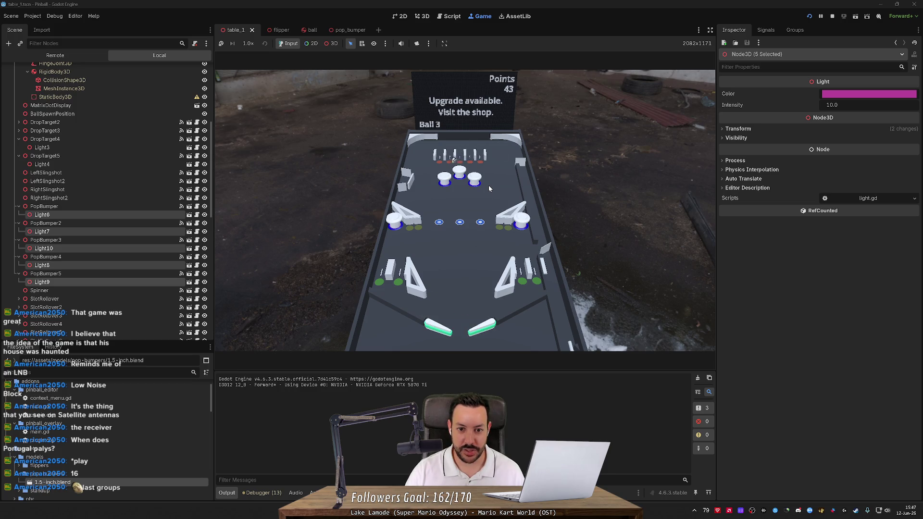
{"action": "key", "text": "Left"}
{"action": "key", "text": "Right"}
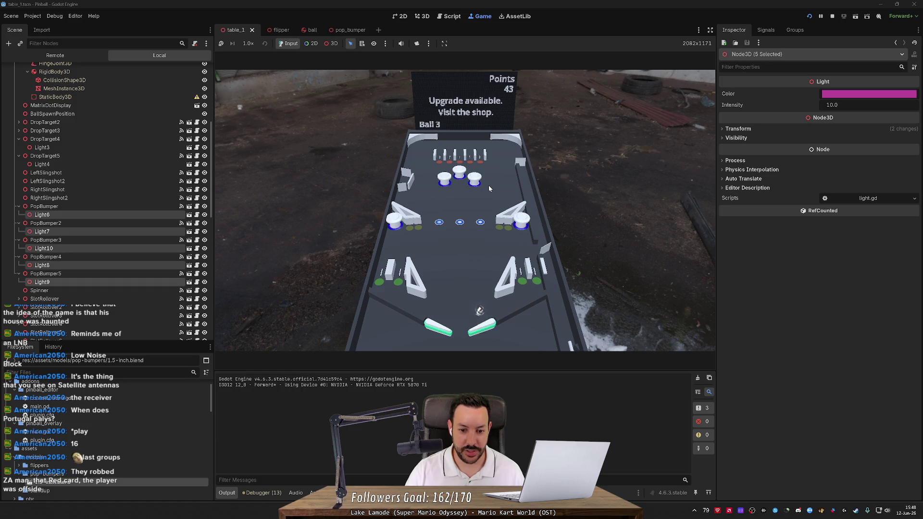
{"action": "key", "text": "Left"}
{"action": "key", "text": "Right"}
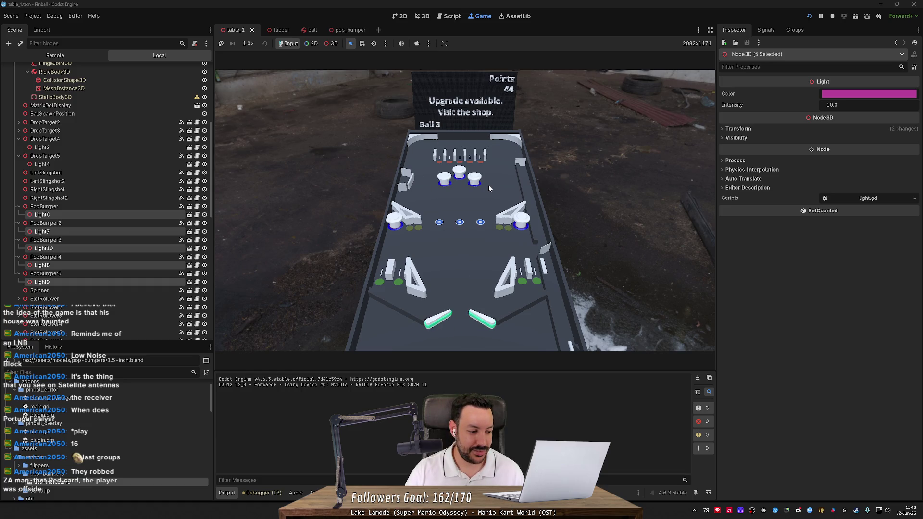
{"action": "key", "text": "Right"}
{"action": "key", "text": "Left"}
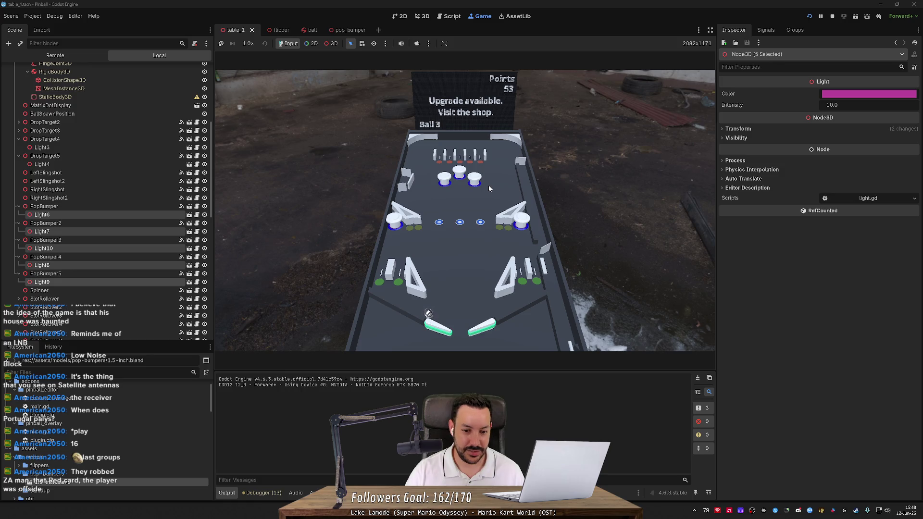
Step: Play on to 71 points, launch another ball, then stop the running game
{"action": "key", "text": "Left"}
{"action": "key", "text": "Right"}
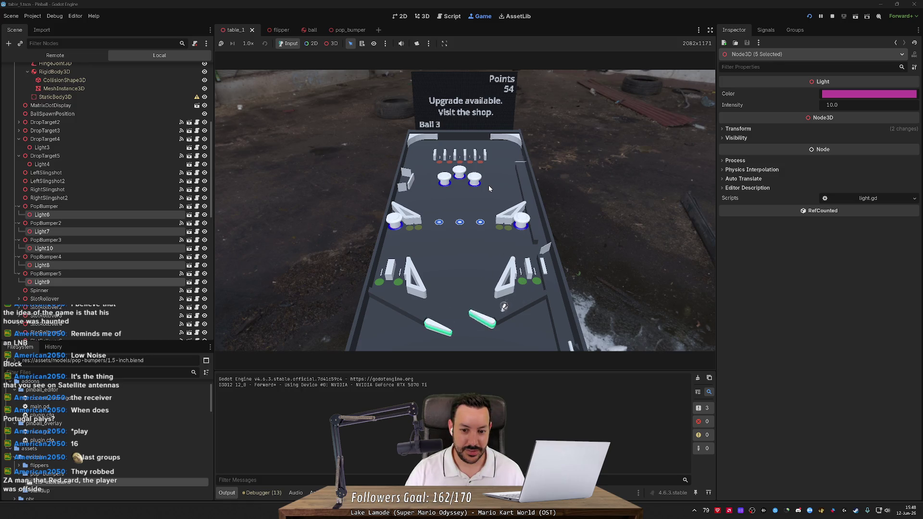
{"action": "key", "text": "Left"}
{"action": "key", "text": "Right"}
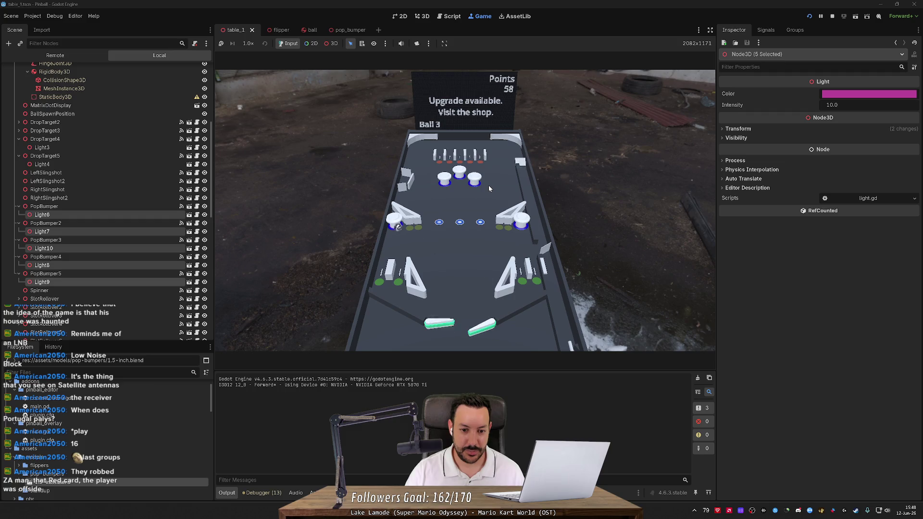
{"action": "key", "text": "Left"}
{"action": "key", "text": "Right"}
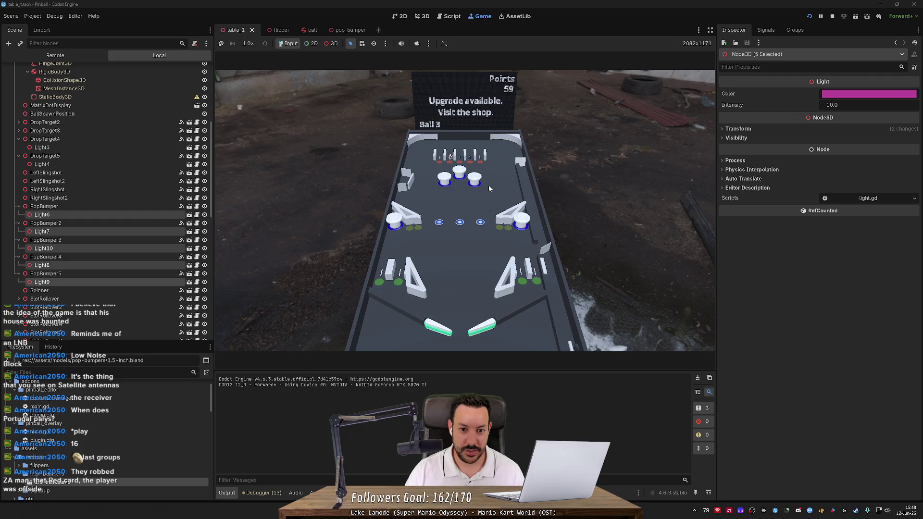
{"action": "key", "text": "Right"}
{"action": "key", "text": "Left"}
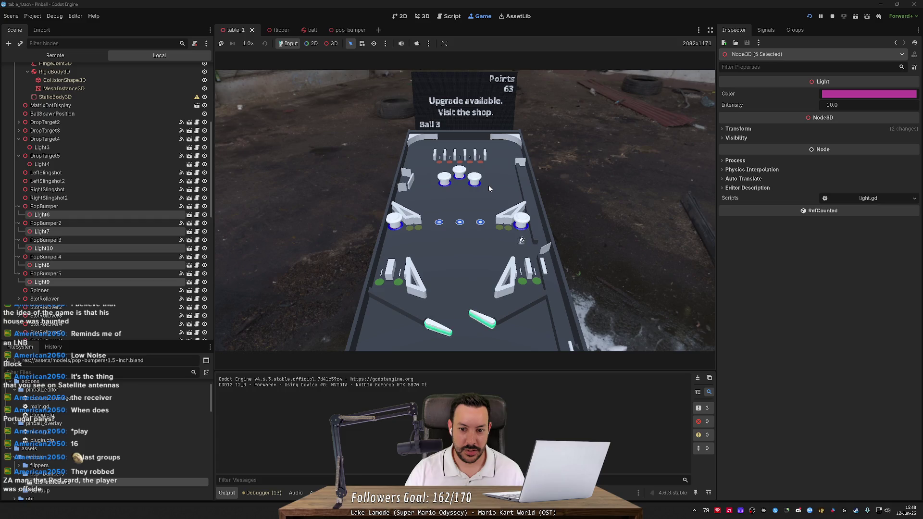
{"action": "key", "text": "Right"}
{"action": "key", "text": "Left"}
{"action": "key", "text": "Left"}
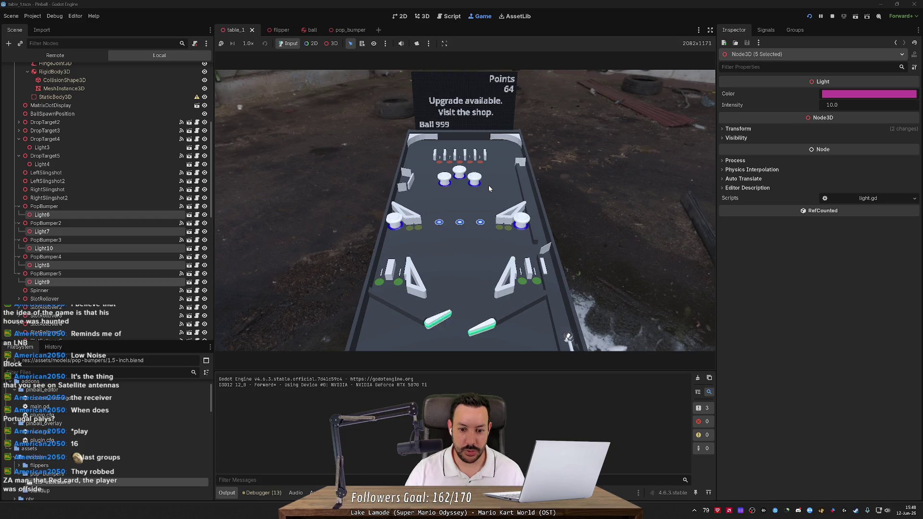
{"action": "key", "text": "space"}
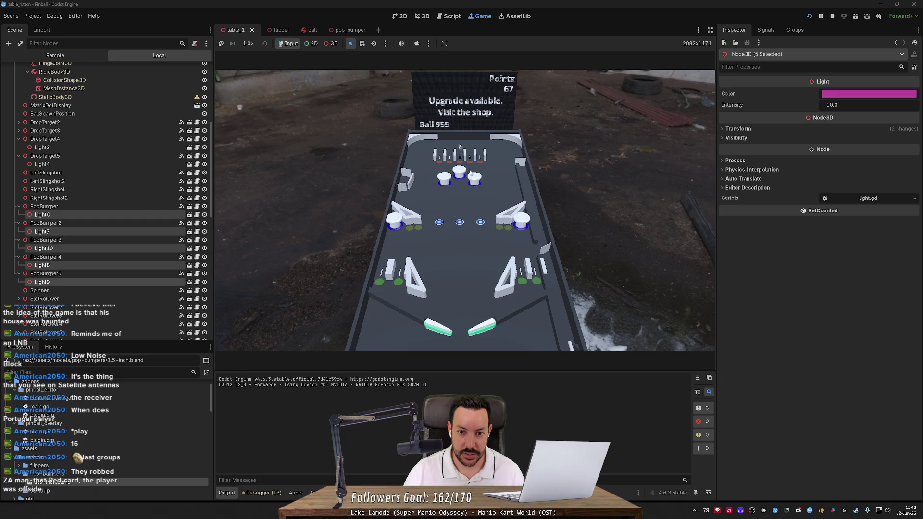
{"action": "left_click", "coordinate": [830, 17]}
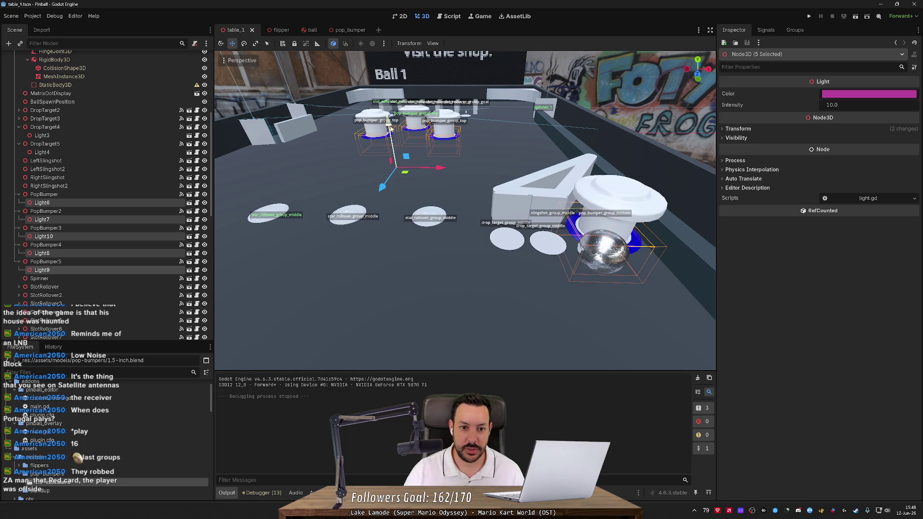
Step: Nudge the five pop bumper lights down, set their intensity to 100, and relaunch the game
{"action": "left_click_drag", "start_coordinate": [391, 128], "coordinate": [393, 128]}
{"action": "left_click", "coordinate": [858, 108]}
{"action": "type", "text": "100"}
{"action": "key", "text": "Return"}
{"action": "left_click", "coordinate": [807, 17]}
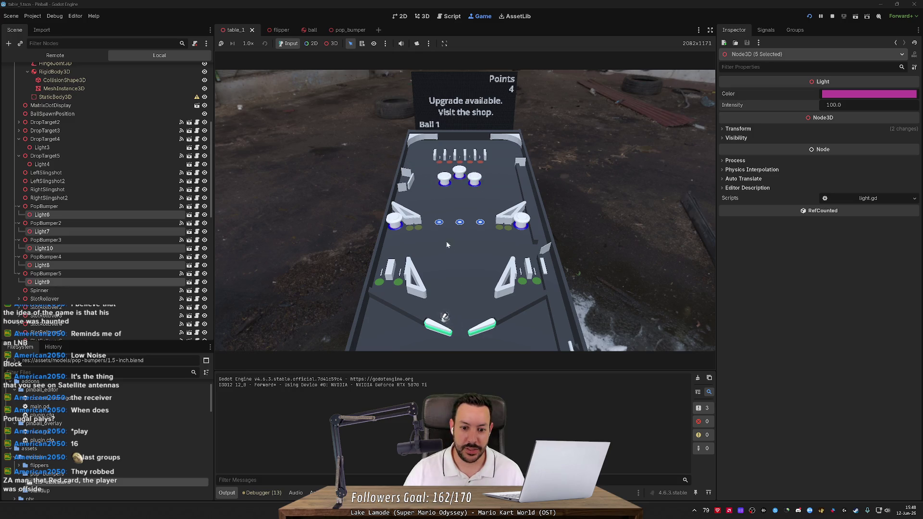
Step: Work the Left/Right flippers to keep the ball hitting the pop bumpers, reaching 83 points on ball 2
{"action": "key", "text": "Left"}
{"action": "key", "text": "Left"}
{"action": "key", "text": "Right"}
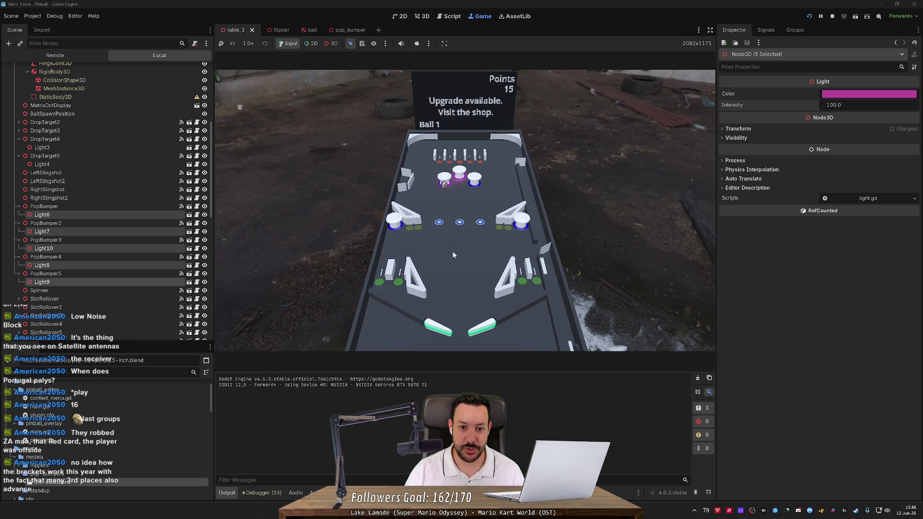
{"action": "key", "text": "Left"}
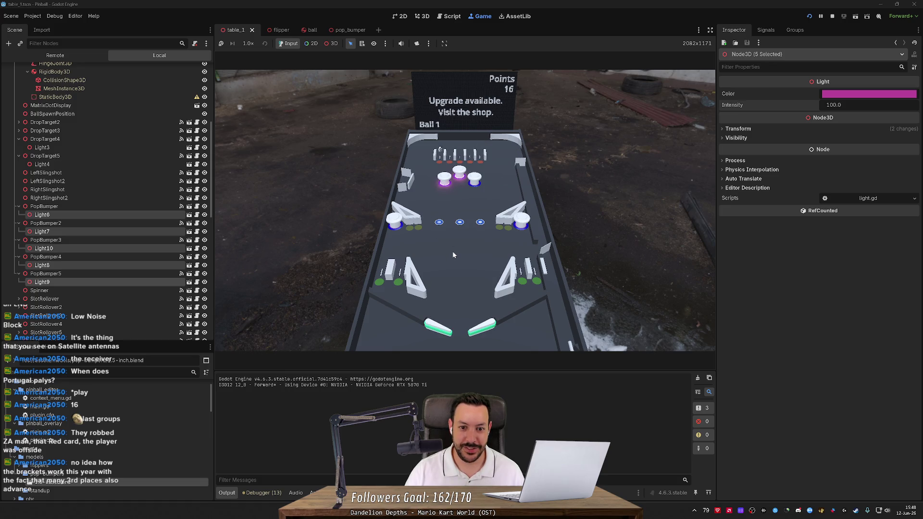
{"action": "key", "text": "Left"}
{"action": "key", "text": "Right"}
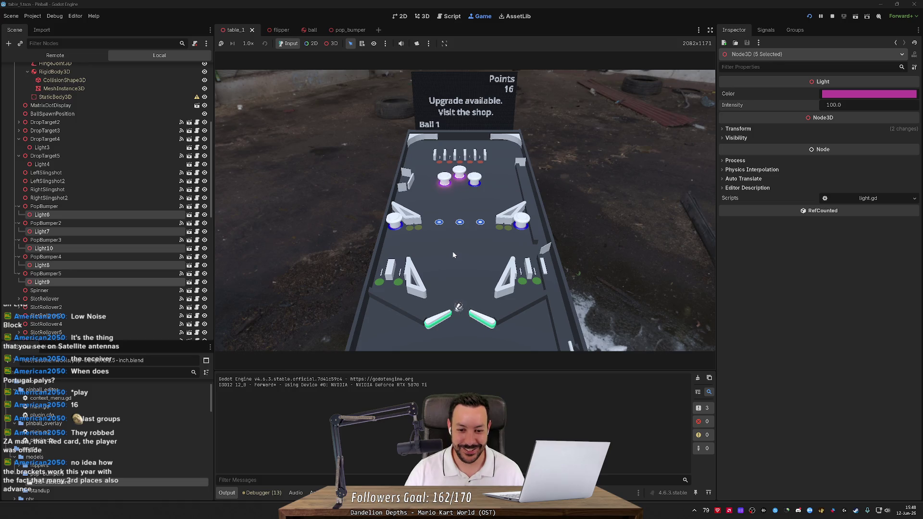
{"action": "key", "text": "Left"}
{"action": "key", "text": "Right"}
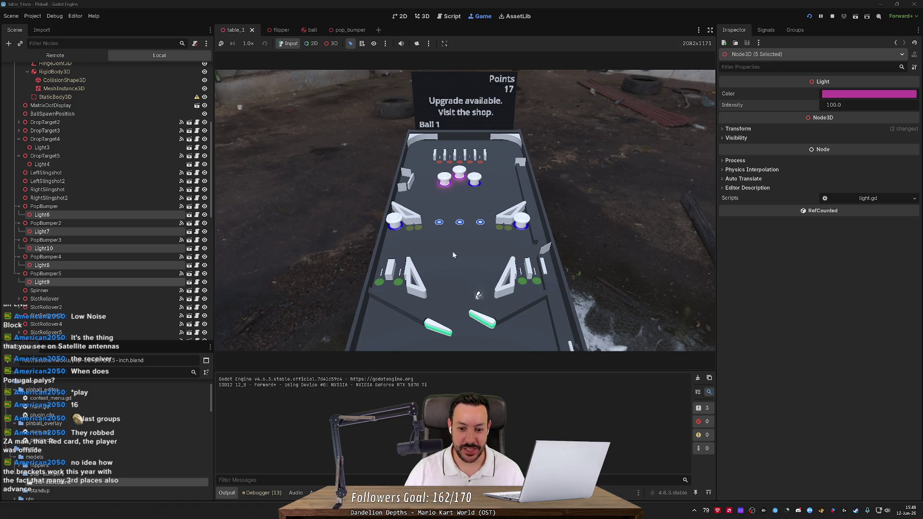
{"action": "key", "text": "Left"}
{"action": "key", "text": "Right"}
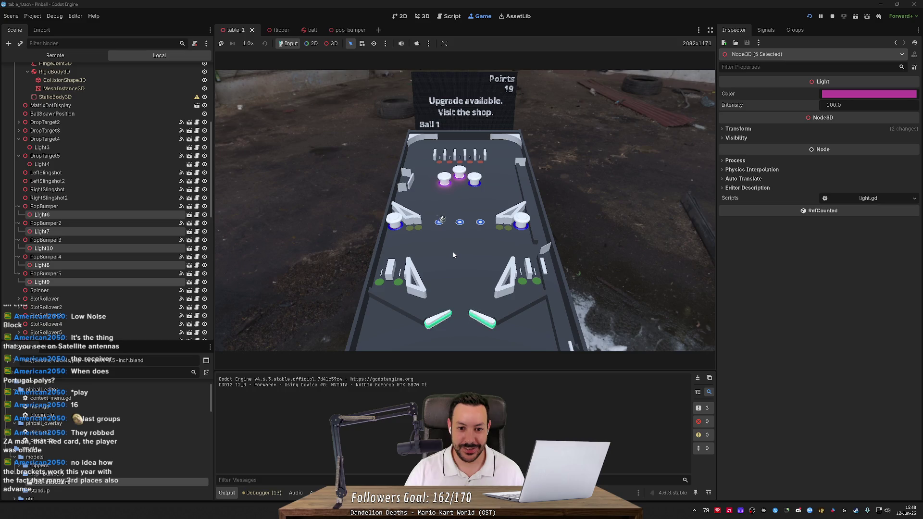
{"action": "key", "text": "Right"}
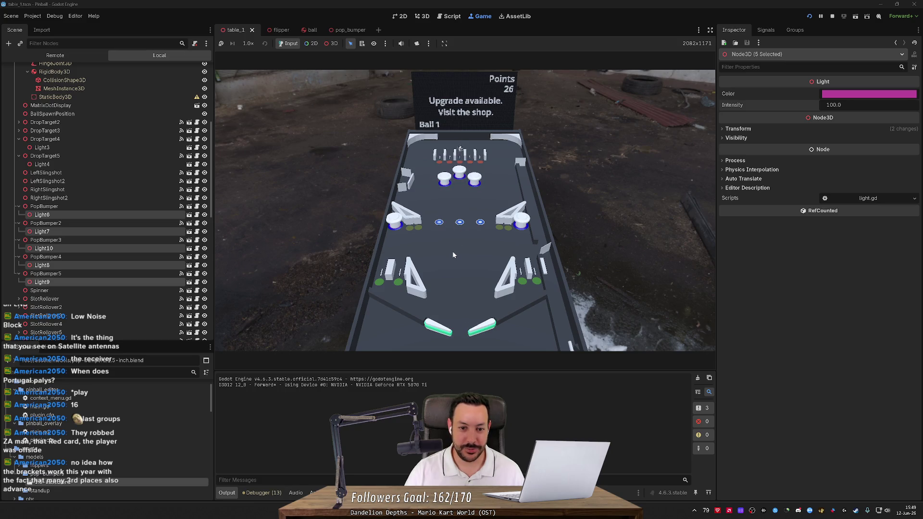
{"action": "key", "text": "Left"}
{"action": "key", "text": "Right"}
{"action": "key", "text": "Left"}
{"action": "key", "text": "Right"}
{"action": "key", "text": "Left"}
{"action": "key", "text": "Right"}
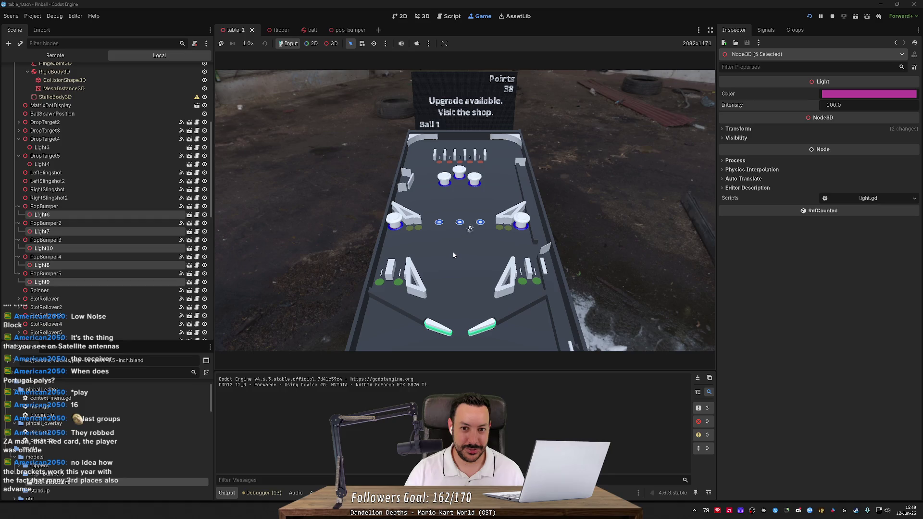
{"action": "key", "text": "Left"}
{"action": "key", "text": "Right"}
{"action": "key", "text": "Left"}
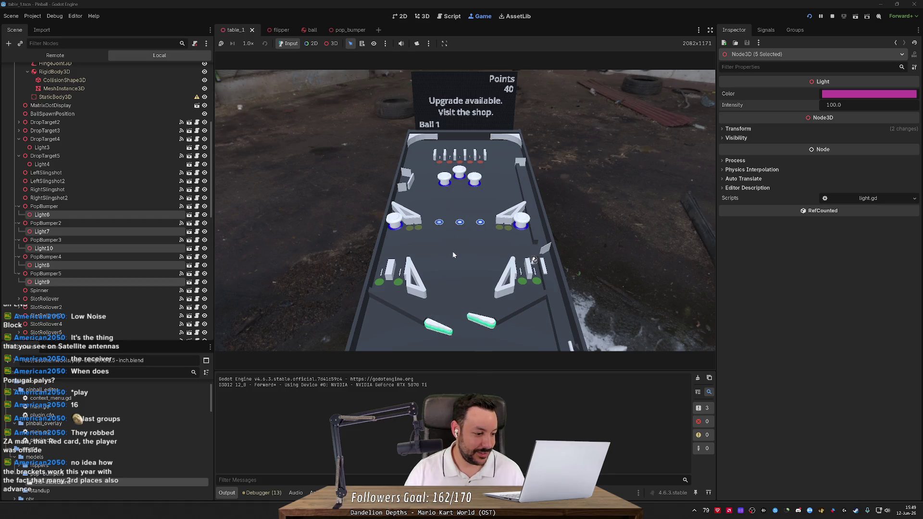
{"action": "key", "text": "Right"}
{"action": "key", "text": "Left"}
{"action": "key", "text": "Right"}
{"action": "key", "text": "Right"}
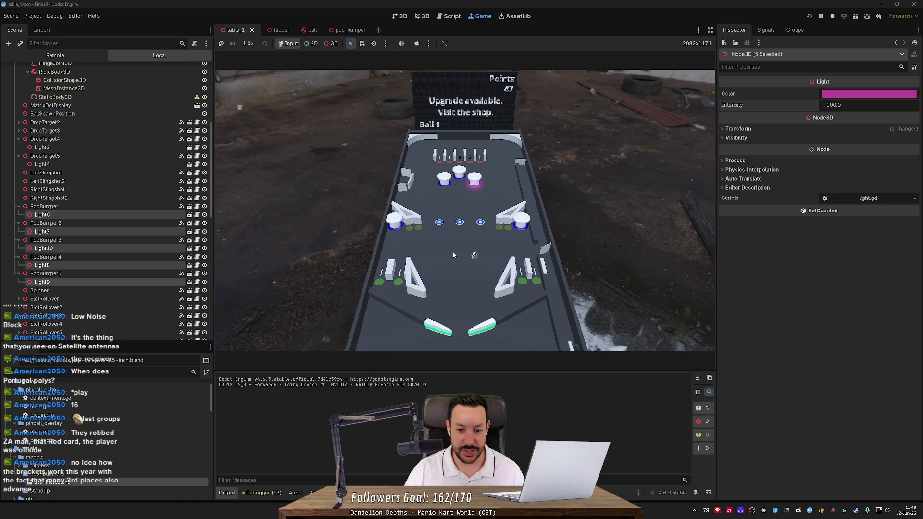
{"action": "key", "text": "Right"}
{"action": "key", "text": "Left"}
{"action": "key", "text": "Right"}
{"action": "key", "text": "Left"}
{"action": "key", "text": "Left"}
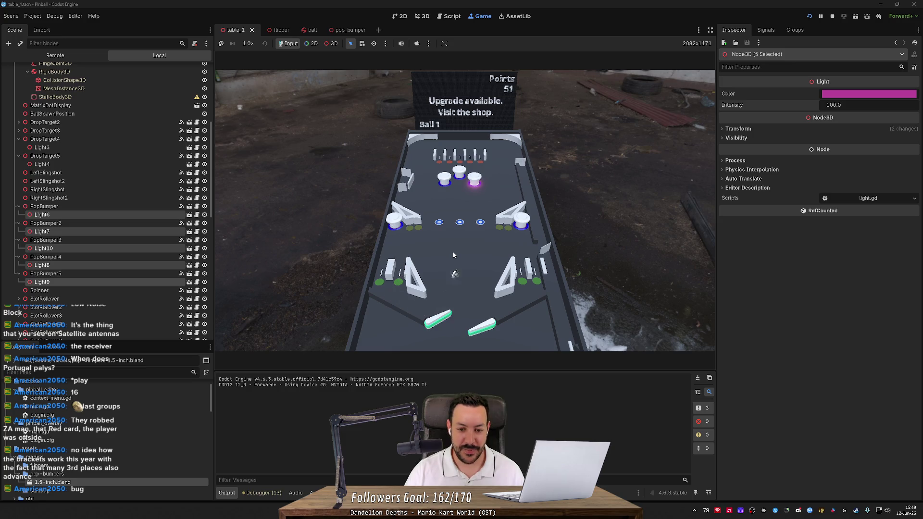
{"action": "key", "text": "Left"}
{"action": "key", "text": "Left"}
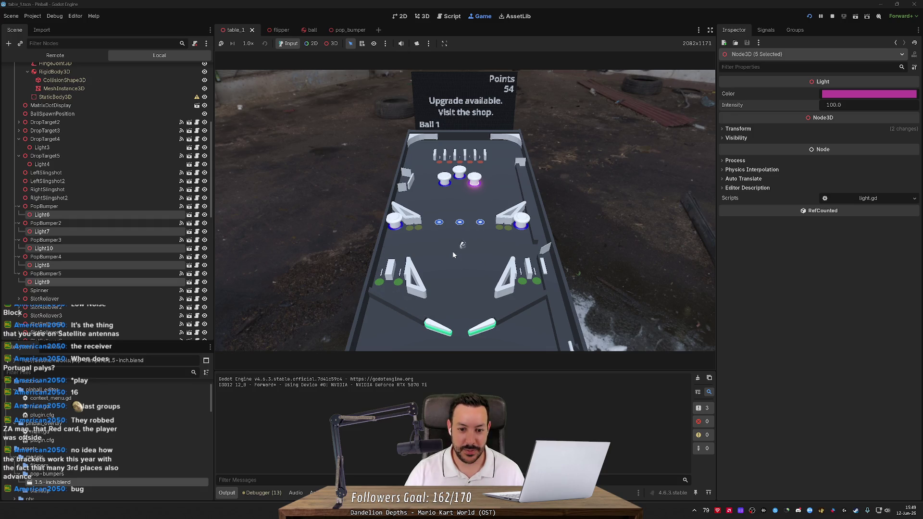
{"action": "key", "text": "Left"}
{"action": "key", "text": "Left"}
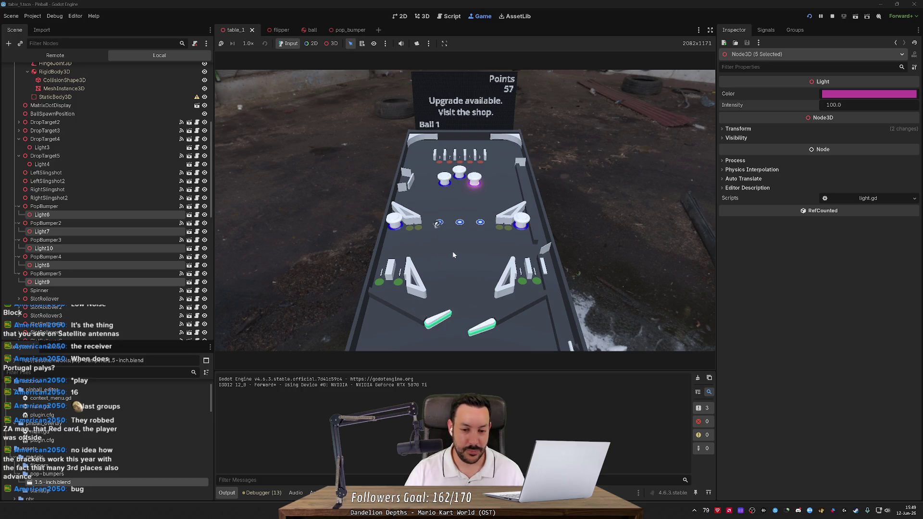
{"action": "key", "text": "Left"}
{"action": "key", "text": "Right"}
{"action": "key", "text": "Left"}
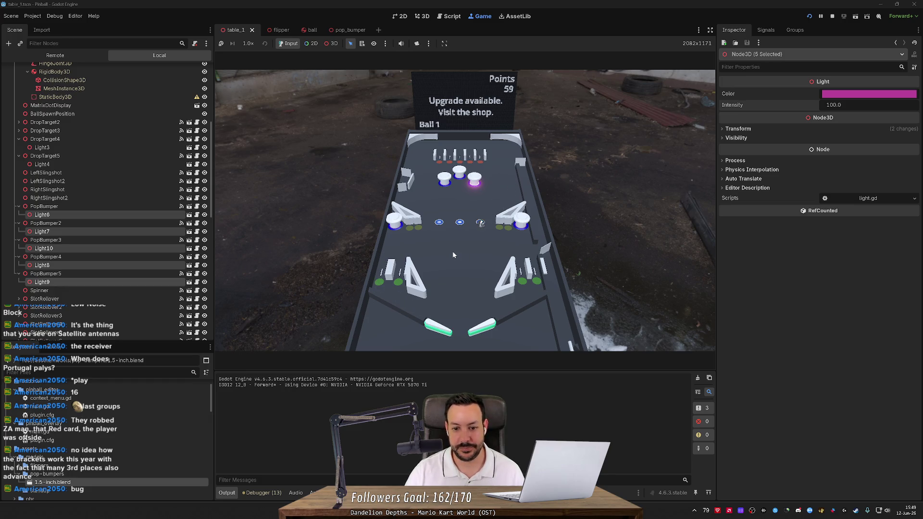
{"action": "key", "text": "Left"}
{"action": "key", "text": "Right"}
{"action": "key", "text": "Left"}
{"action": "key", "text": "Right"}
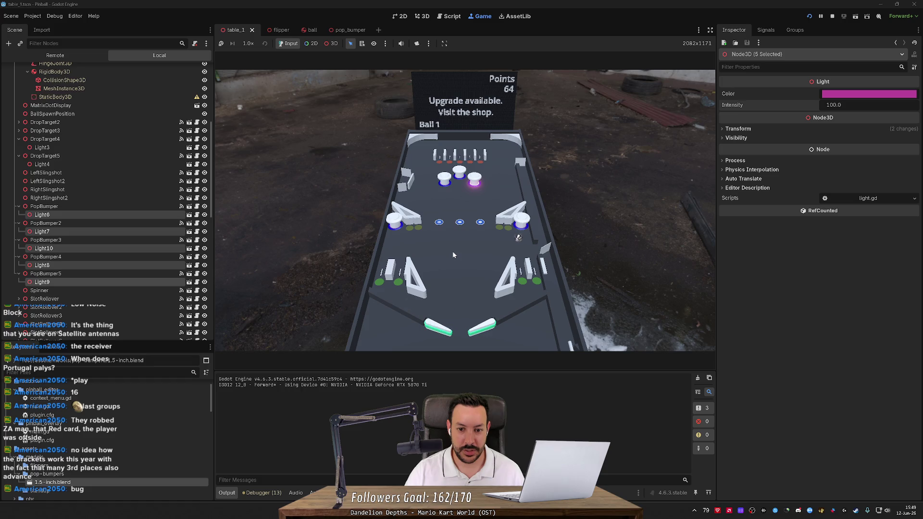
{"action": "key", "text": "Right"}
{"action": "key", "text": "Right"}
{"action": "key", "text": "Left"}
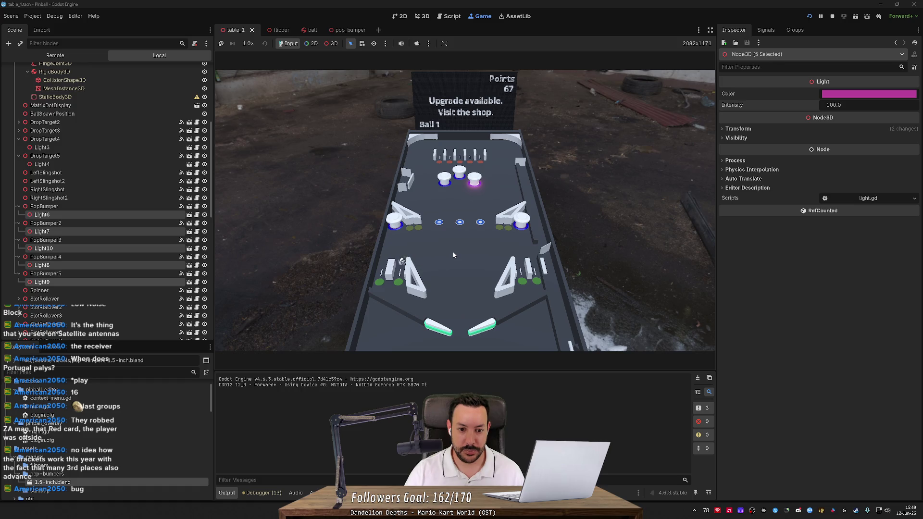
{"action": "key", "text": "Left"}
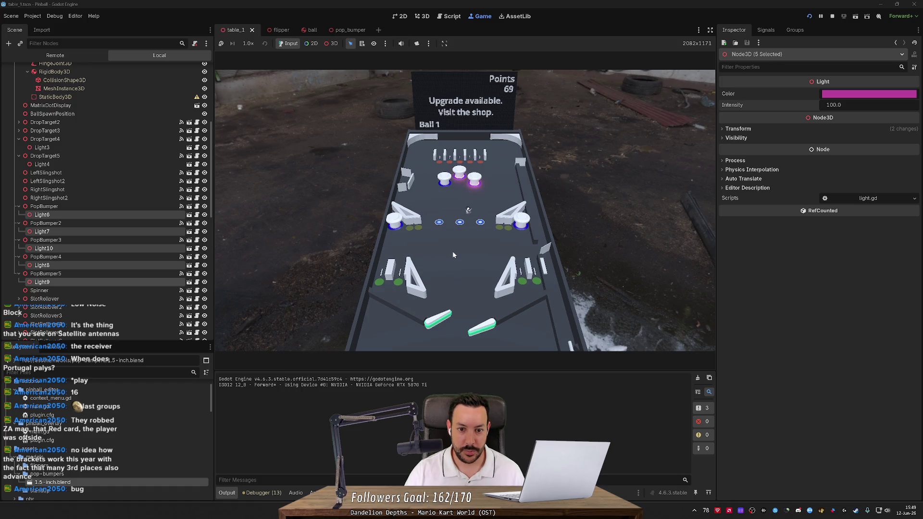
{"action": "key", "text": "Right"}
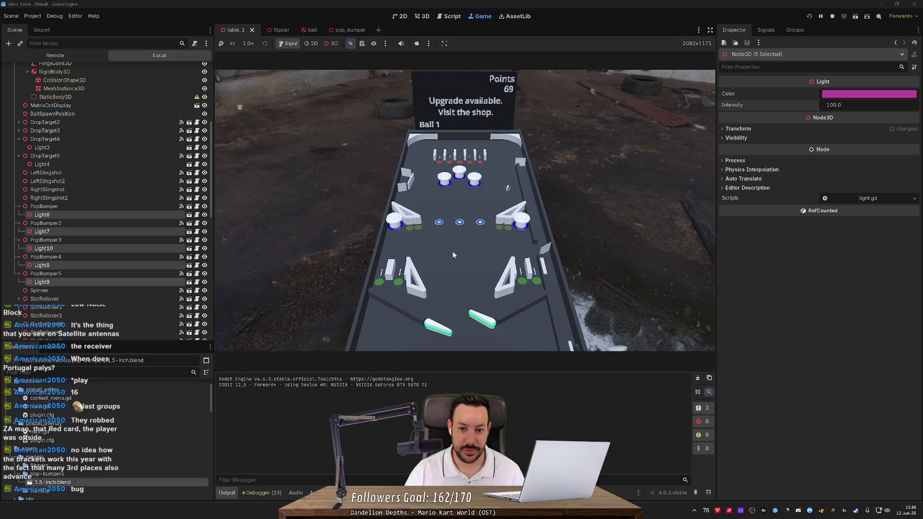
{"action": "key", "text": "Left"}
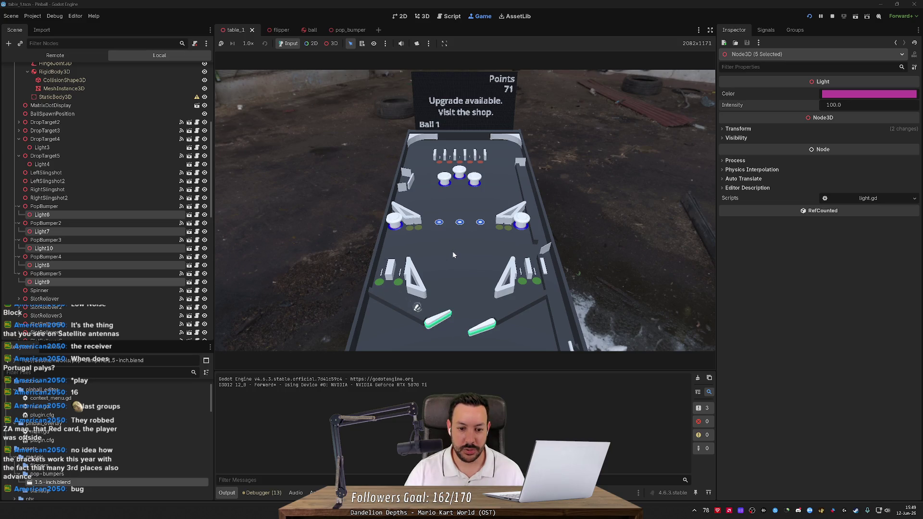
{"action": "key", "text": "Right"}
{"action": "key", "text": "Right"}
{"action": "key", "text": "Left"}
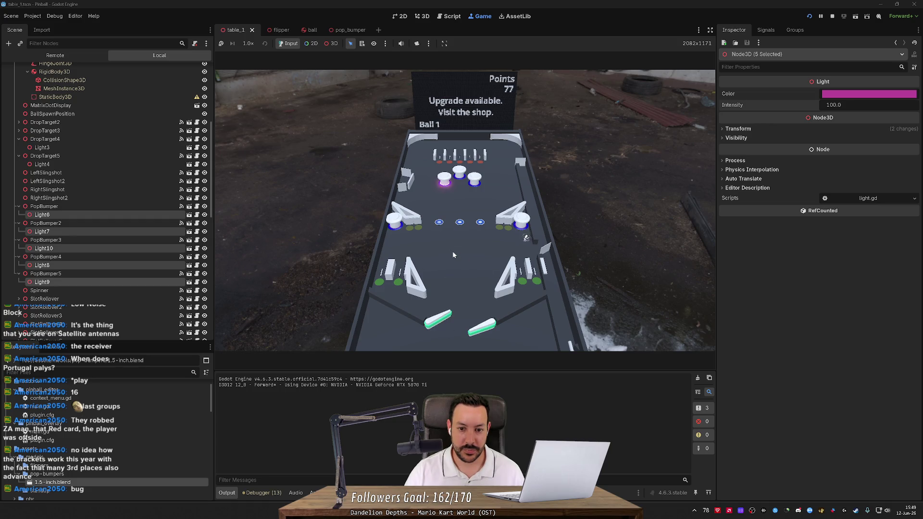
{"action": "key", "text": "Right"}
{"action": "key", "text": "Left"}
{"action": "key", "text": "Right"}
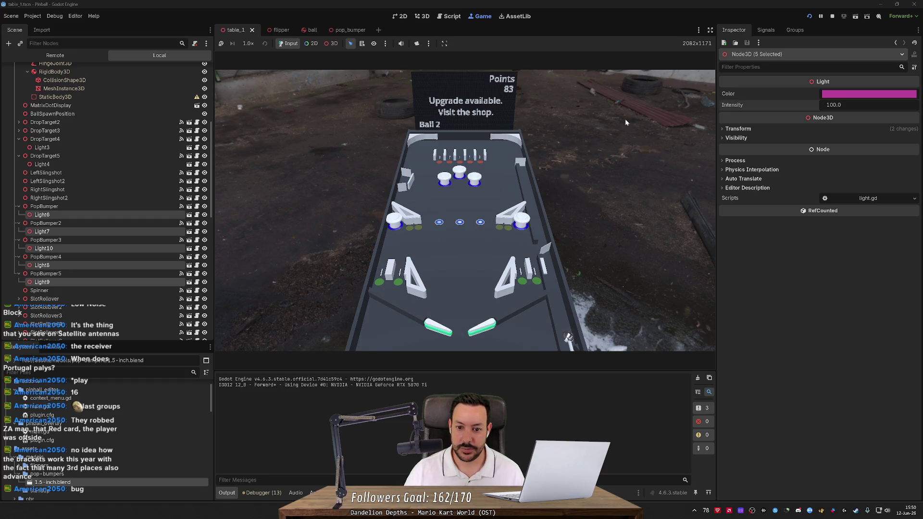
Step: Stop the game and nudge the five bumper lights slightly lower
{"action": "left_click", "coordinate": [836, 17]}
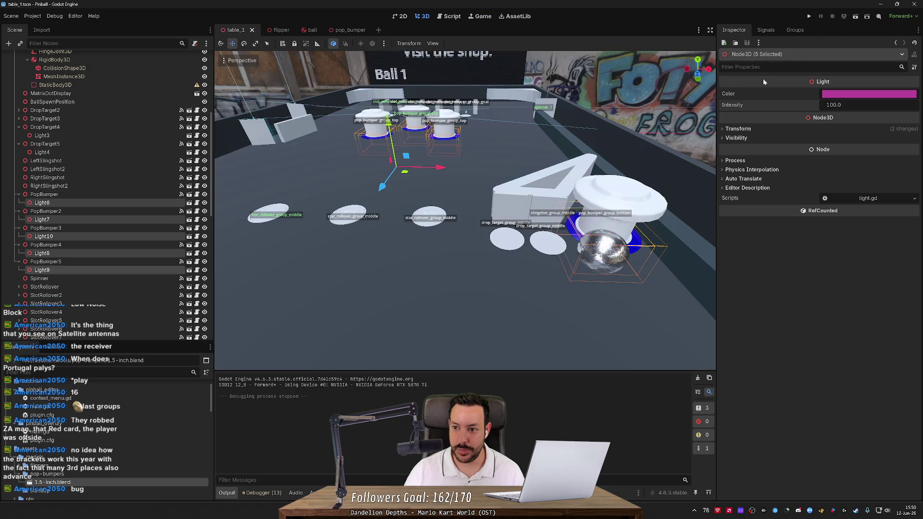
{"action": "left_click_drag", "start_coordinate": [533, 179], "coordinate": [340, 202]}
{"action": "left_click_drag", "start_coordinate": [337, 143], "coordinate": [336, 143]}
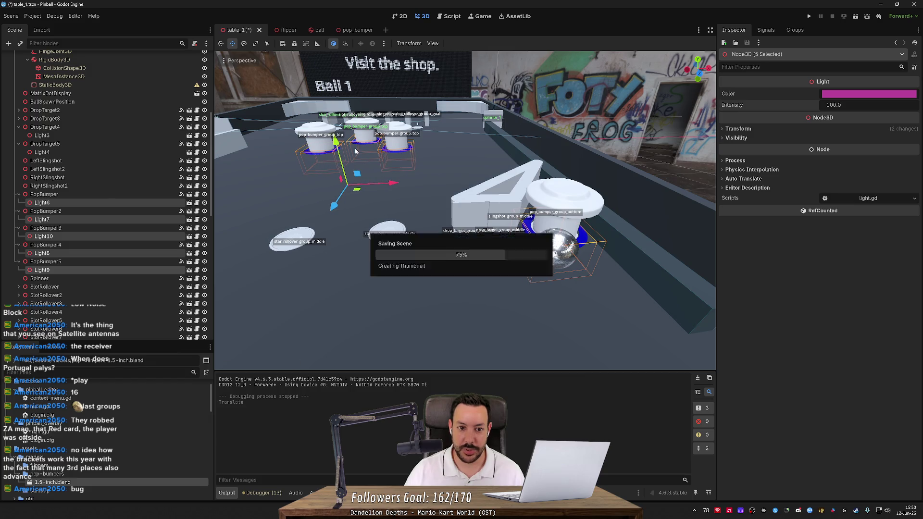
Step: Set the five lights' intensity to 50 and relaunch the game
{"action": "left_click", "coordinate": [847, 104]}
{"action": "type", "text": "50"}
{"action": "key", "text": "Return"}
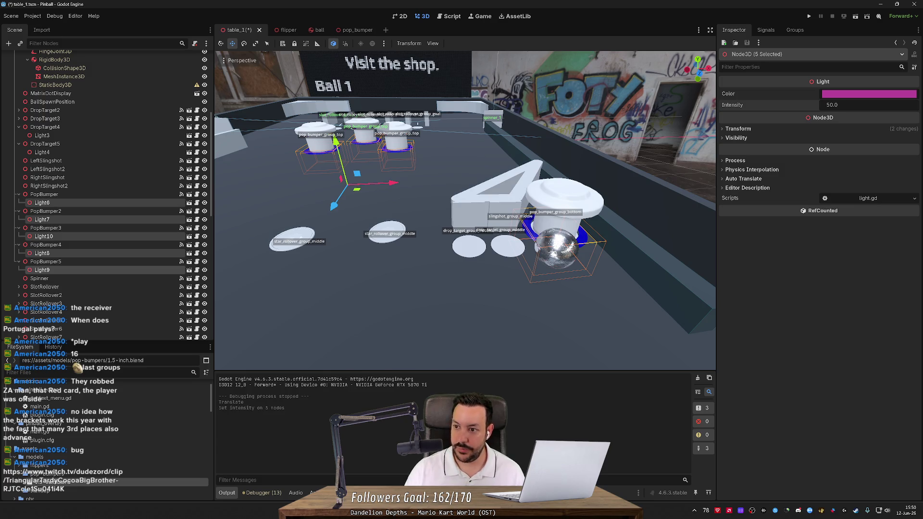
{"action": "left_click", "coordinate": [810, 16]}
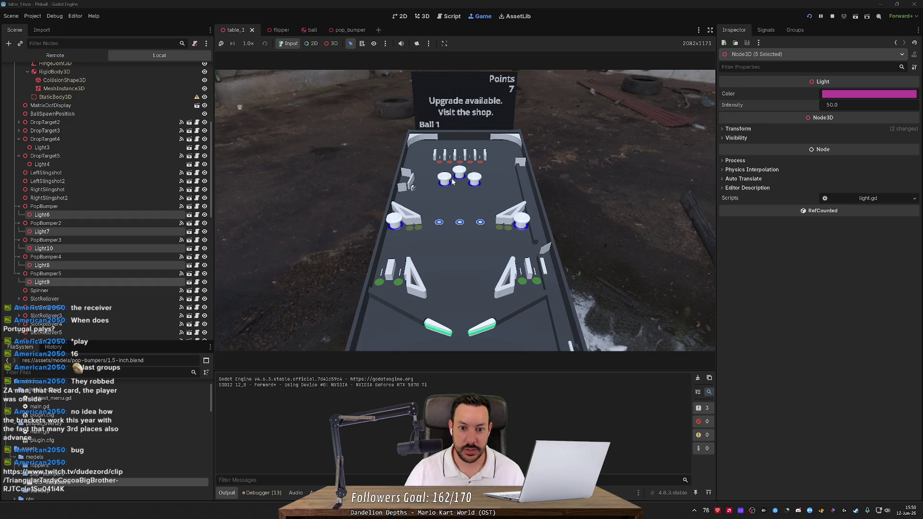
Step: Stop the game, raise the bumper lights slightly higher, and relaunch with F5
{"action": "left_click", "coordinate": [831, 16]}
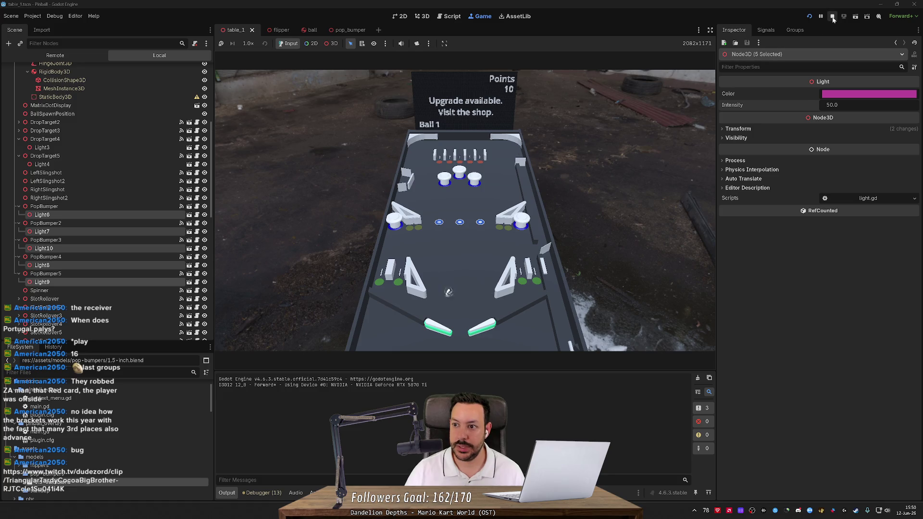
{"action": "left_click_drag", "start_coordinate": [336, 146], "coordinate": [337, 143]}
{"action": "key", "text": "F5"}
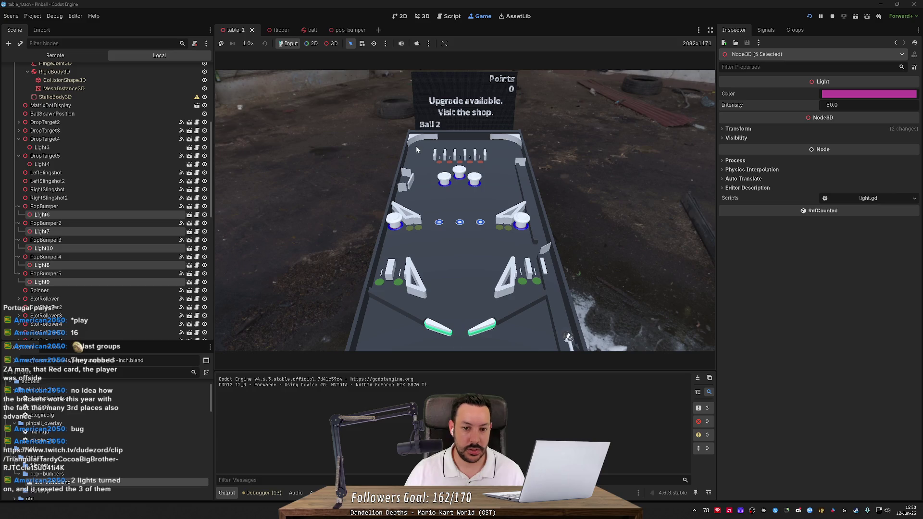
Step: Launch one test ball, stop the game, and open the viewer's Twitch clip link from chat
{"action": "key", "text": "space"}
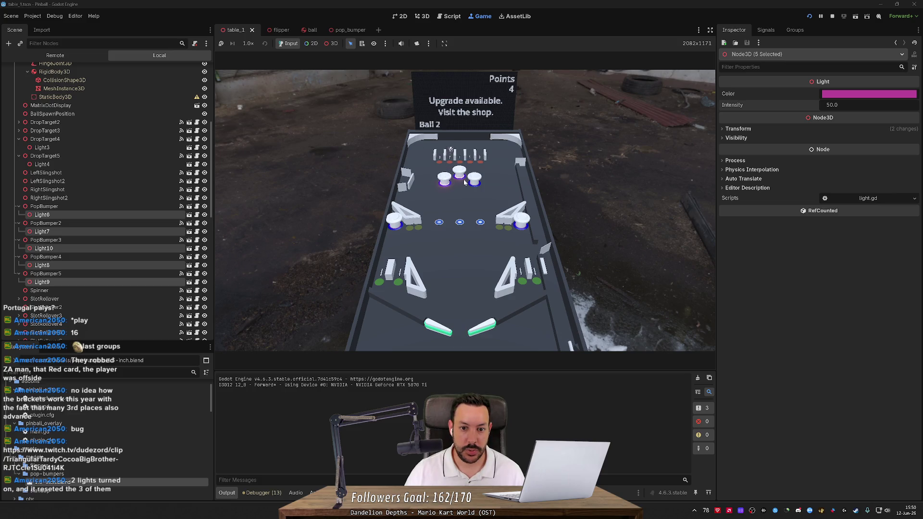
{"action": "left_click", "coordinate": [832, 16]}
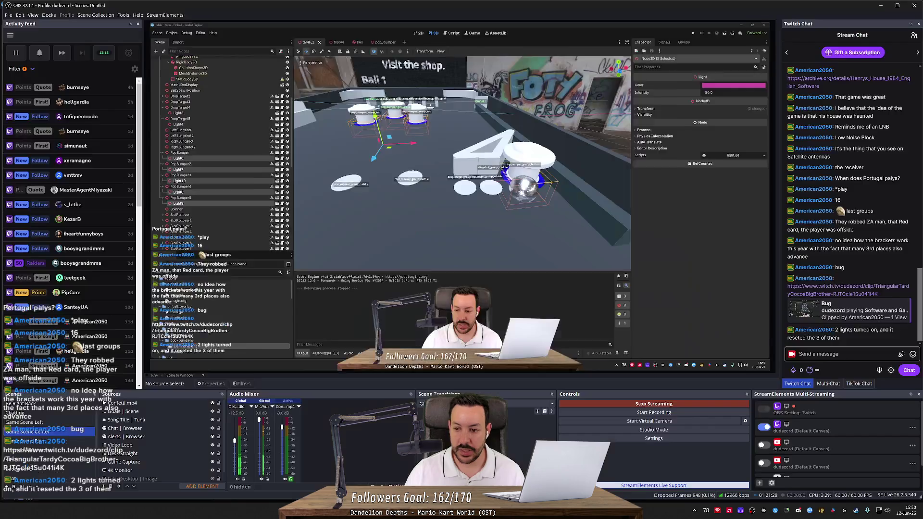
{"action": "left_click", "coordinate": [848, 289]}
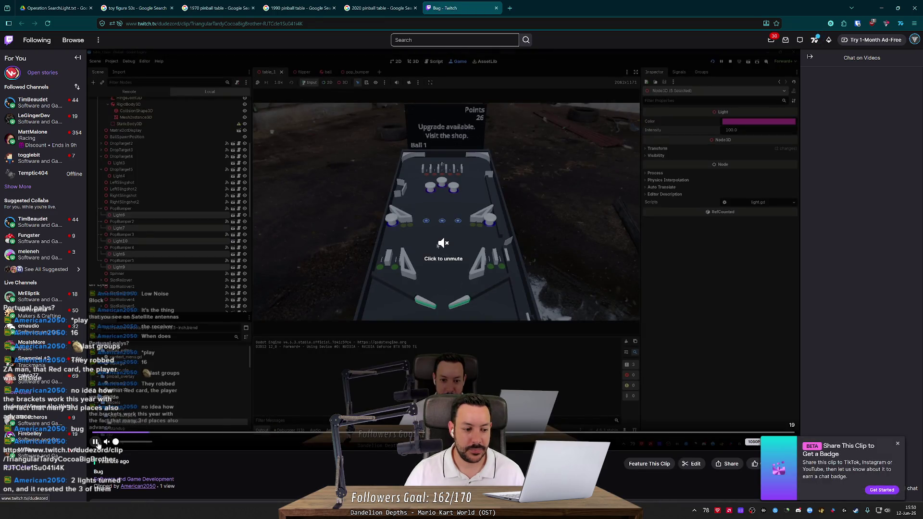
Step: Make the clip fullscreen and step through it at 0.75x speed to inspect the bumper lights
{"action": "left_click", "coordinate": [374, 276]}
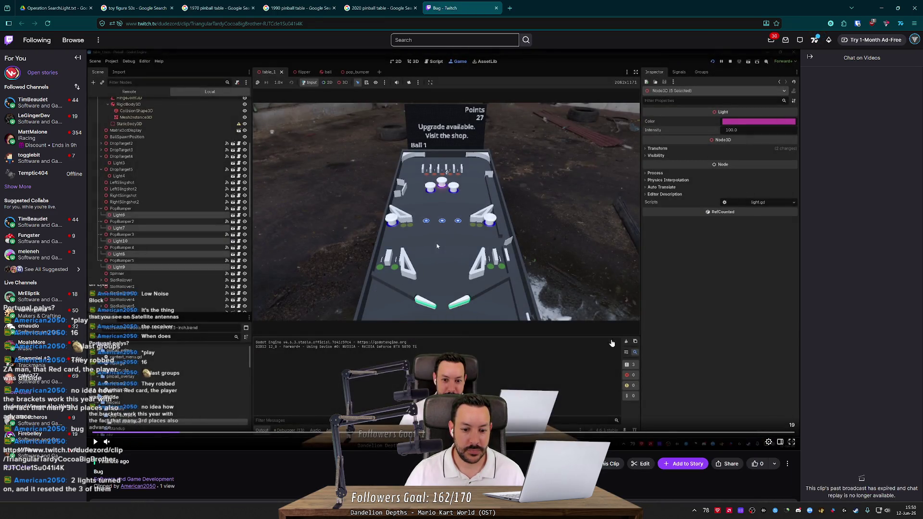
{"action": "left_click", "coordinate": [791, 441]}
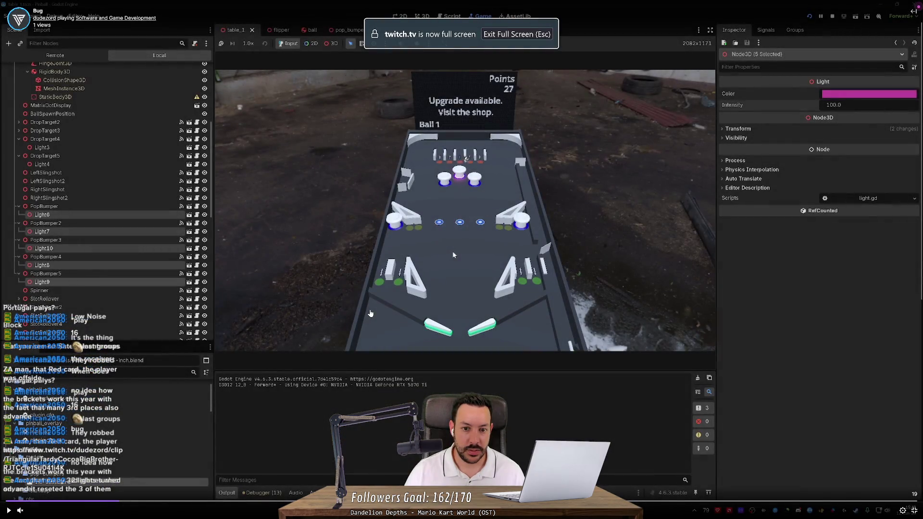
{"action": "left_click", "coordinate": [376, 308]}
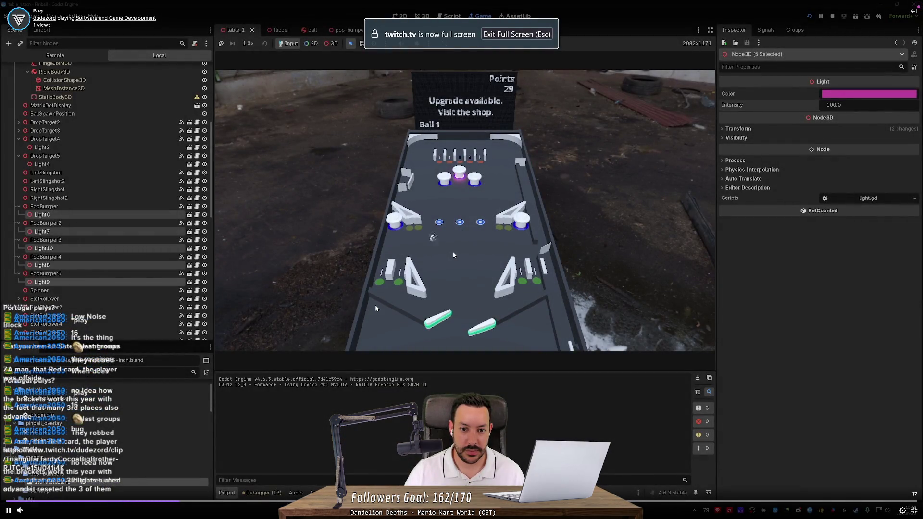
{"action": "left_click", "coordinate": [376, 308]}
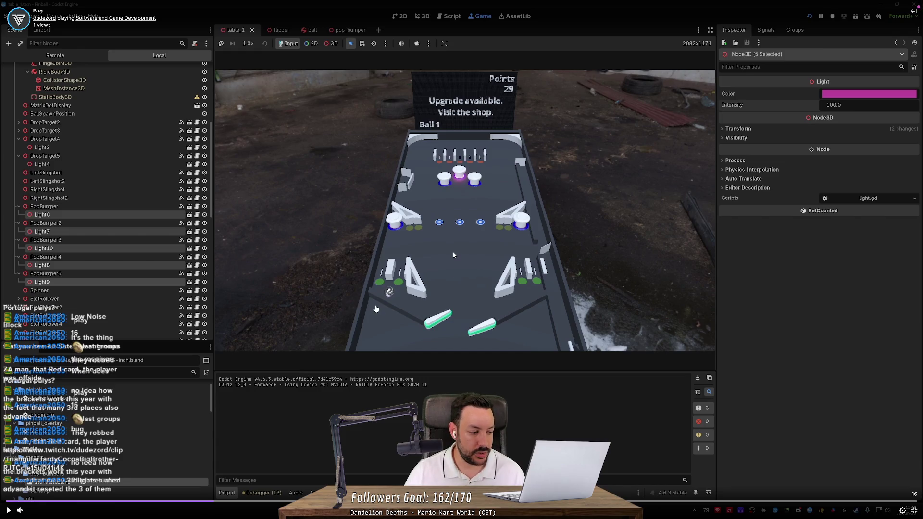
{"action": "left_click", "coordinate": [376, 308]}
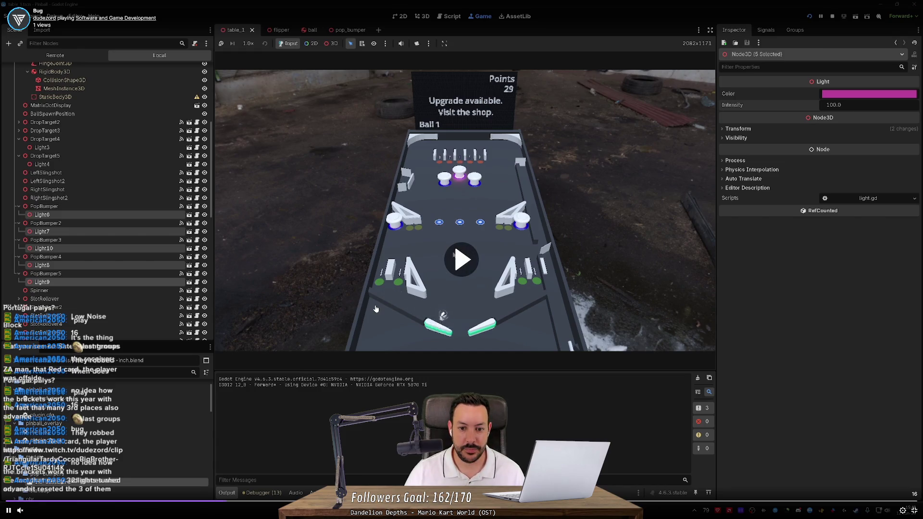
{"action": "left_click", "coordinate": [376, 308]}
{"action": "key", "text": "Left"}
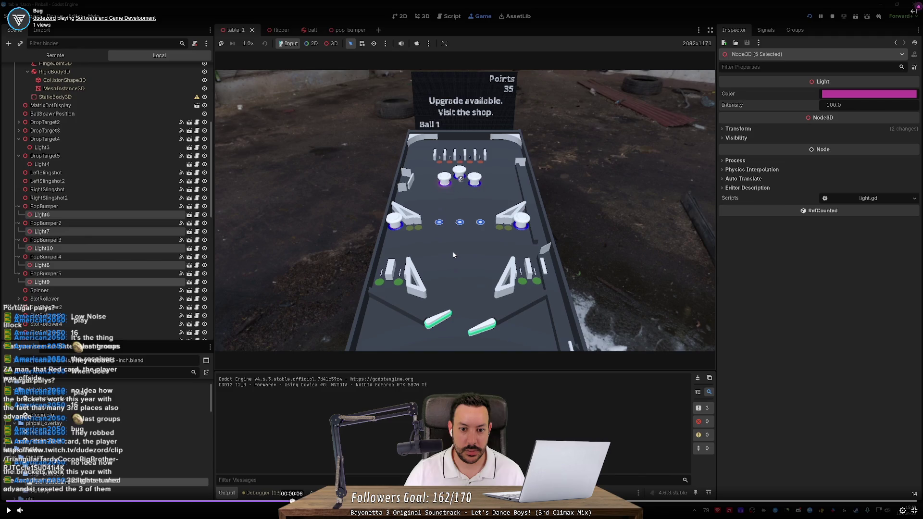
{"action": "key", "text": "Left"}
{"action": "key", "text": "Left"}
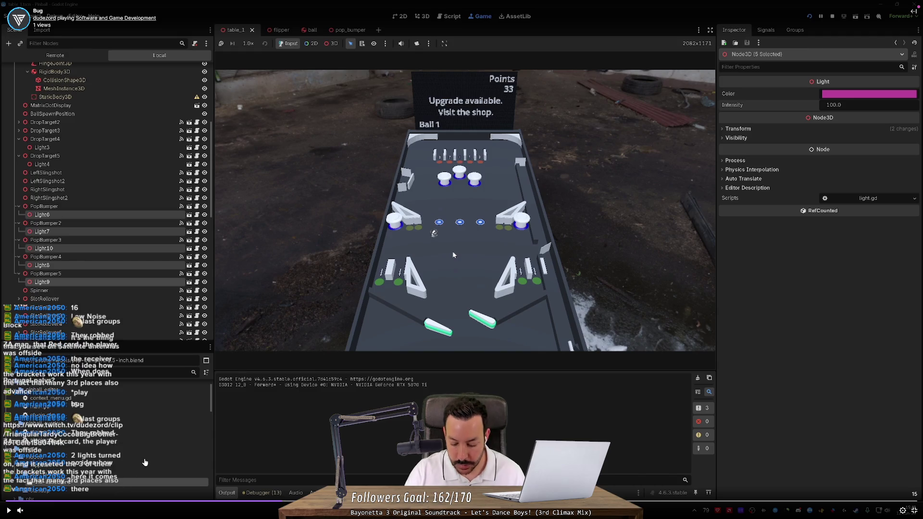
{"action": "key", "text": "shift+comma"}
{"action": "key", "text": "shift+comma"}
{"action": "key", "text": "shift+comma"}
{"action": "key", "text": "space"}
{"action": "key", "text": "space"}
{"action": "key", "text": "space"}
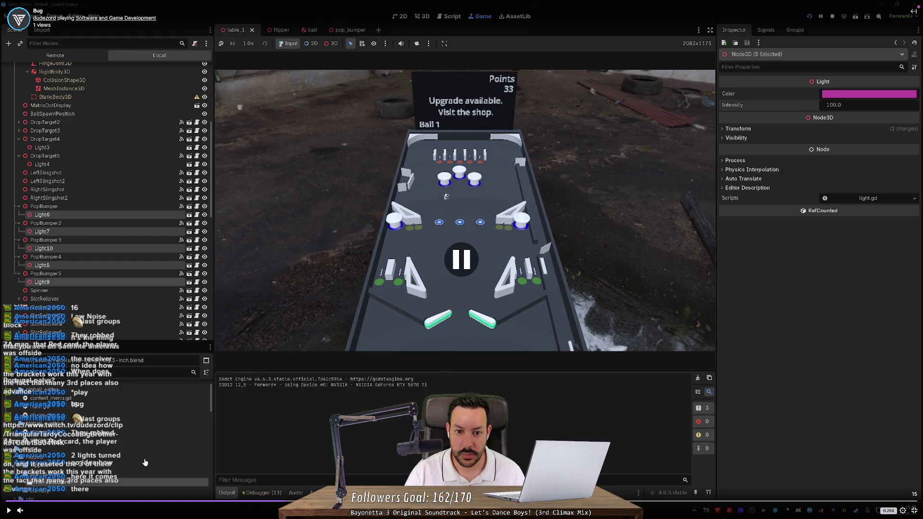
{"action": "key", "text": "space"}
{"action": "key", "text": "space"}
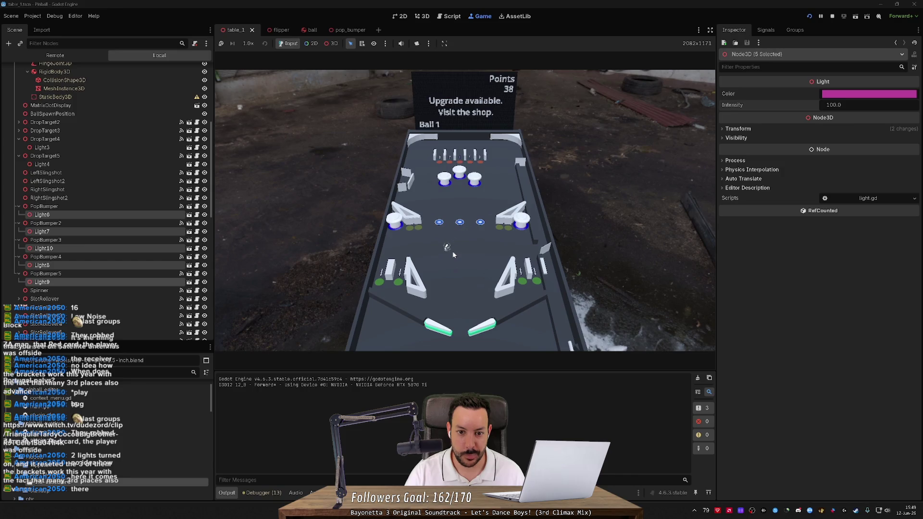
Step: Rewind and replay the moment at 0.75x, then exit fullscreen and return to Godot
{"action": "key", "text": "Left"}
{"action": "key", "text": "Right"}
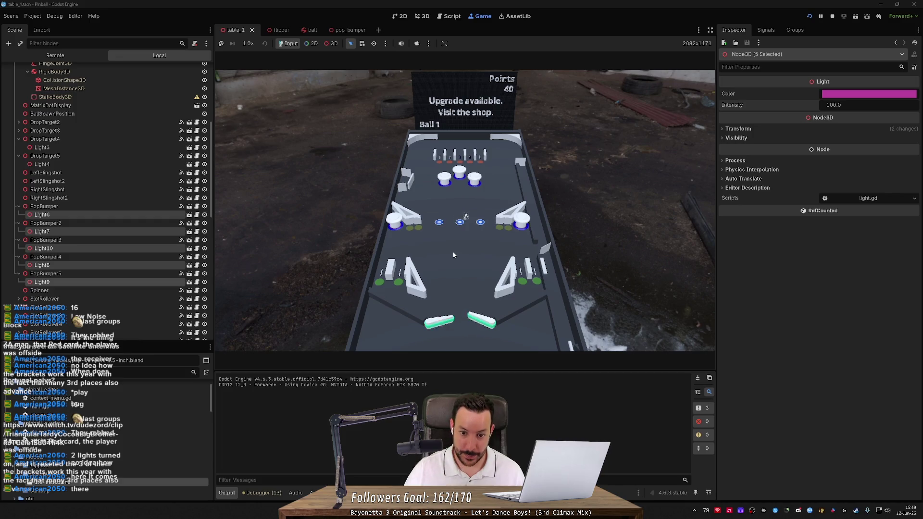
{"action": "mouse_move", "coordinate": [216, 401]}
{"action": "key", "text": "space"}
{"action": "key", "text": "space"}
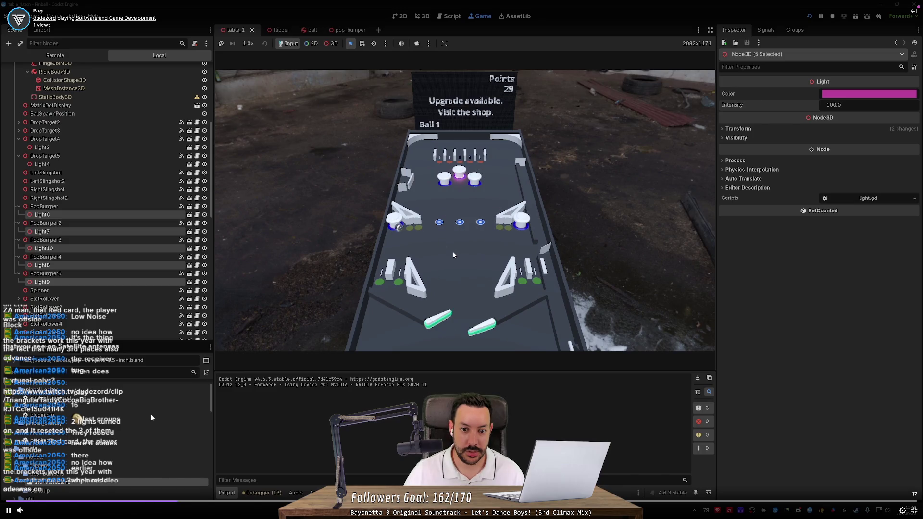
{"action": "key", "text": "space"}
{"action": "left_click", "coordinate": [235, 500]}
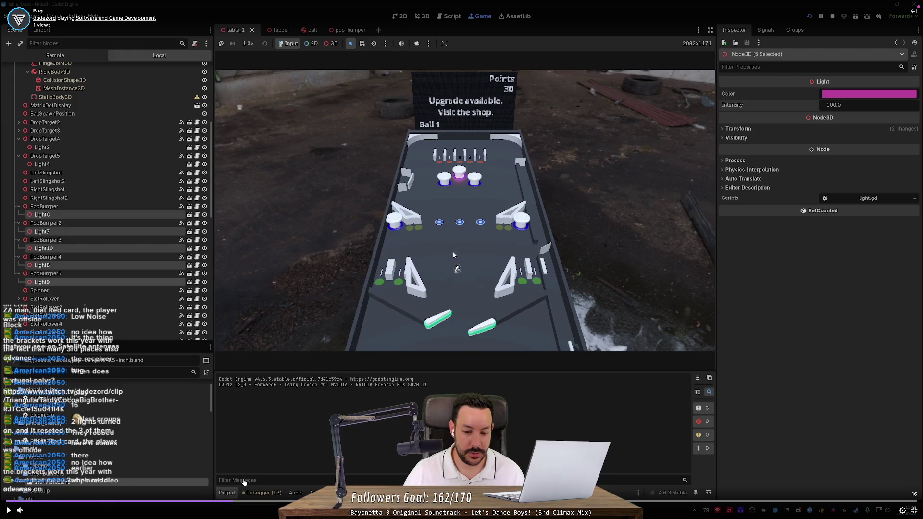
{"action": "key", "text": "shift+comma"}
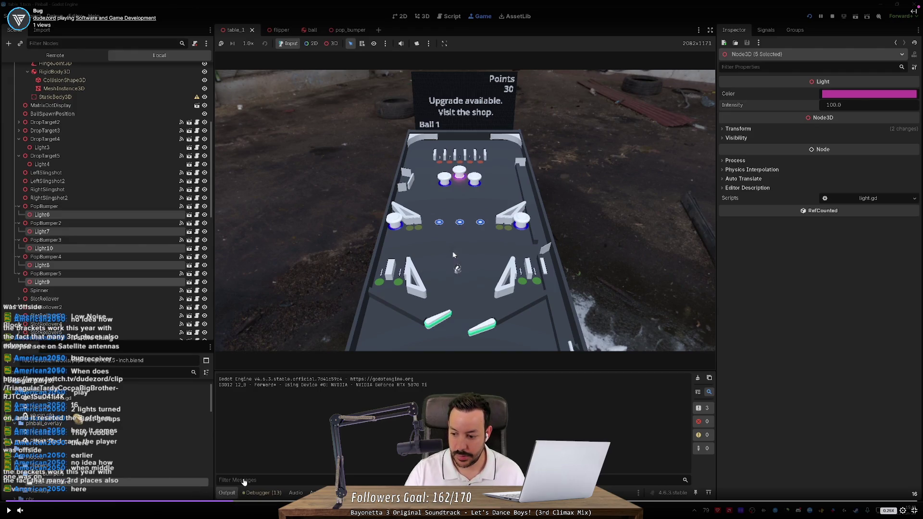
{"action": "key", "text": "space"}
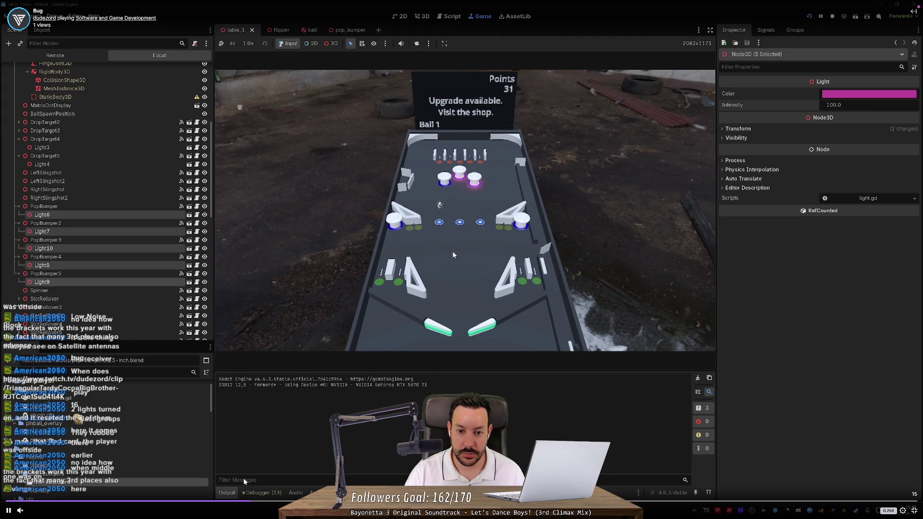
{"action": "key", "text": "space"}
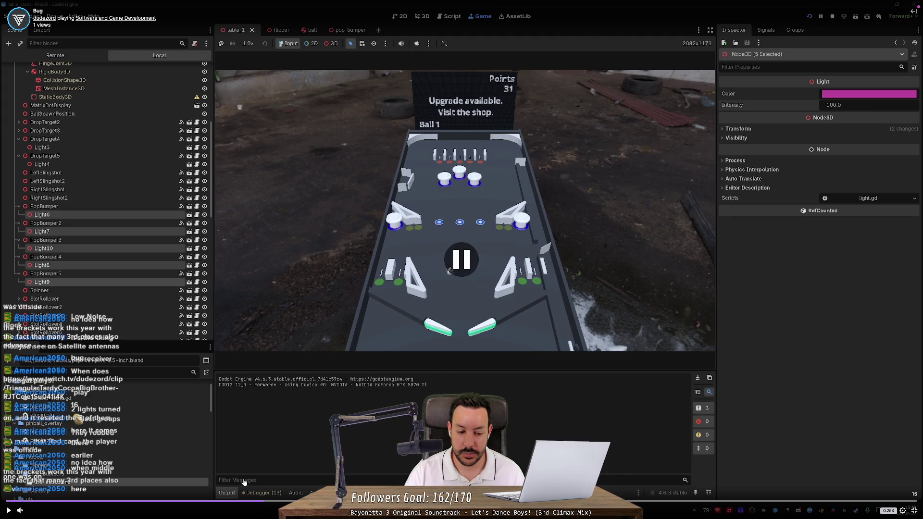
{"action": "left_click", "coordinate": [192, 500]}
{"action": "key", "text": "space"}
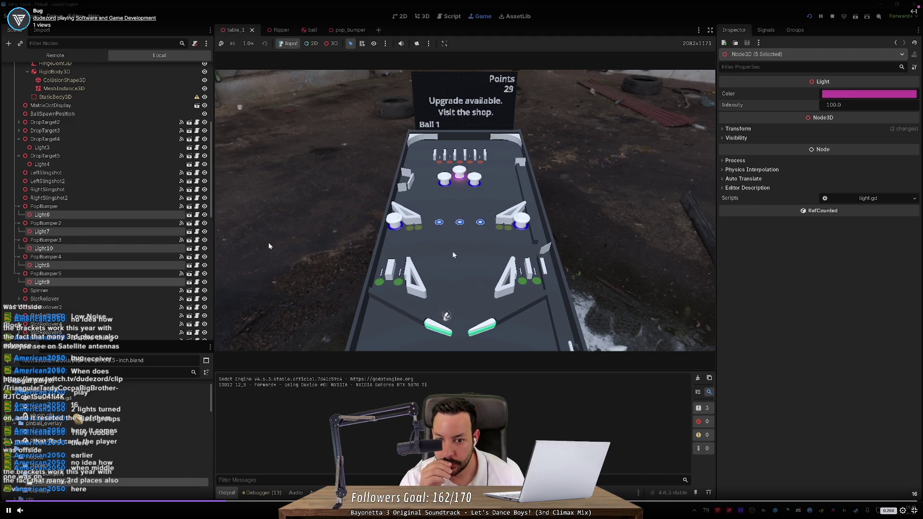
{"action": "key", "text": "space"}
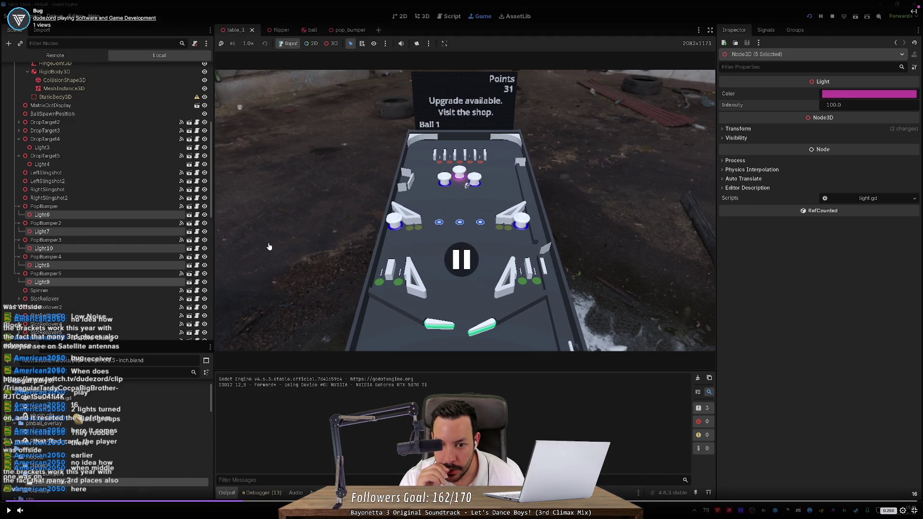
{"action": "key", "text": "space"}
{"action": "key", "text": "space"}
{"action": "key", "text": "space"}
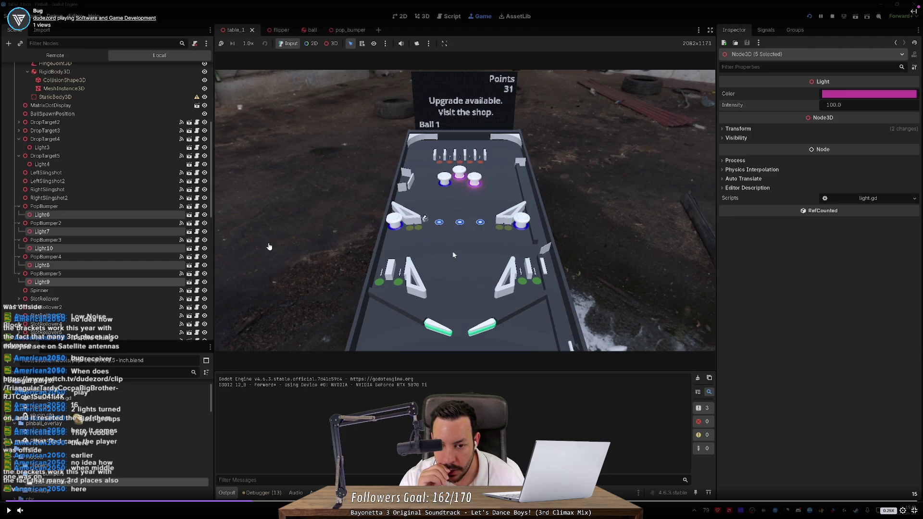
{"action": "key", "text": "space"}
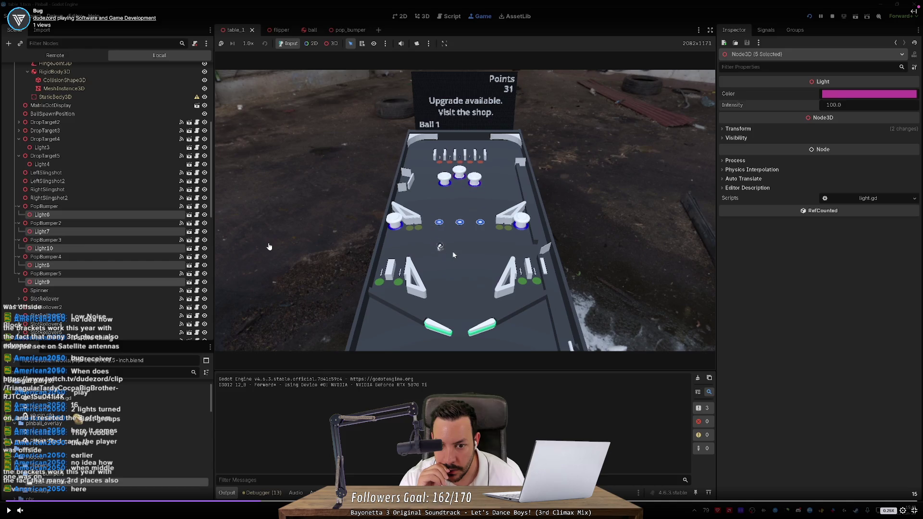
{"action": "key", "text": "space"}
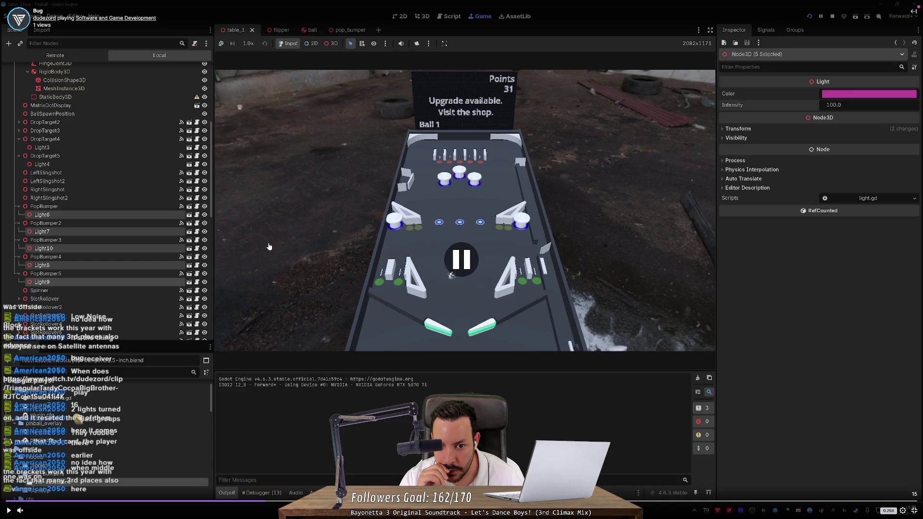
{"action": "key", "text": "space"}
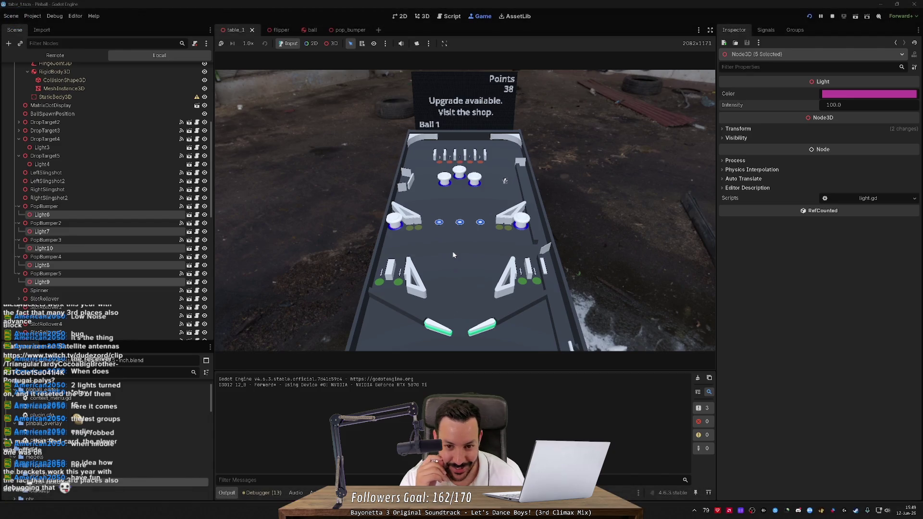
{"action": "left_click", "coordinate": [453, 252]}
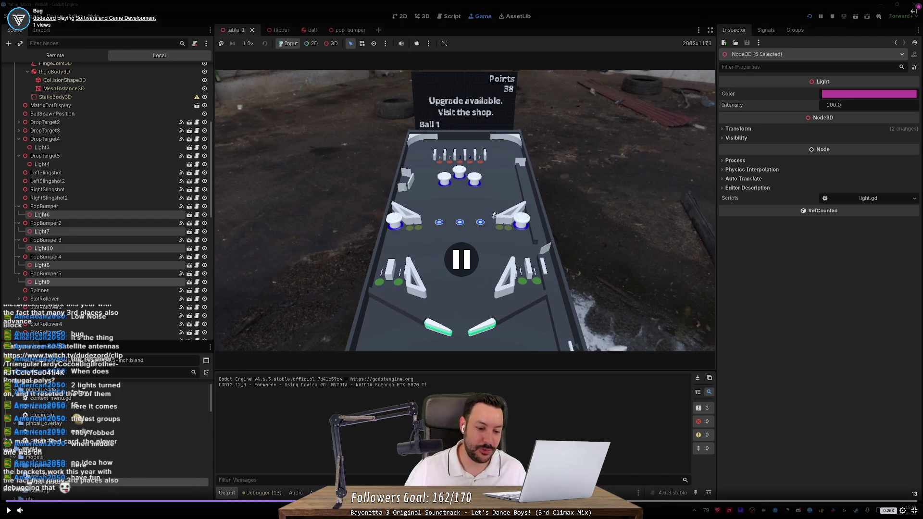
{"action": "left_click", "coordinate": [453, 255]}
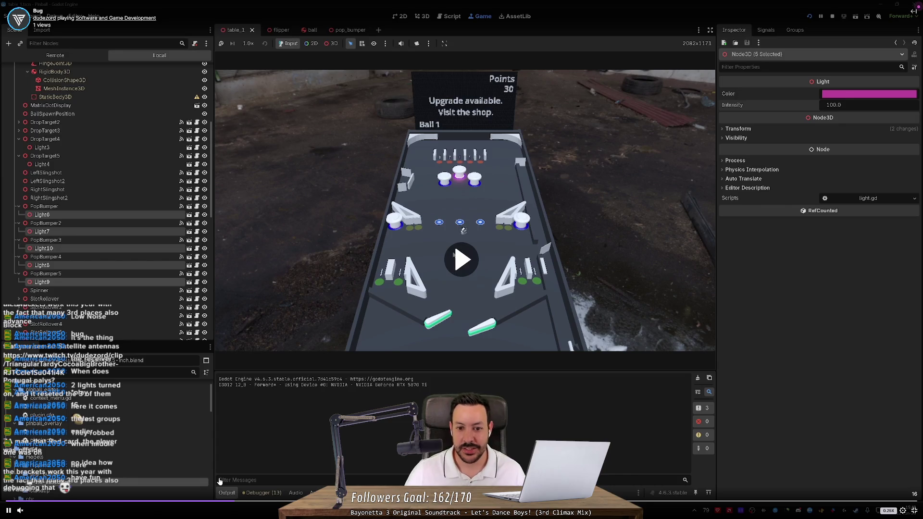
{"action": "double_click", "coordinate": [452, 251]}
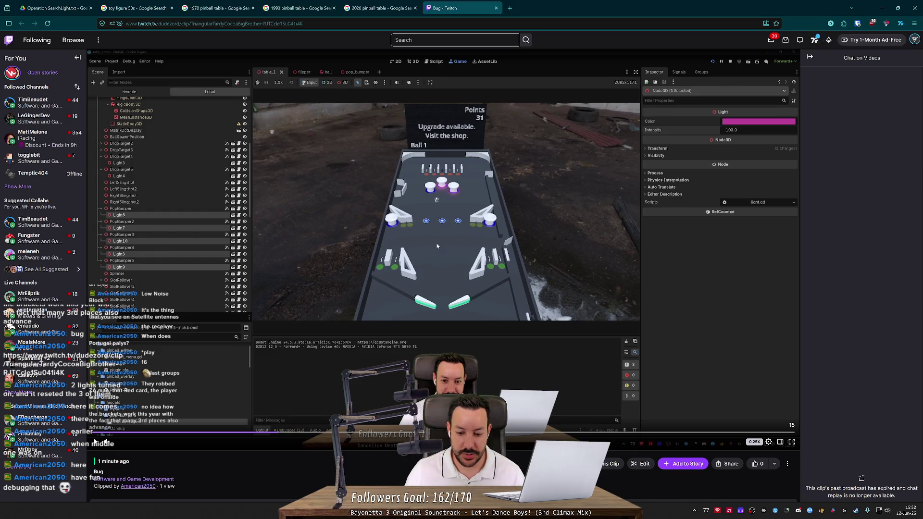
{"action": "key", "text": "alt+Tab"}
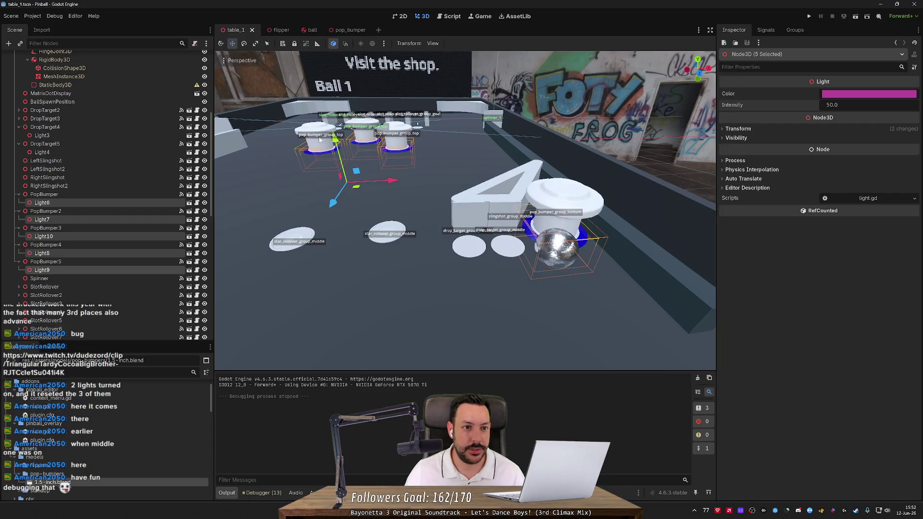
Step: Open pinball_element.gd and follow light_node.activate() on line 73 into light.gd
{"action": "scroll", "coordinate": [320, 139], "scroll_direction": "down", "scroll_amount": 3}
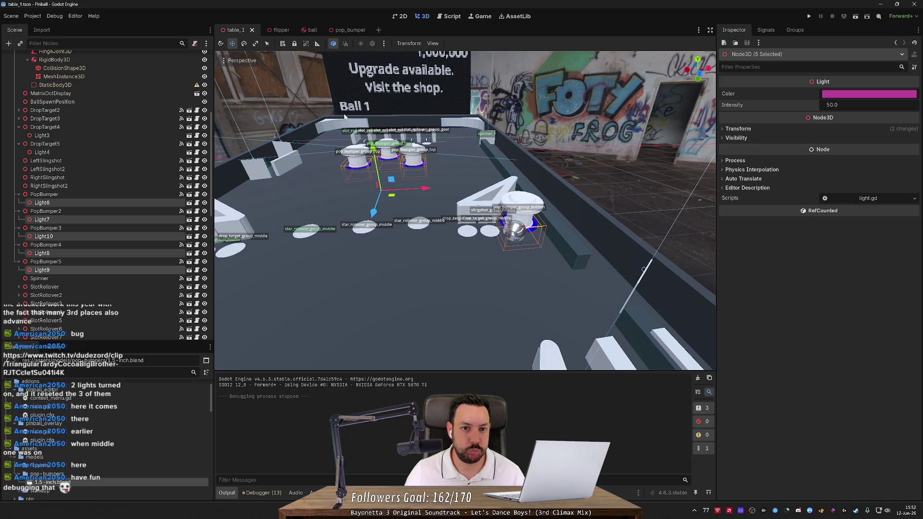
{"action": "scroll", "coordinate": [126, 125], "scroll_direction": "up", "scroll_amount": 5}
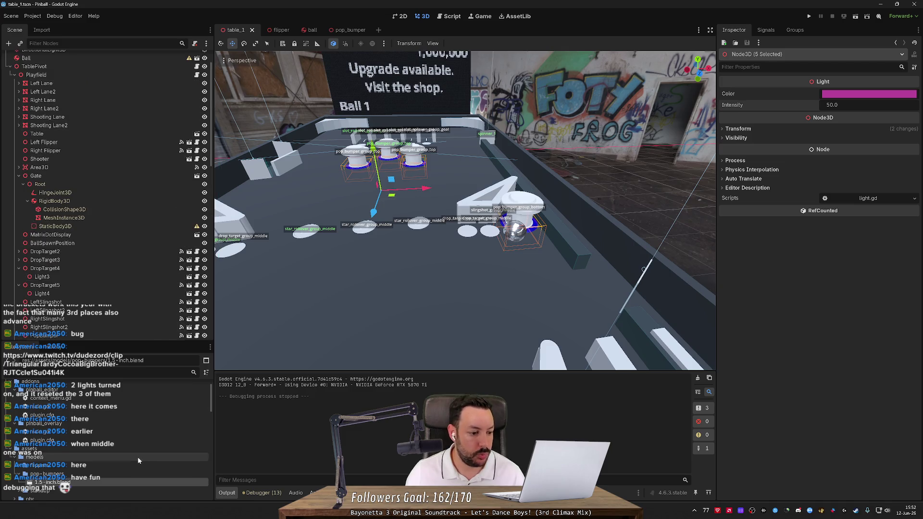
{"action": "left_click", "coordinate": [448, 16]}
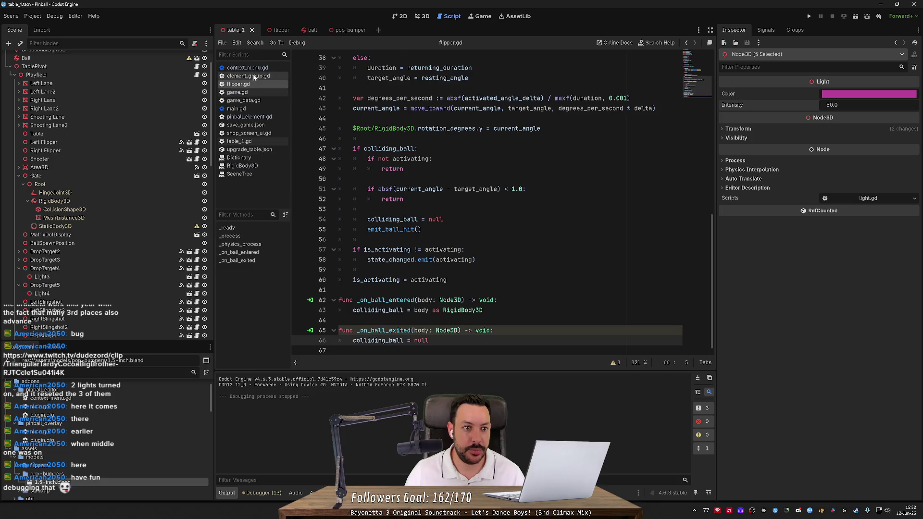
{"action": "left_click", "coordinate": [249, 117]}
{"action": "left_click_drag", "start_coordinate": [713, 108], "coordinate": [714, 297]}
{"action": "mouse_move", "coordinate": [505, 277]}
{"action": "left_mouse_down"}
{"action": "mouse_move", "coordinate": [356, 256]}
{"action": "mouse_move", "coordinate": [338, 226]}
{"action": "left_mouse_up"}
{"action": "mouse_move", "coordinate": [443, 246]}
{"action": "left_mouse_down"}
{"action": "mouse_move", "coordinate": [354, 247]}
{"action": "mouse_move", "coordinate": [368, 247]}
{"action": "left_mouse_up"}
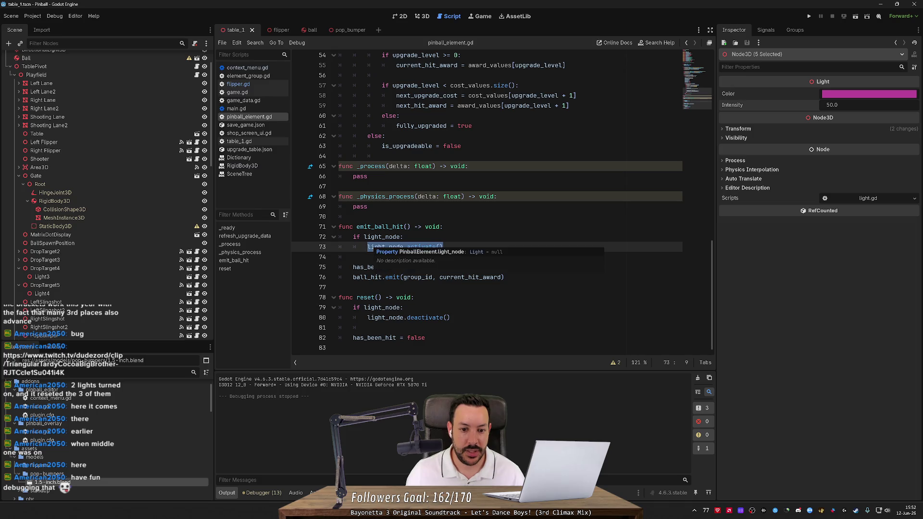
{"action": "left_click", "coordinate": [356, 327]}
{"action": "mouse_move", "coordinate": [449, 317]}
{"action": "left_mouse_down"}
{"action": "mouse_move", "coordinate": [356, 318]}
{"action": "mouse_move", "coordinate": [368, 318]}
{"action": "left_mouse_up"}
{"action": "left_click", "coordinate": [443, 246]}
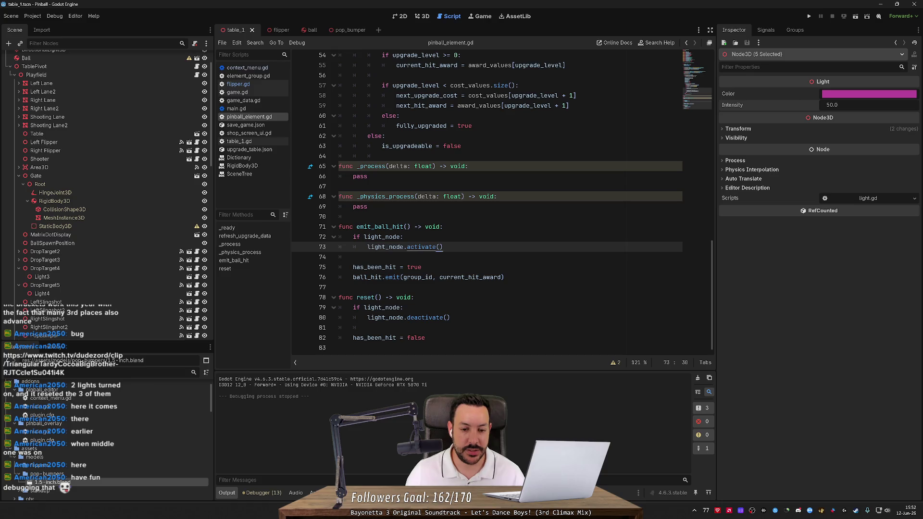
{"action": "left_click", "coordinate": [420, 246], "text": "ctrl"}
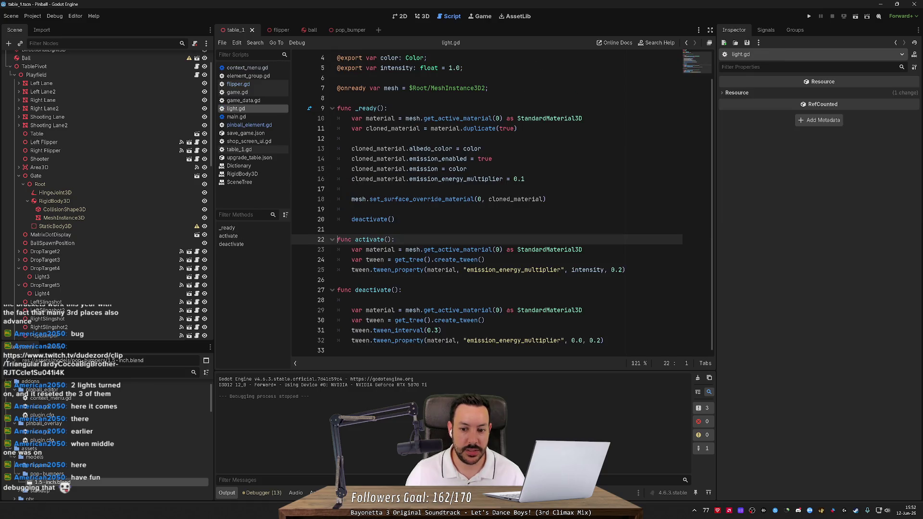
Step: Delete the blank line at the start of deactivate() in light.gd and save
{"action": "left_click_drag", "start_coordinate": [626, 270], "coordinate": [338, 249]}
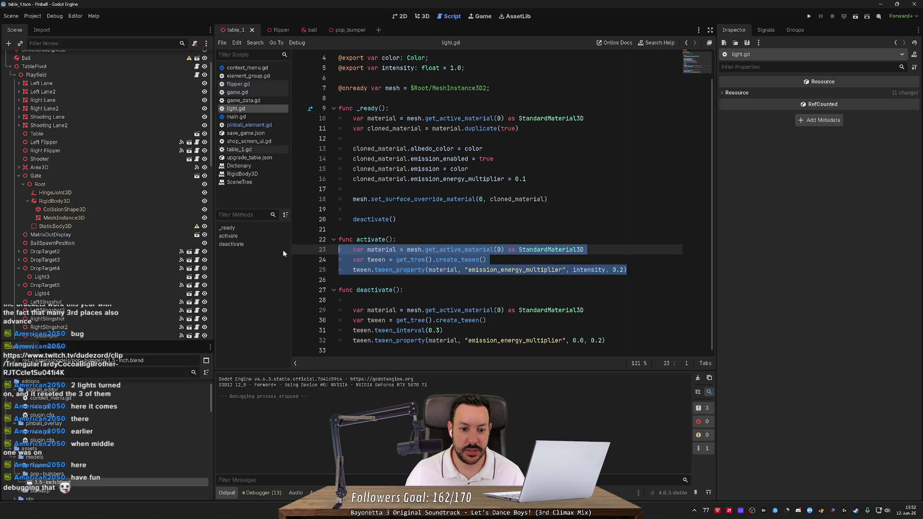
{"action": "left_click", "coordinate": [355, 300]}
{"action": "key", "text": "ctrl+shift+k"}
{"action": "mouse_move", "coordinate": [605, 328]}
{"action": "left_mouse_down"}
{"action": "mouse_move", "coordinate": [353, 319]}
{"action": "mouse_move", "coordinate": [339, 299]}
{"action": "left_mouse_up"}
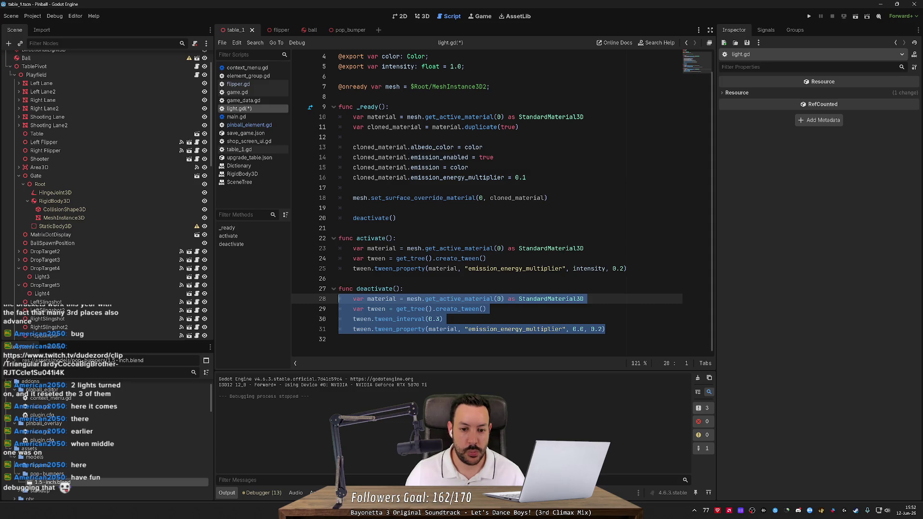
{"action": "mouse_move", "coordinate": [437, 157]}
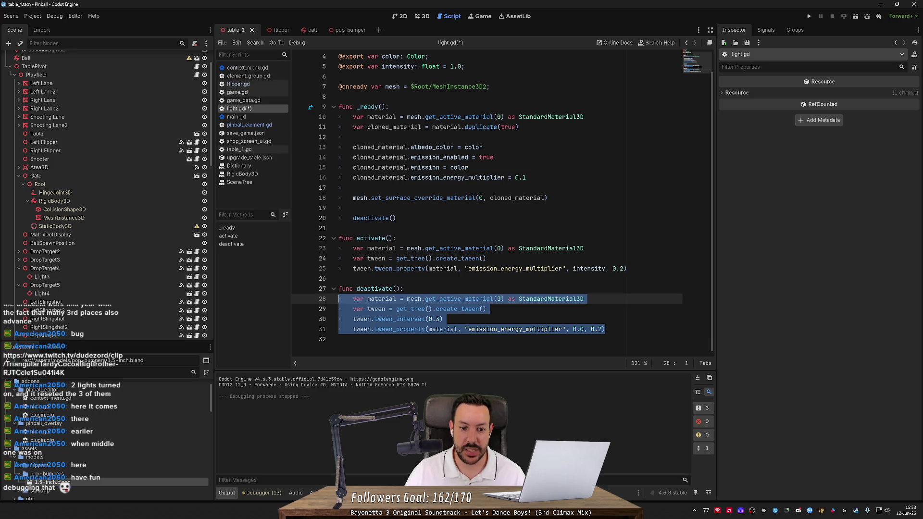
{"action": "left_click", "coordinate": [363, 289]}
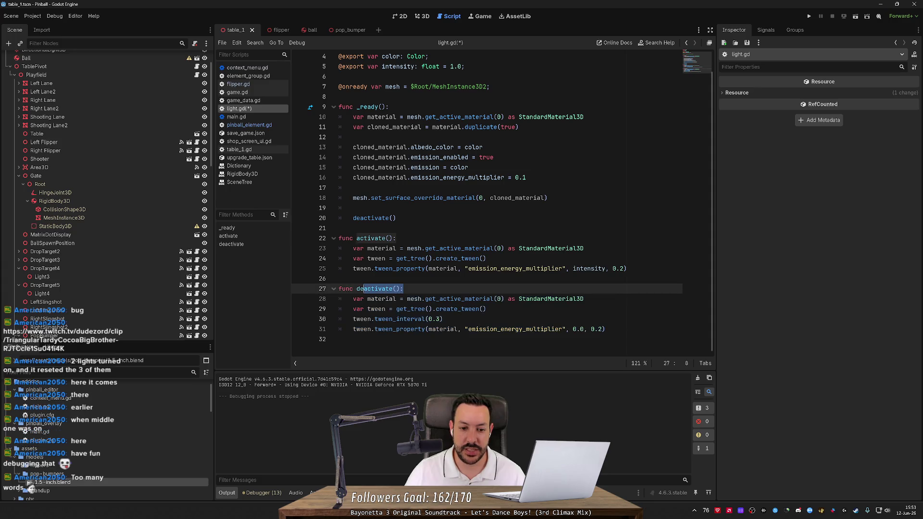
{"action": "mouse_move", "coordinate": [339, 243]}
{"action": "left_mouse_down"}
{"action": "mouse_move", "coordinate": [543, 329]}
{"action": "mouse_move", "coordinate": [605, 329]}
{"action": "mouse_move", "coordinate": [346, 259]}
{"action": "mouse_move", "coordinate": [338, 238]}
{"action": "left_mouse_up"}
{"action": "left_click", "coordinate": [605, 329]}
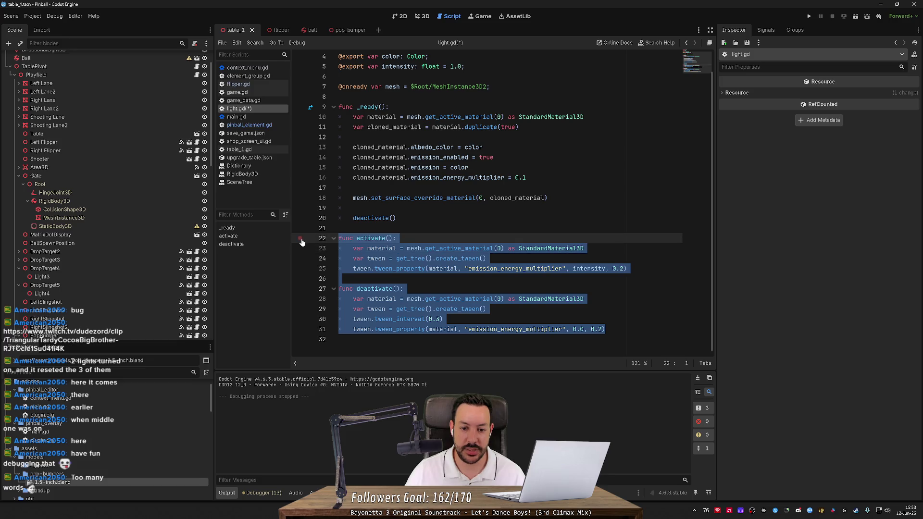
{"action": "left_click", "coordinate": [342, 278]}
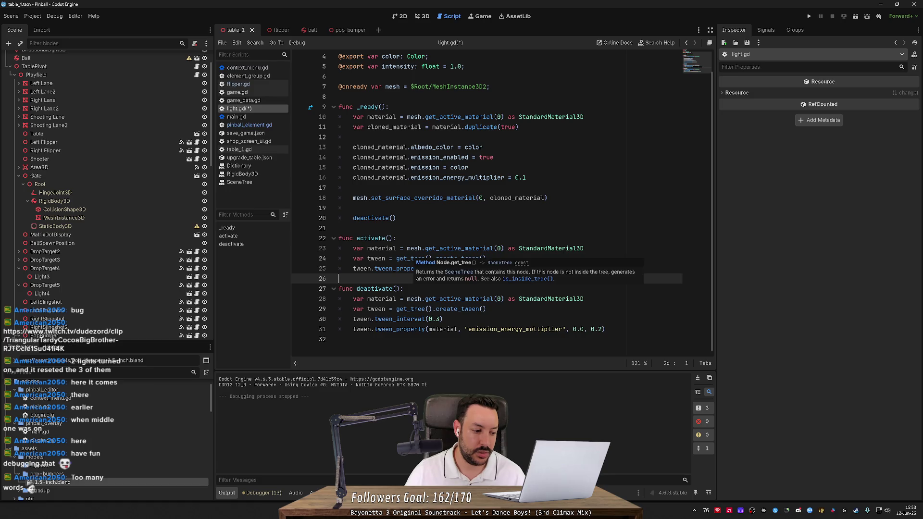
{"action": "scroll", "coordinate": [399, 269], "scroll_direction": "up", "scroll_amount": 1}
{"action": "key", "text": "ctrl+s"}
Step: Change the deactivate tween_interval from 0.3 to 1.0, save, and relaunch the game
{"action": "mouse_move", "coordinate": [458, 209]}
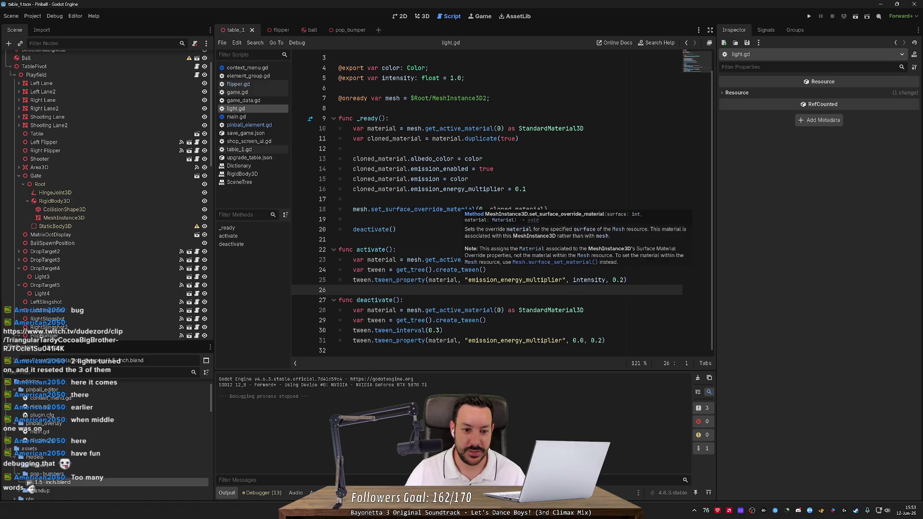
{"action": "mouse_move", "coordinate": [428, 188]}
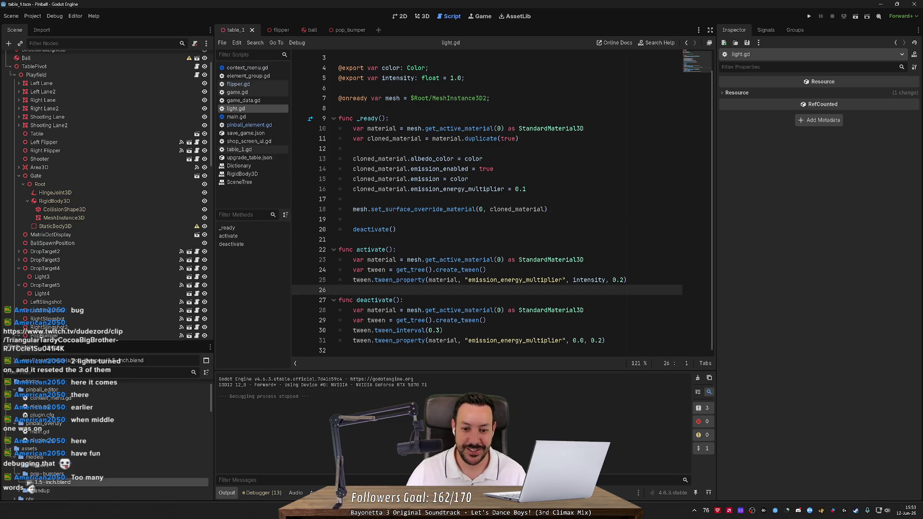
{"action": "mouse_move", "coordinate": [403, 280]}
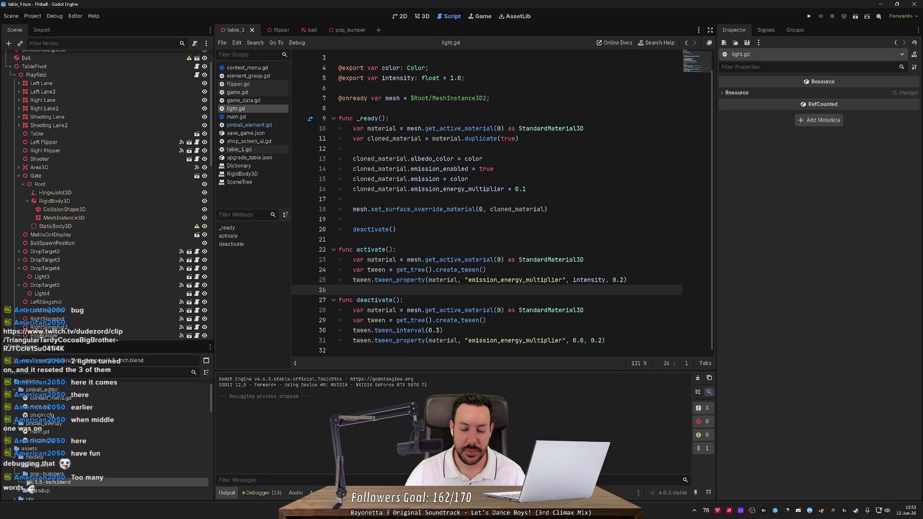
{"action": "left_click", "coordinate": [430, 330]}
{"action": "key", "text": "BackSpace"}
{"action": "key", "text": "BackSpace"}
{"action": "key", "text": "BackSpace"}
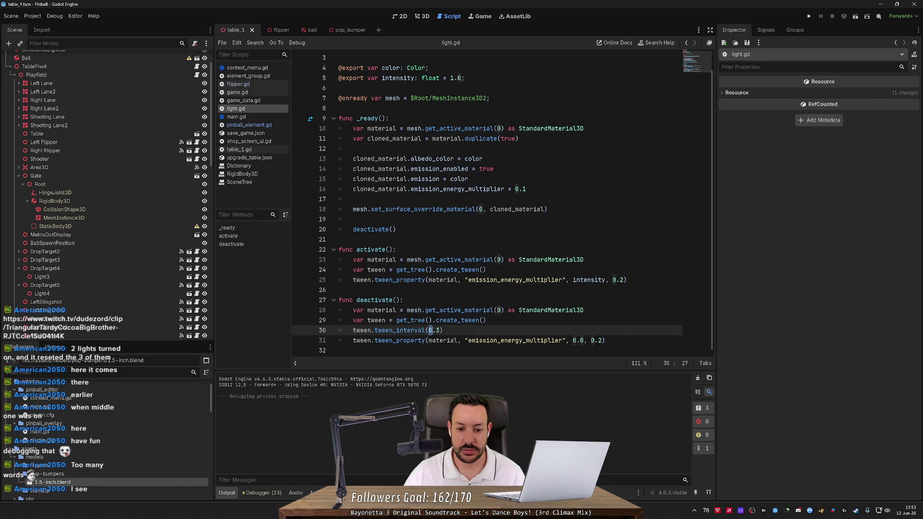
{"action": "type", "text": "1.0"}
{"action": "key", "text": "ctrl+s"}
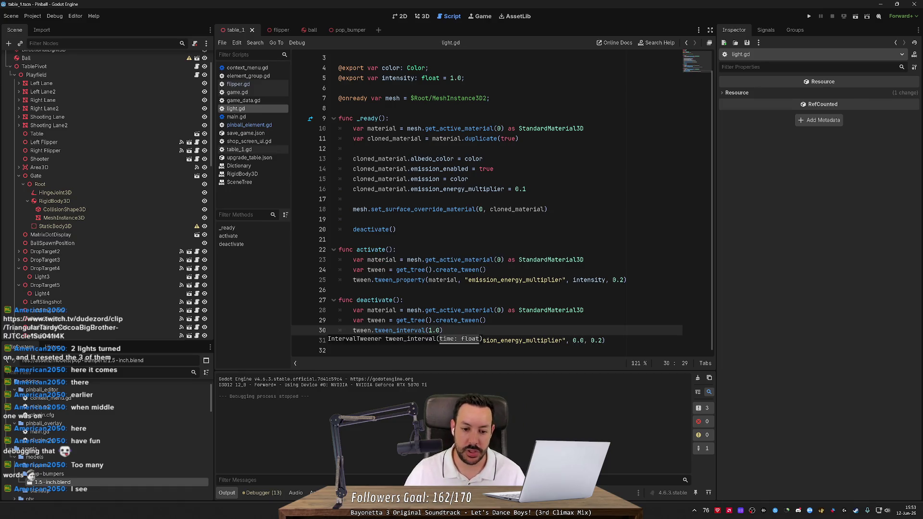
{"action": "left_click", "coordinate": [809, 16]}
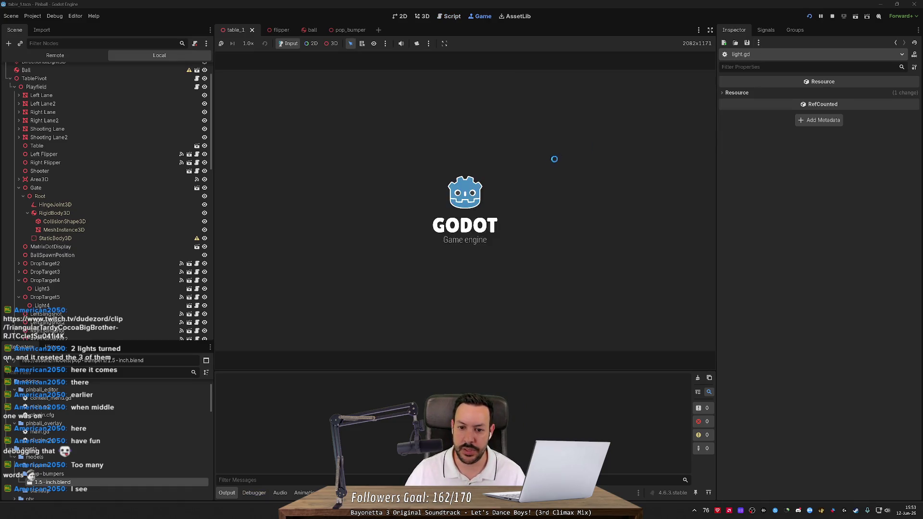